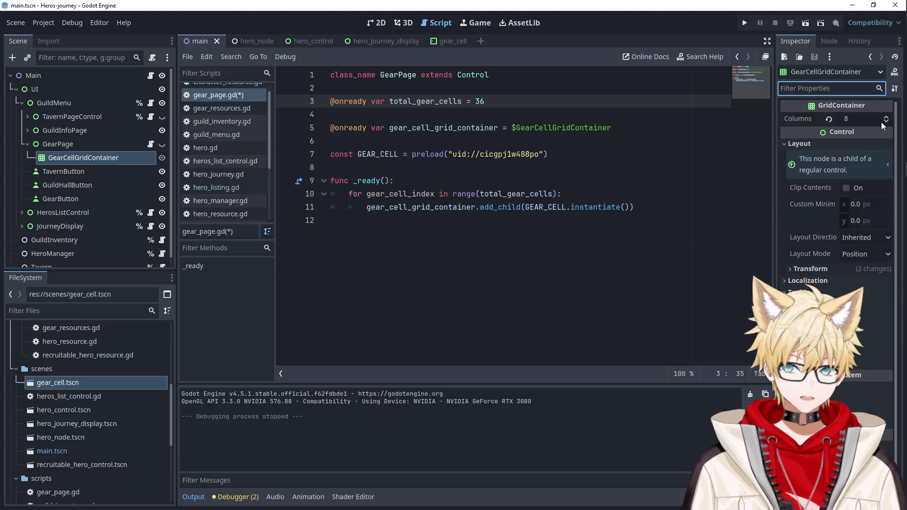
Run the game to check the 6-column gear grid, then stop it and open the hero_node scene.
left_click(745, 23)
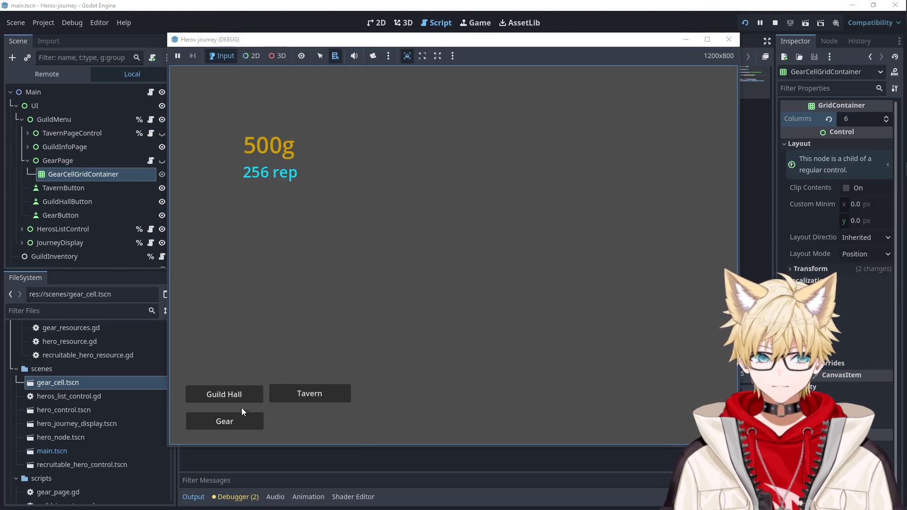
left_click(241, 420)
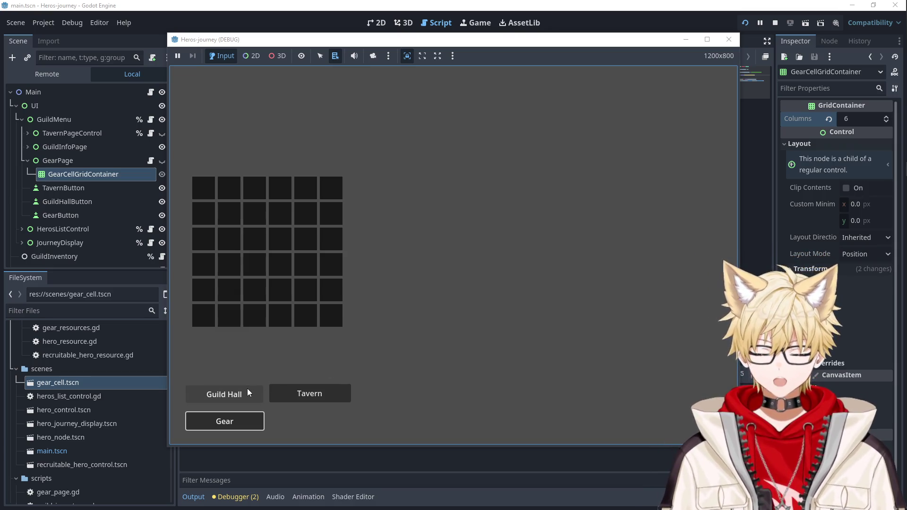
left_click(729, 40)
left_click(248, 42)
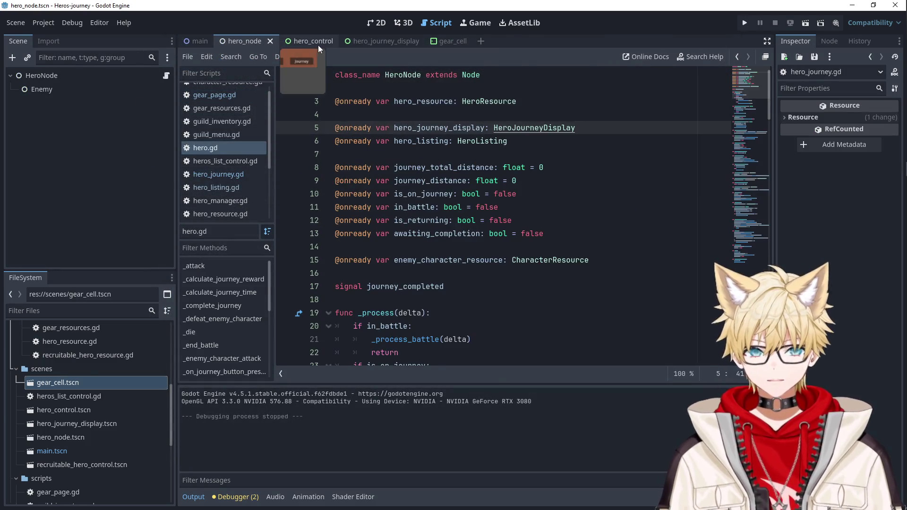
Show hero_control in 2D, expand StatsPage, and inspect GearPage's custom minimum width.
left_click(381, 41)
left_click(309, 42)
scroll(418, 150, "down", 3)
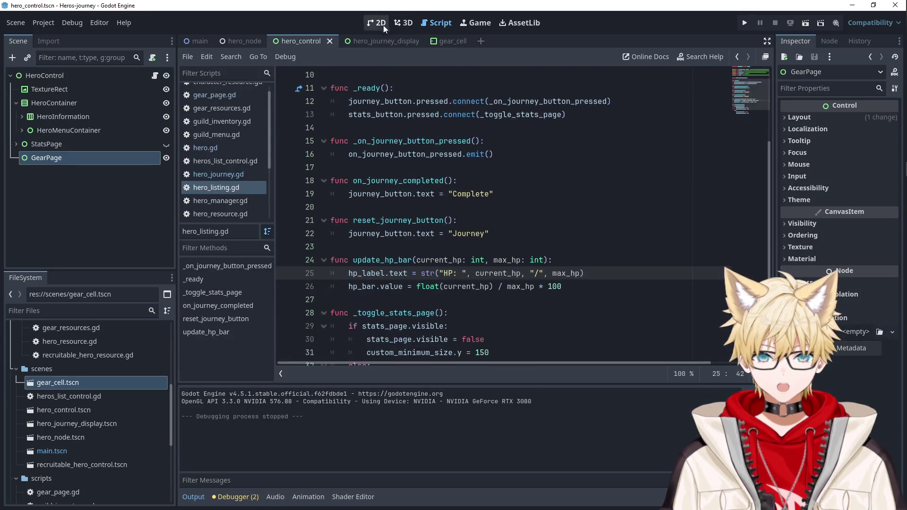
left_click(382, 24)
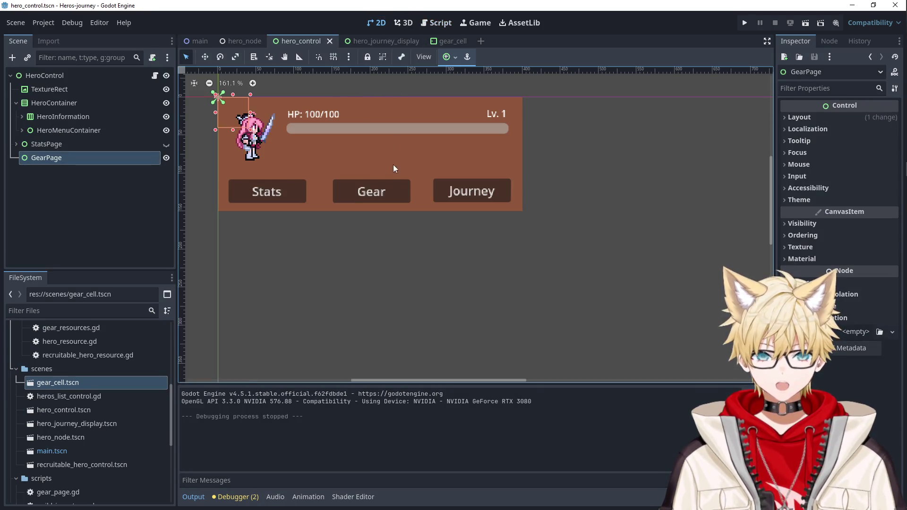
left_click(104, 142)
left_click(16, 145)
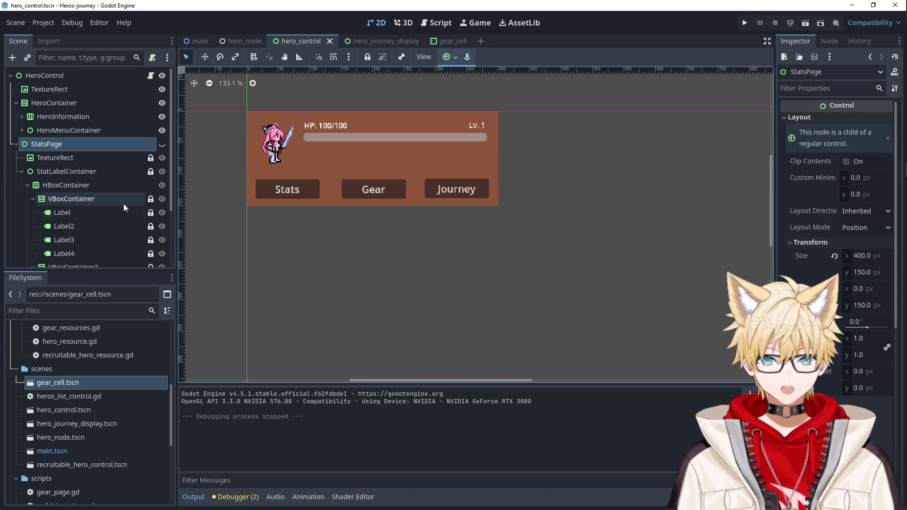
scroll(87, 207, "down", 3)
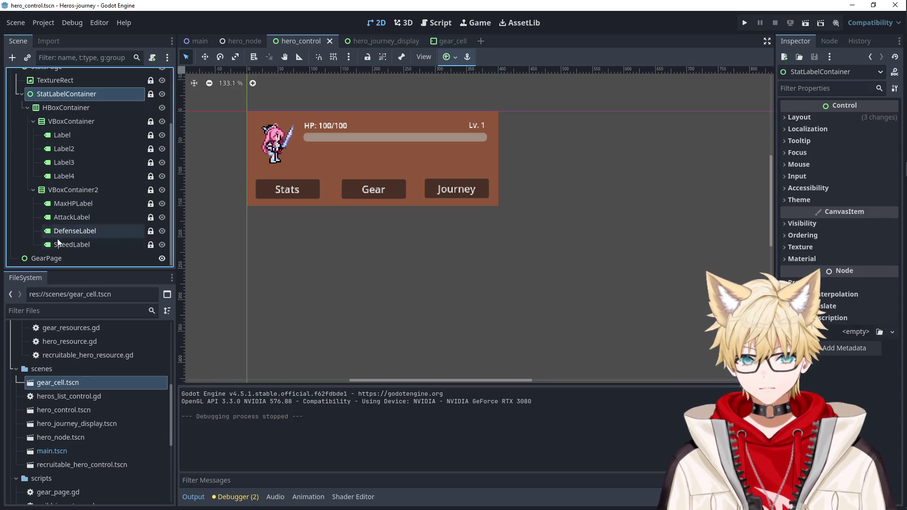
left_click(52, 258)
left_click(864, 178)
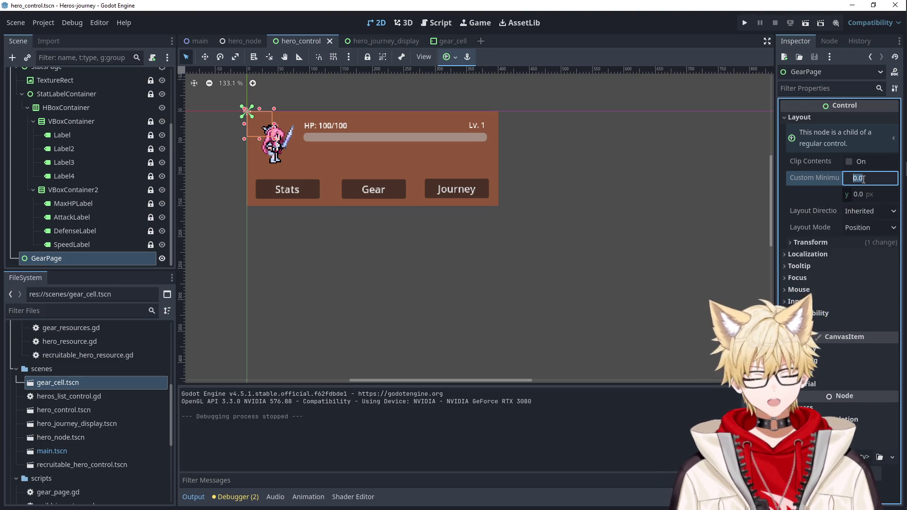
scroll(124, 213, "up", 5)
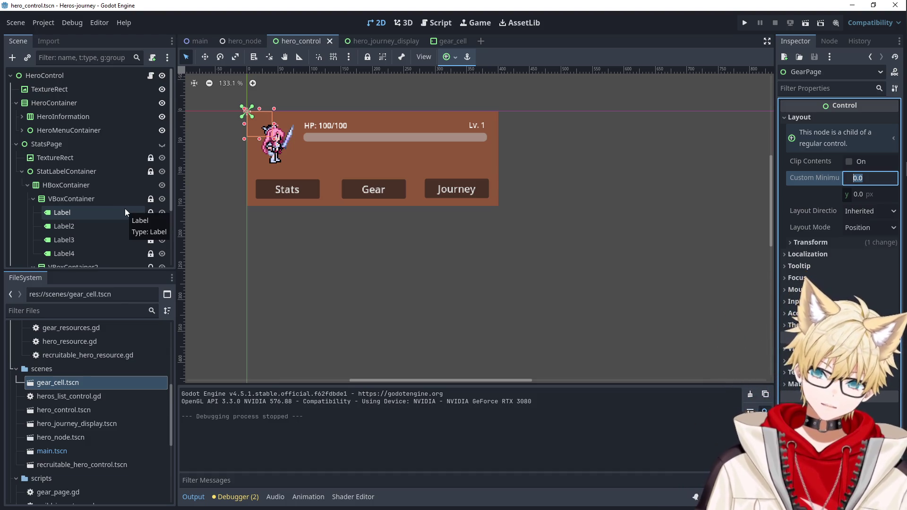
Collapse the HeroContainer and StatsPage branches and click through the hero_control nodes.
left_click(55, 75)
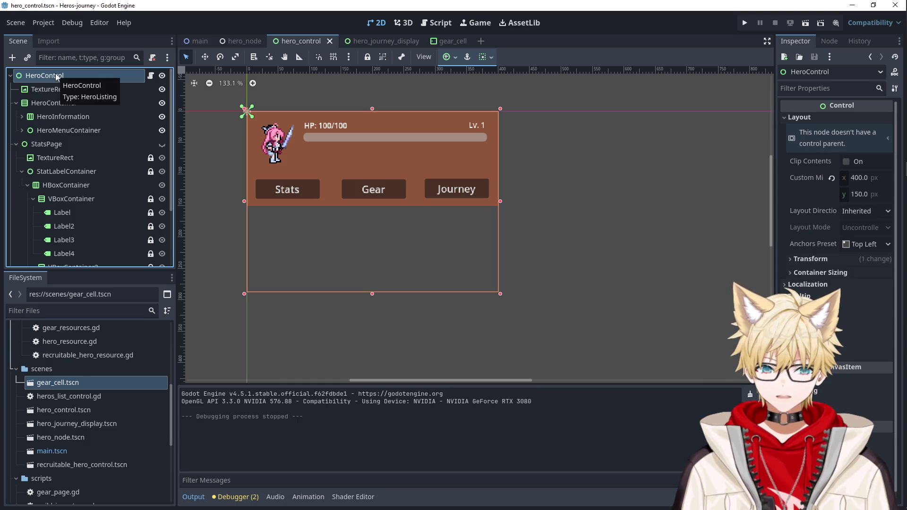
left_click(16, 103)
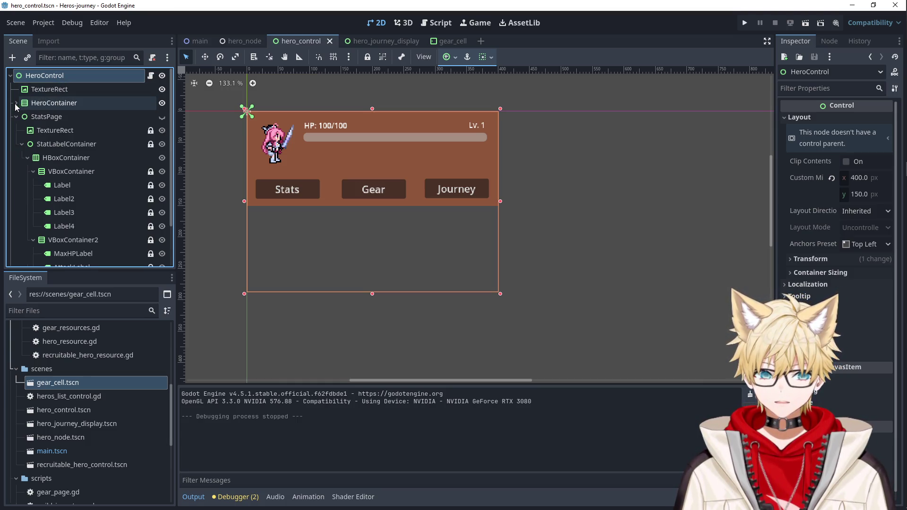
left_click(18, 115)
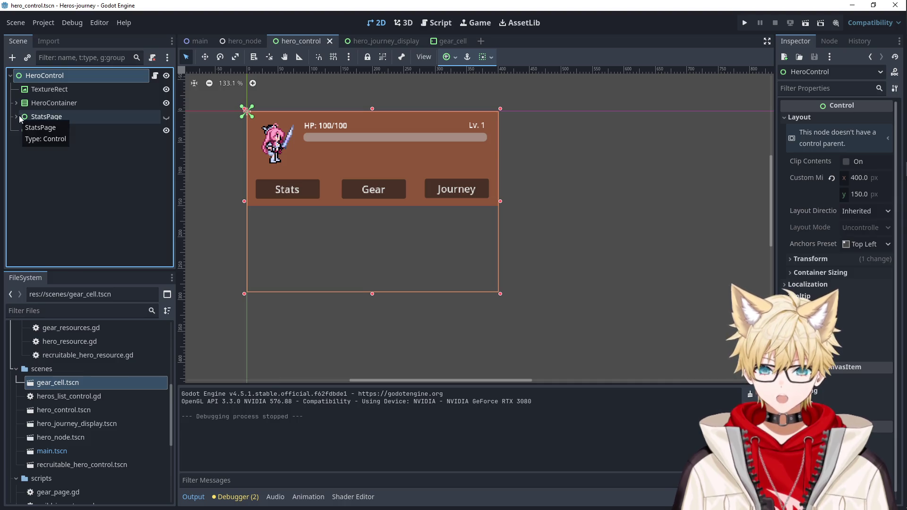
left_click(54, 103)
left_click(47, 130)
left_click(49, 117)
left_click(51, 102)
left_click(49, 90)
left_click(50, 104)
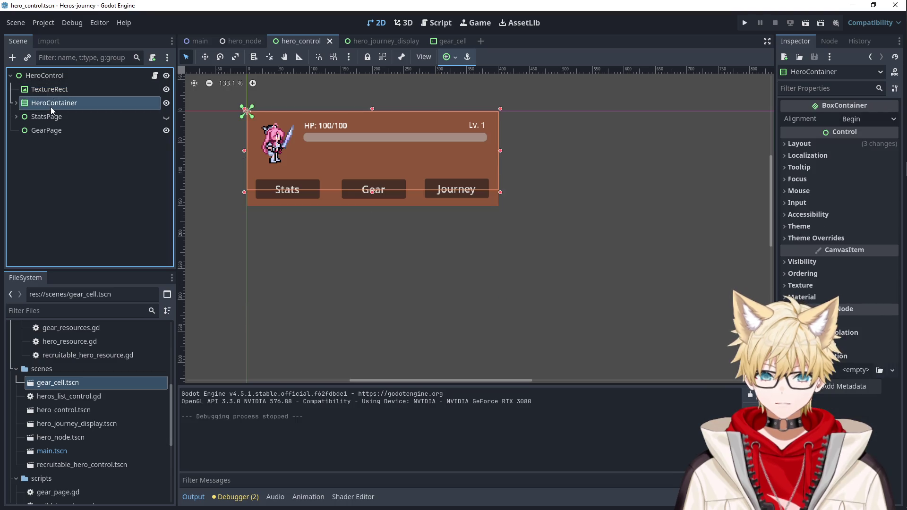
left_click(50, 116)
Step the selection between HeroContainer, StatsPage and GearPage, and toggle StatsPage's visibility.
key("Down")
left_click(50, 105)
left_click(50, 116)
key("Down")
left_click(52, 116)
left_click(52, 106)
left_click(52, 115)
key("Down")
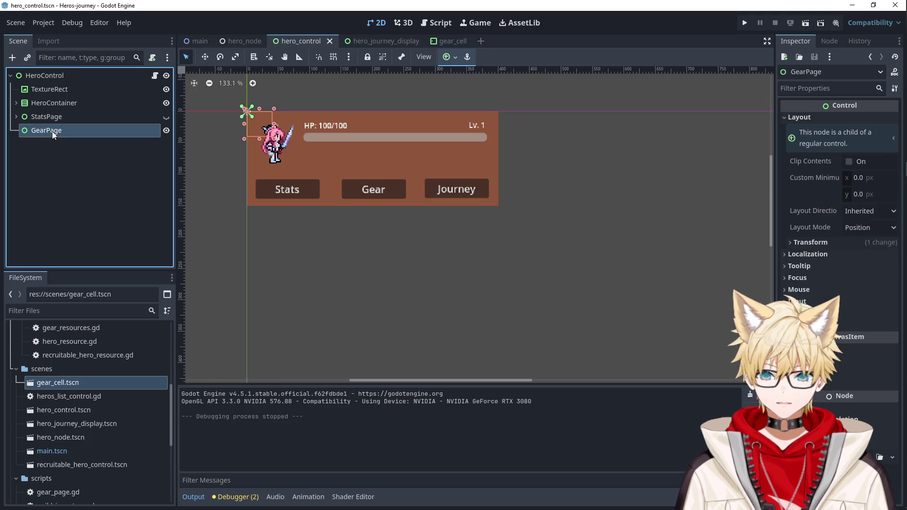
left_click(54, 103)
left_click(56, 116)
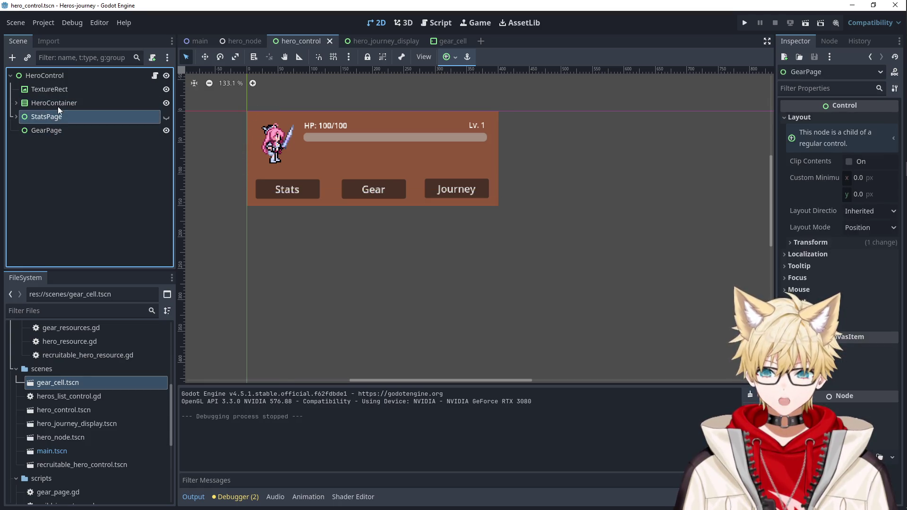
key("Down")
left_click(57, 116)
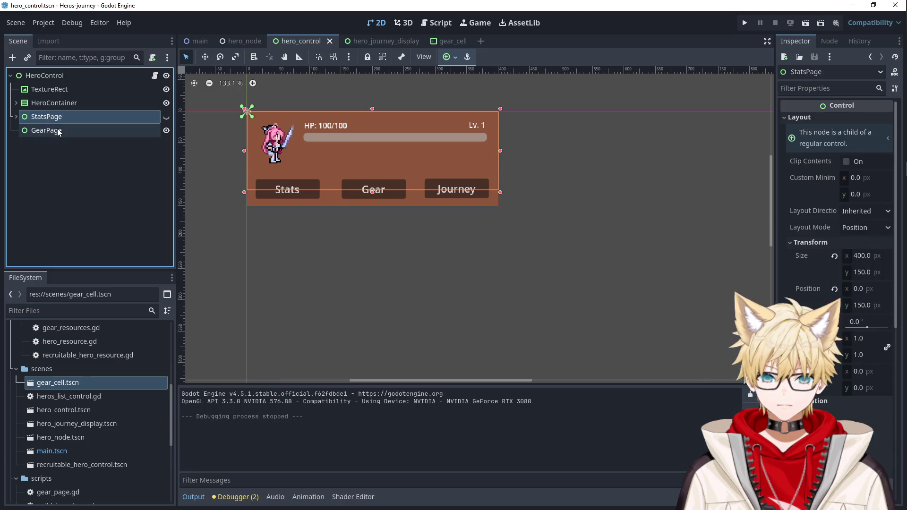
key("Down")
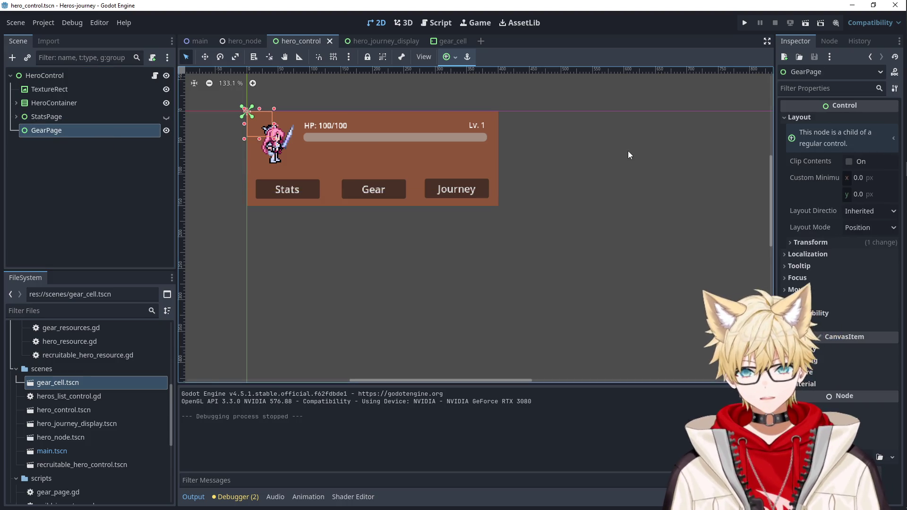
left_click(75, 120)
key("Down")
key("Up")
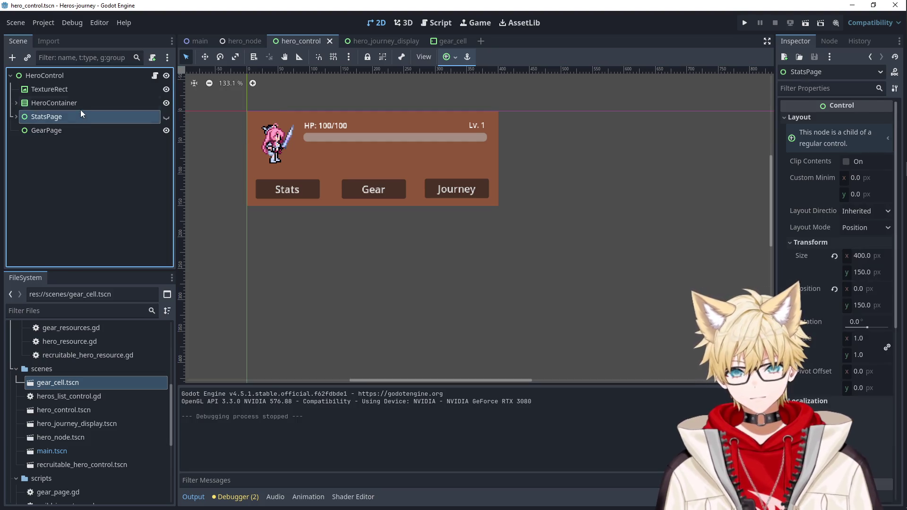
key("Up")
left_click(166, 118)
left_click(166, 117)
left_click(166, 117)
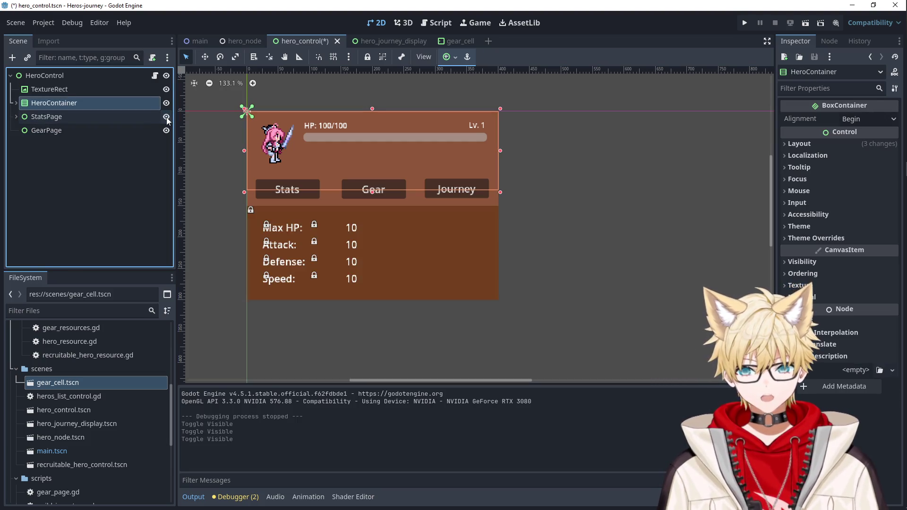
left_click(166, 117)
Stretch HeroContainer on the canvas to 400 × 150 so it covers the hero panel.
left_click_drag(502, 193, 502, 208)
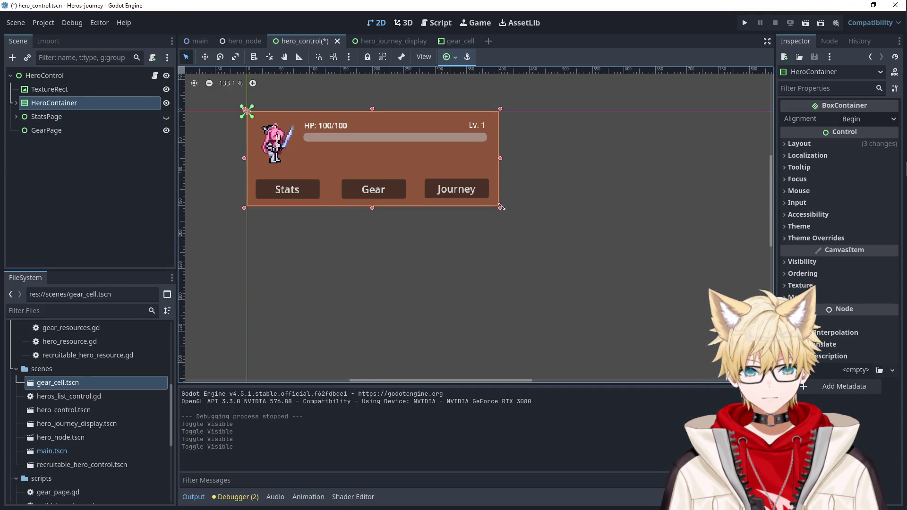
left_click(70, 95)
left_click(75, 105)
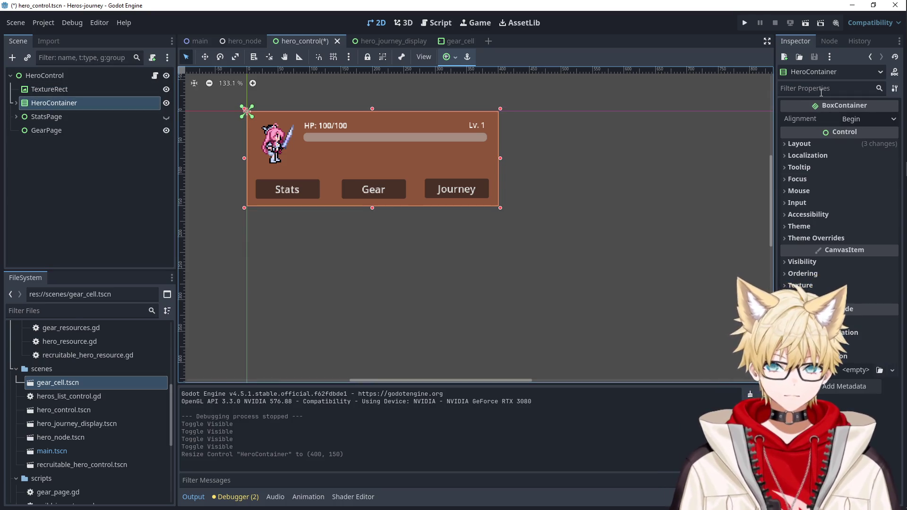
Review HeroContainer's HeroInformation and HeroMenuContainer children, then bring up HeroControl's node options.
left_click(16, 104)
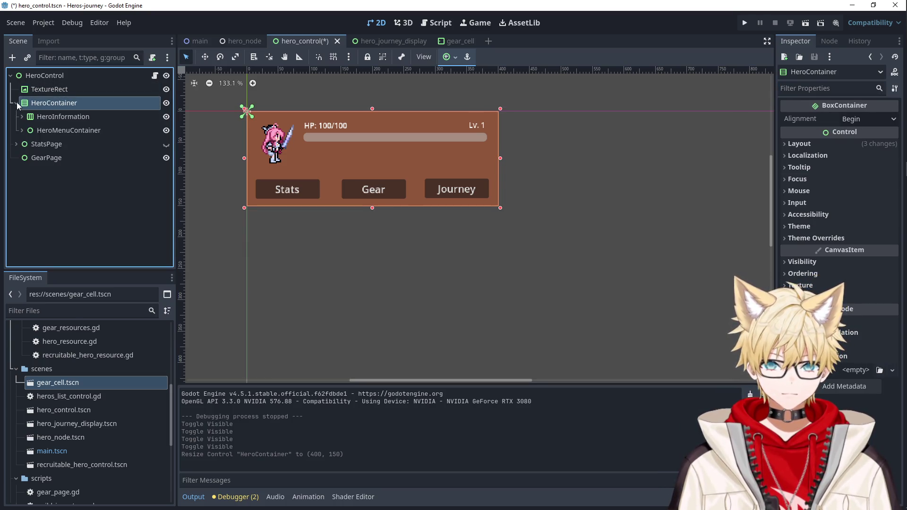
left_click(43, 117)
left_click(34, 133)
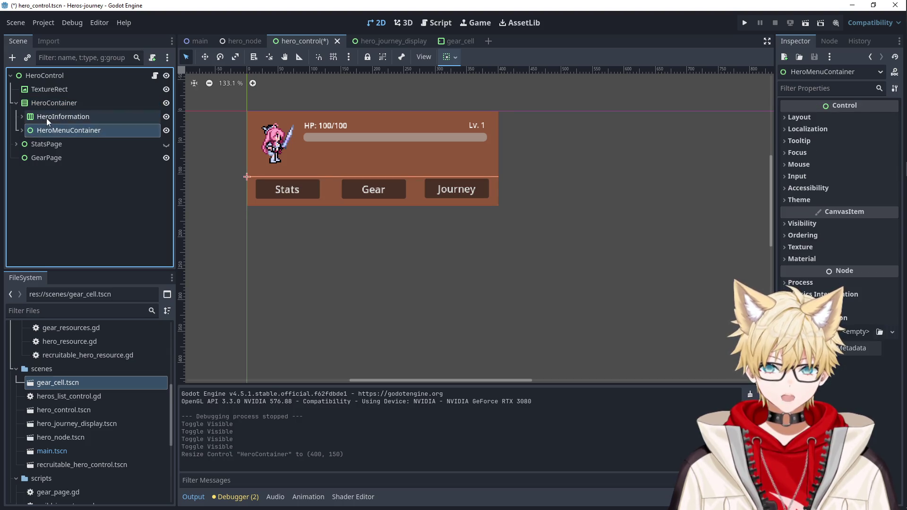
left_click(14, 104)
right_click(51, 80)
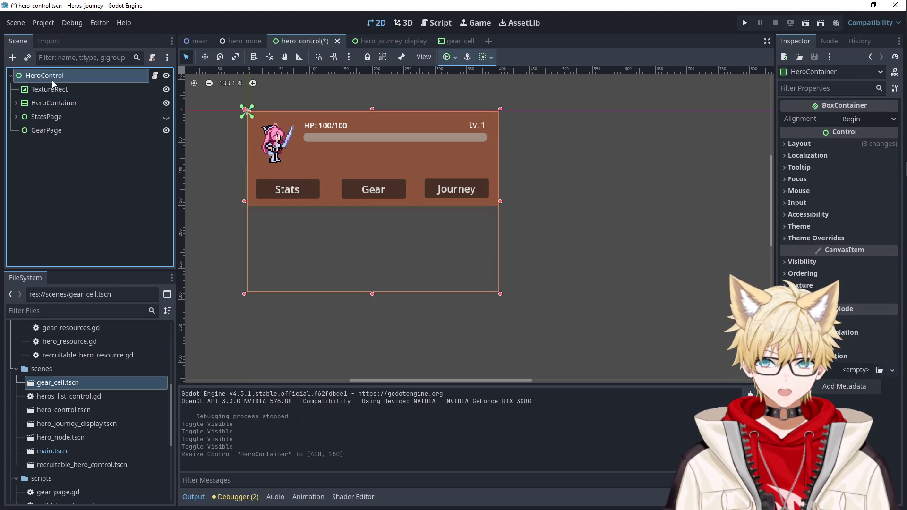
left_click(46, 153)
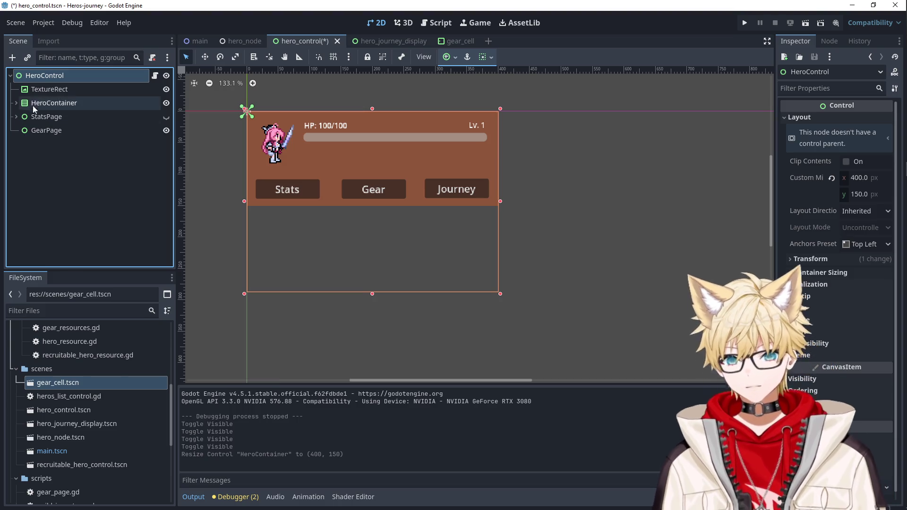
right_click(50, 81)
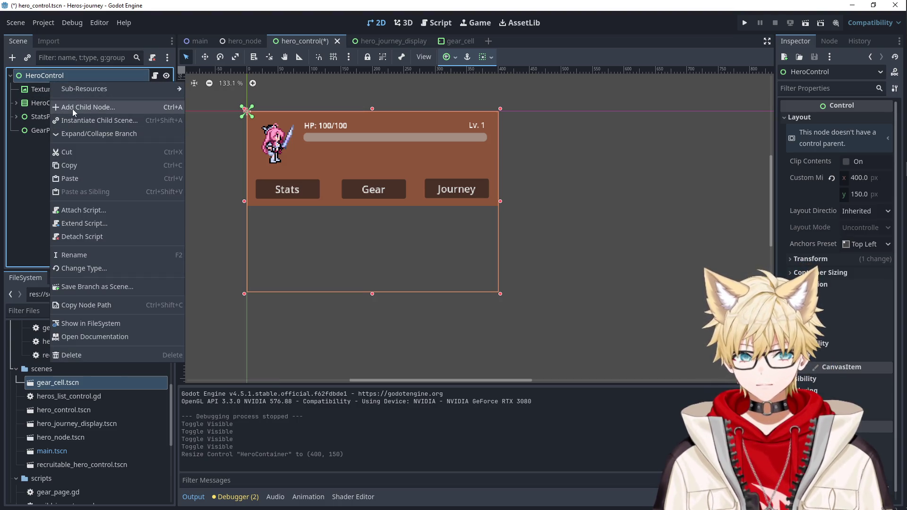
Add a VBoxContainer child node to HeroControl via the 'vbox' search.
left_click(72, 107)
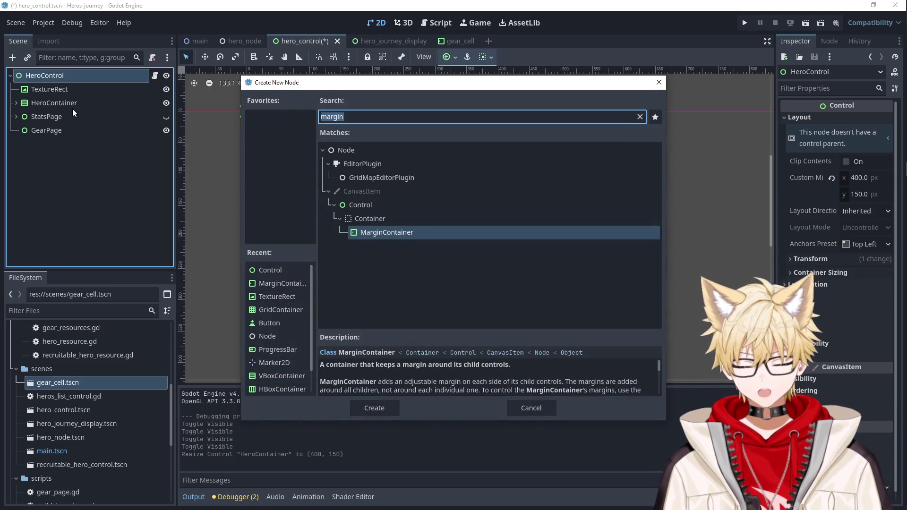
type("vbox")
key("Return")
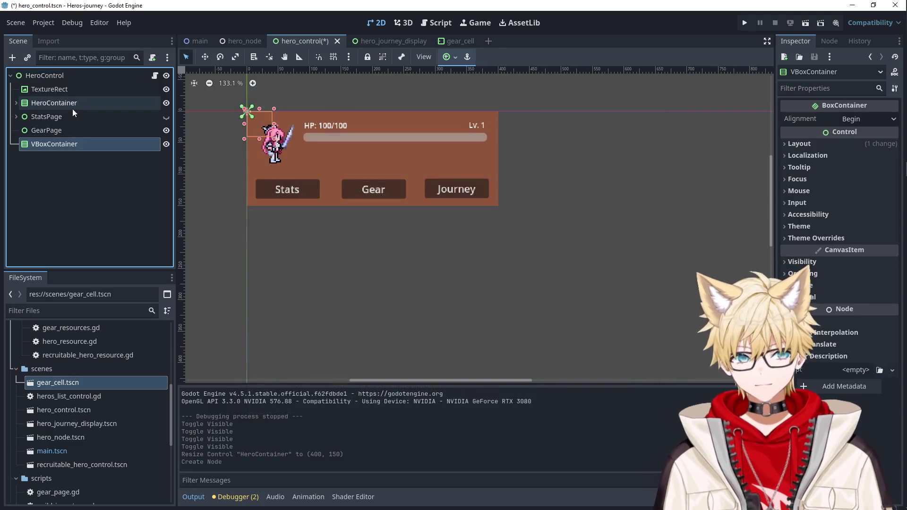
Move HeroContainer, StatsPage and GearPage together into the new VBoxContainer.
left_click(77, 117)
left_click(70, 106, "ctrl")
left_click(55, 126, "ctrl")
left_click_drag(51, 104, 64, 143)
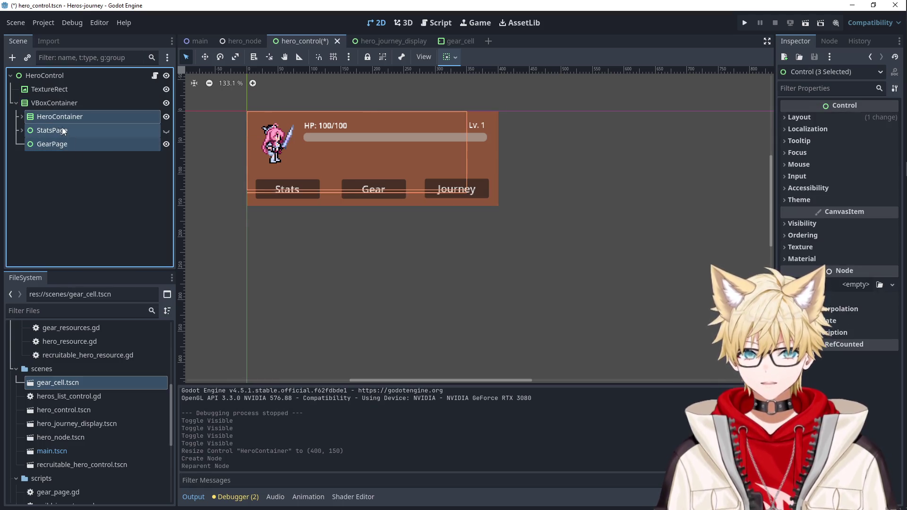
left_click(48, 141)
left_click(45, 130)
left_click(40, 118)
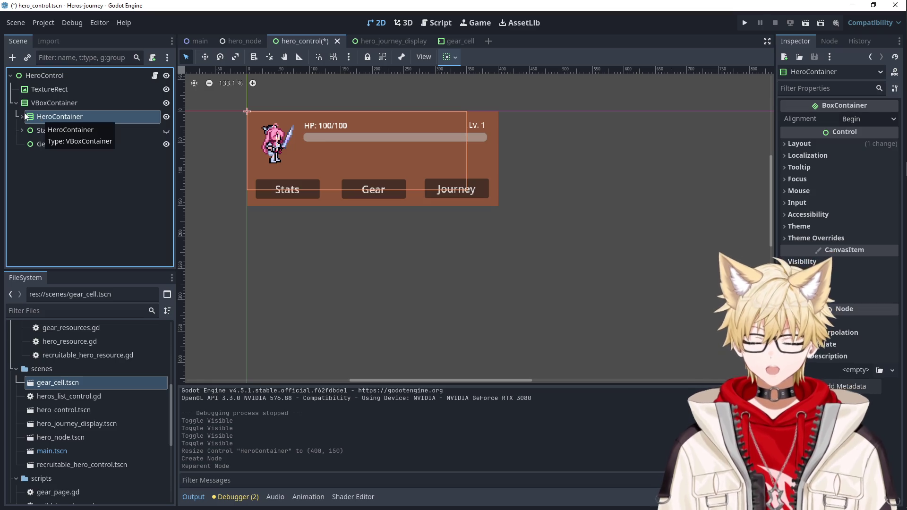
left_click(21, 116)
left_click(51, 103)
left_click(452, 57)
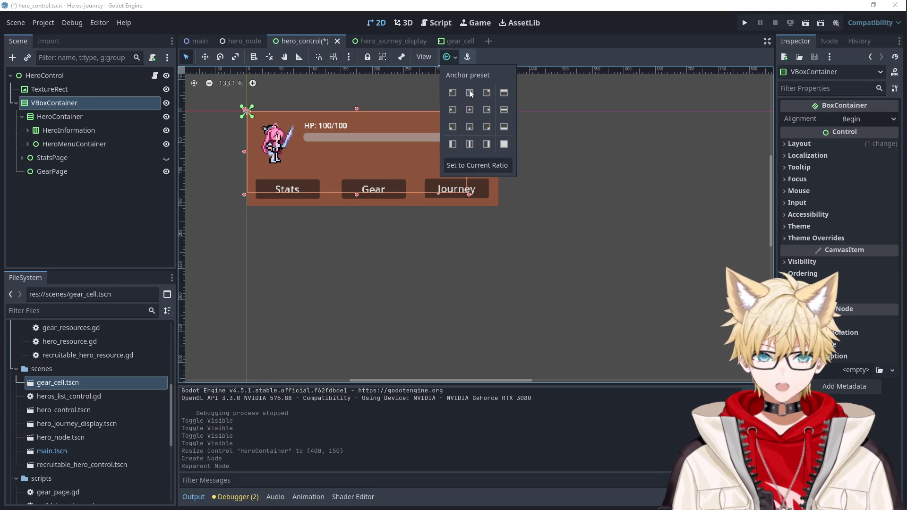
Apply the Full Rect anchor preset to VBoxContainer and revert HeroControl's minimum size to 0 × 0.
left_click(504, 145)
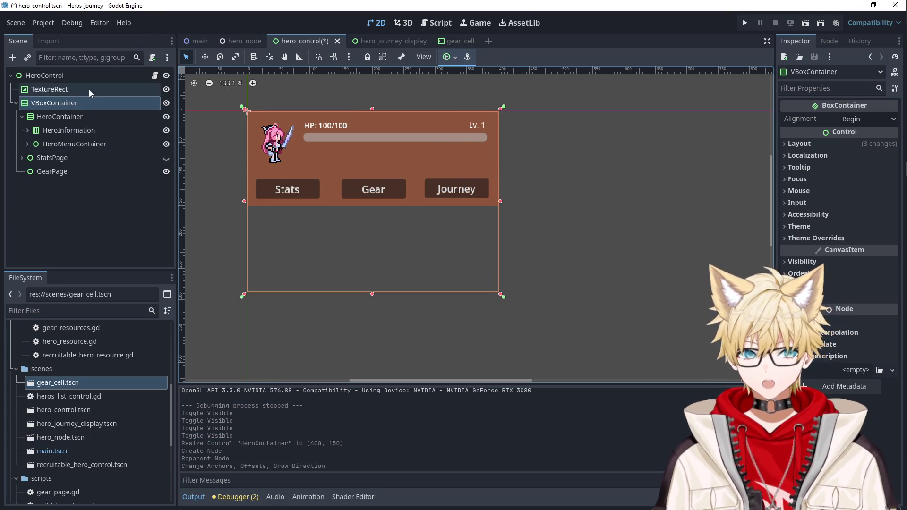
left_click(45, 76)
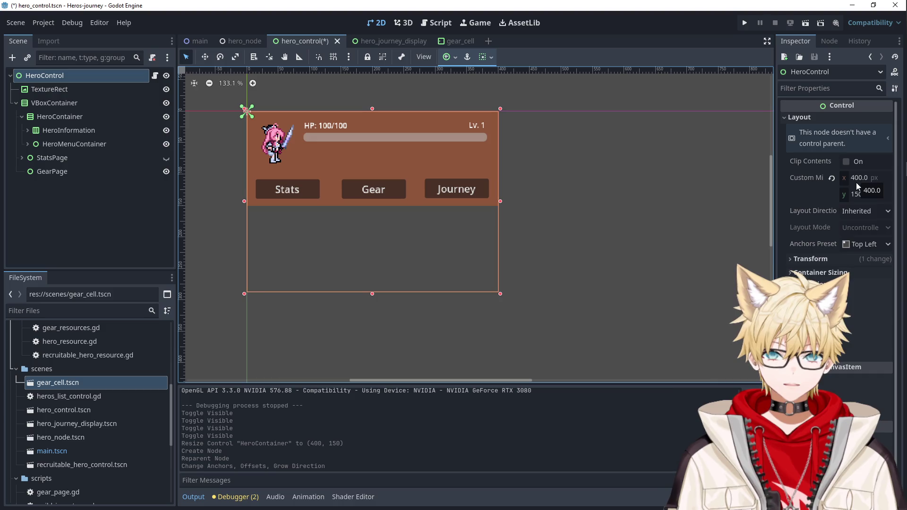
left_click(832, 179)
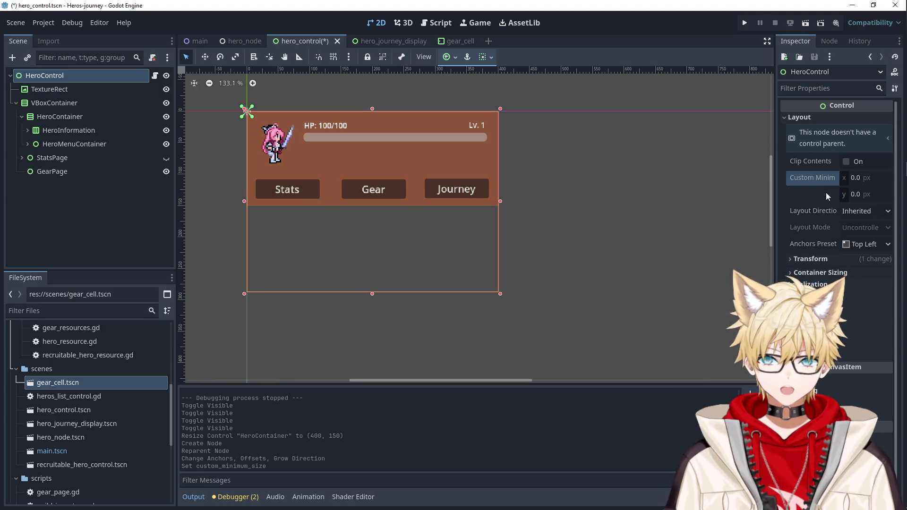
left_click(83, 106)
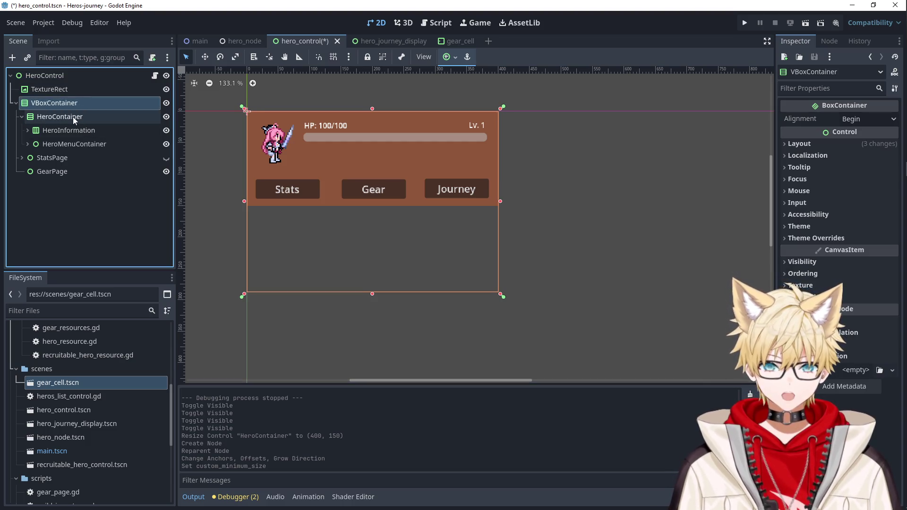
left_click(74, 118)
left_click(825, 88)
Filter properties by 'trasn', browse the HeroMenuContainer buttons, then clear the filter.
type("t")
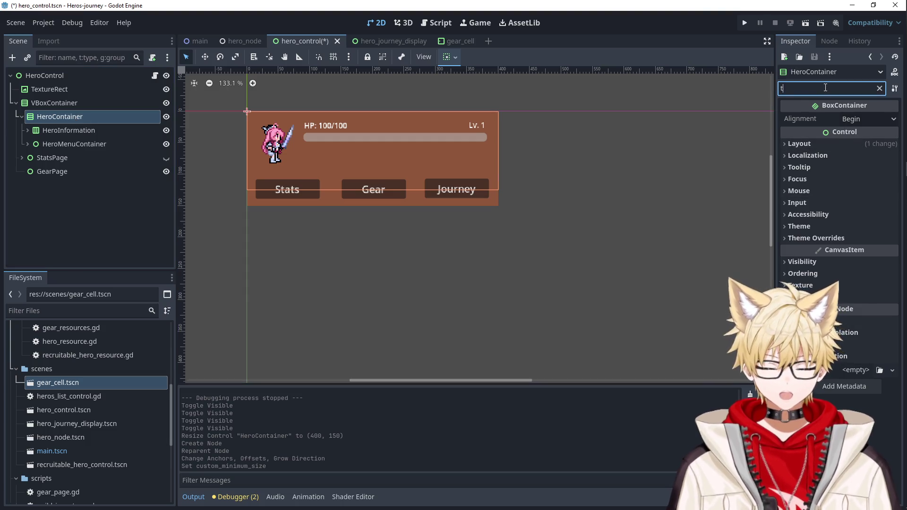
type("rasn")
left_click(90, 132)
left_click(419, 164)
left_click(449, 158)
left_click(373, 189)
left_click(118, 131)
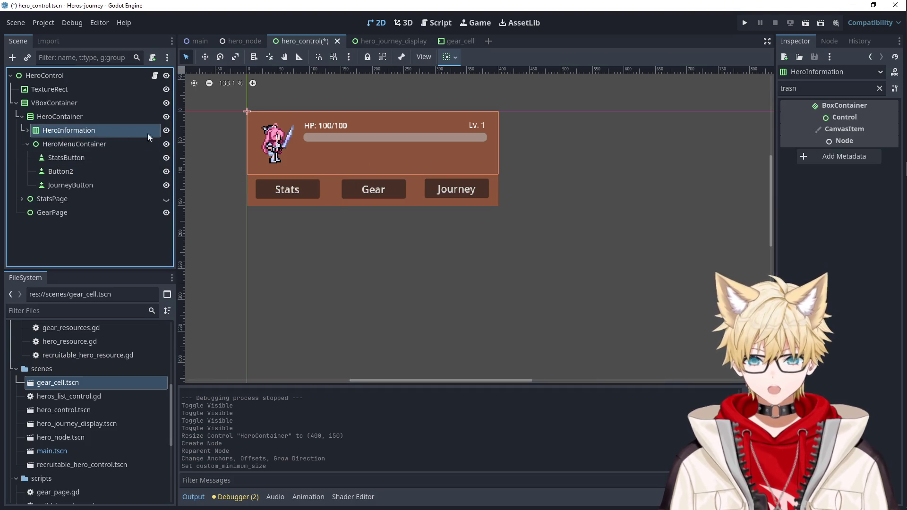
left_click(880, 88)
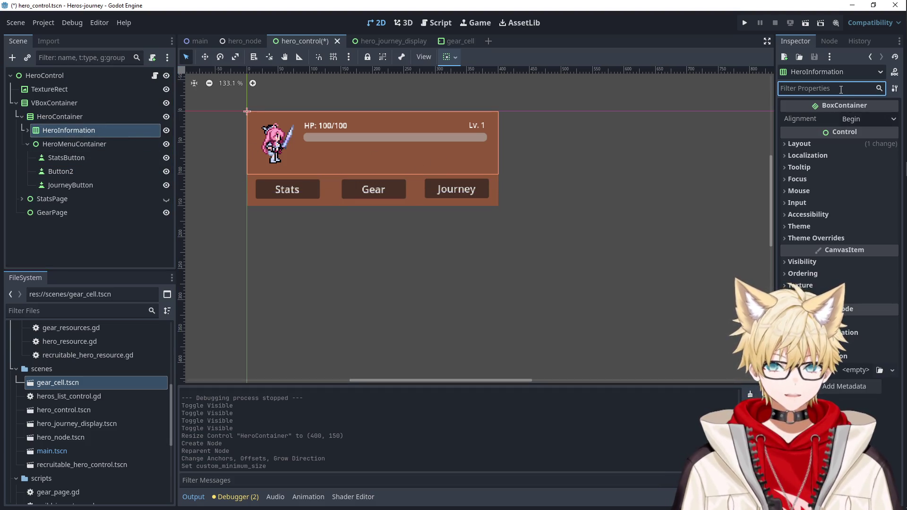
Filter the Inspector by 'mini' and set HeroContainer's custom minimum height to 120.
left_click(84, 116)
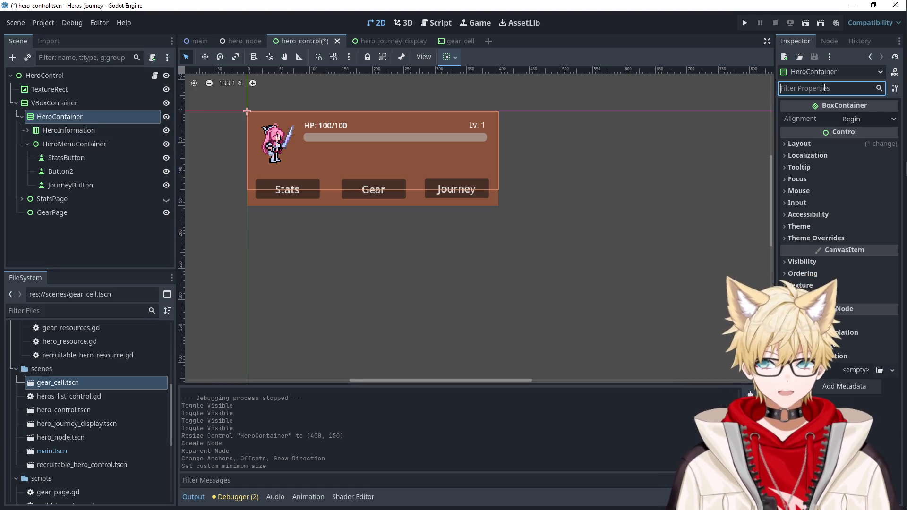
type("mini")
left_click(826, 131)
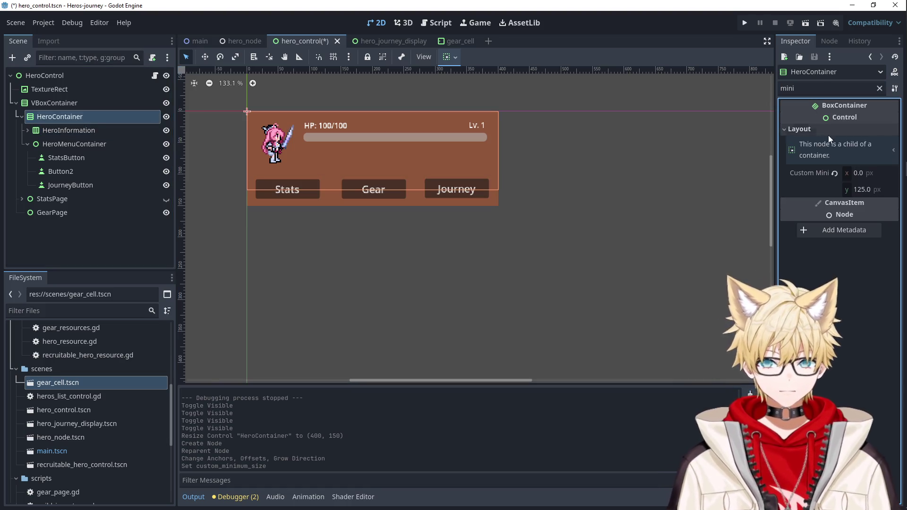
left_click(863, 189)
type("120")
key("Return")
scroll(864, 189, "up", 2)
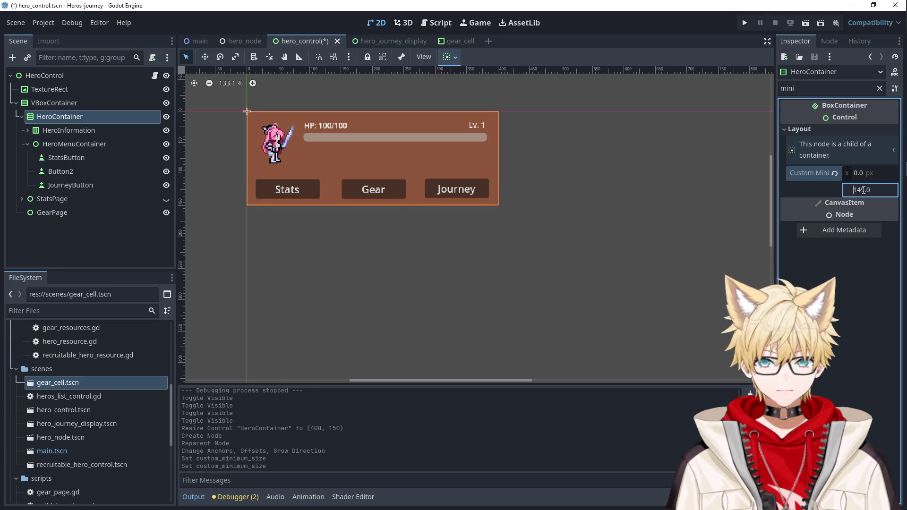
left_click(540, 252)
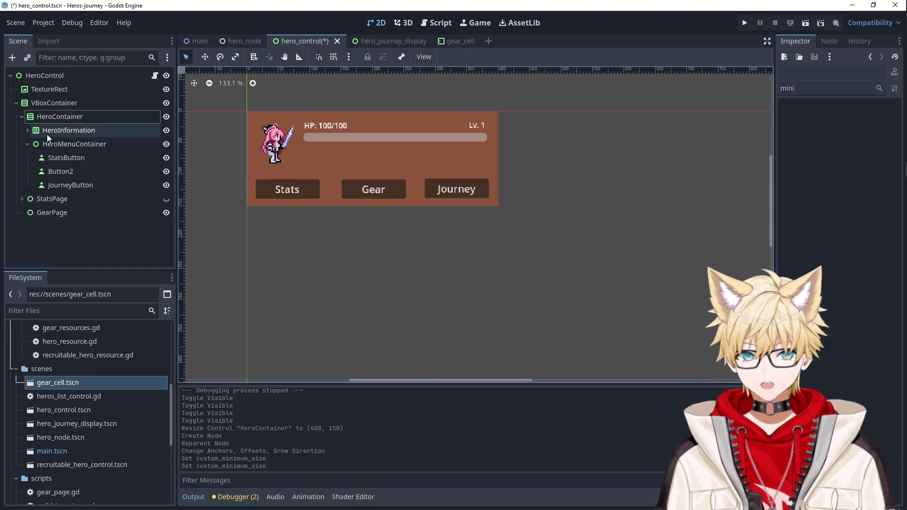
Turn StatsPage's visibility back on in the Scene tree.
left_click(26, 129)
left_click(26, 129)
left_click(23, 116)
left_click(23, 115)
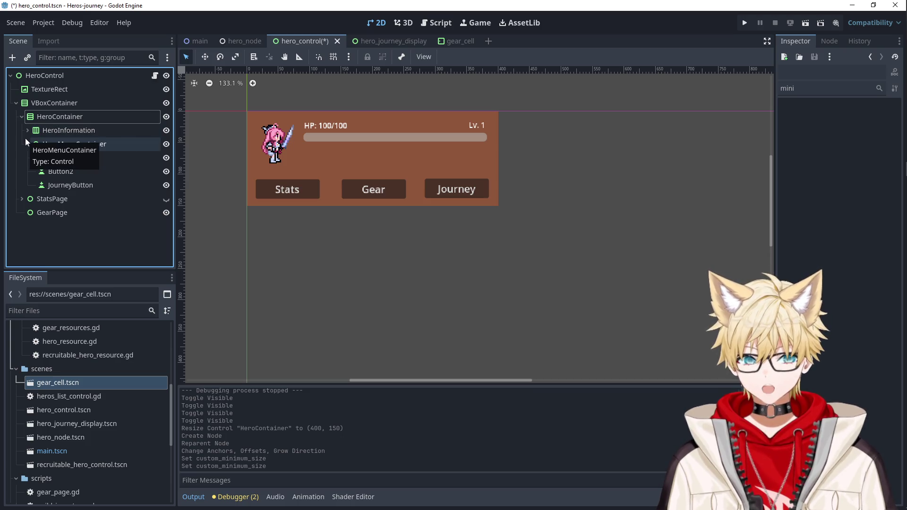
left_click(166, 201)
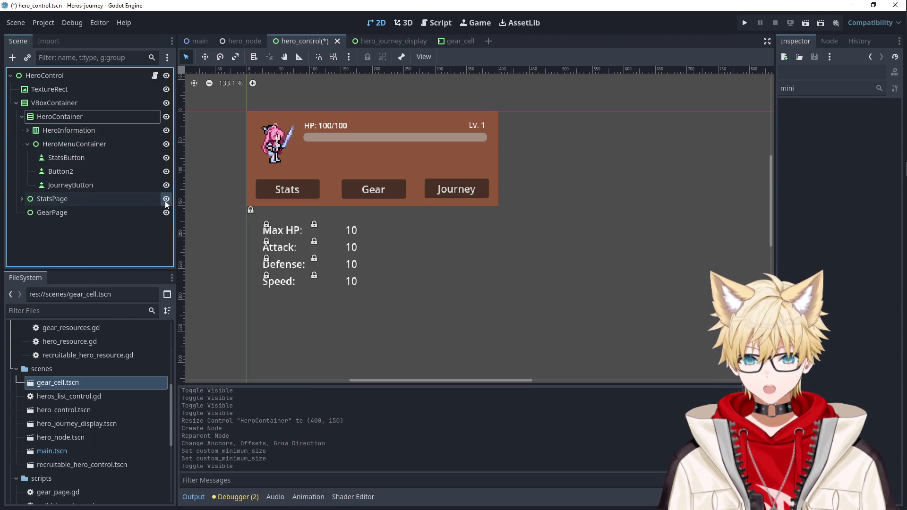
Set StatsPage's custom minimum size to 400 × 150 and collapse the tree branches.
double_click(165, 201)
left_click(21, 201)
left_click(56, 202)
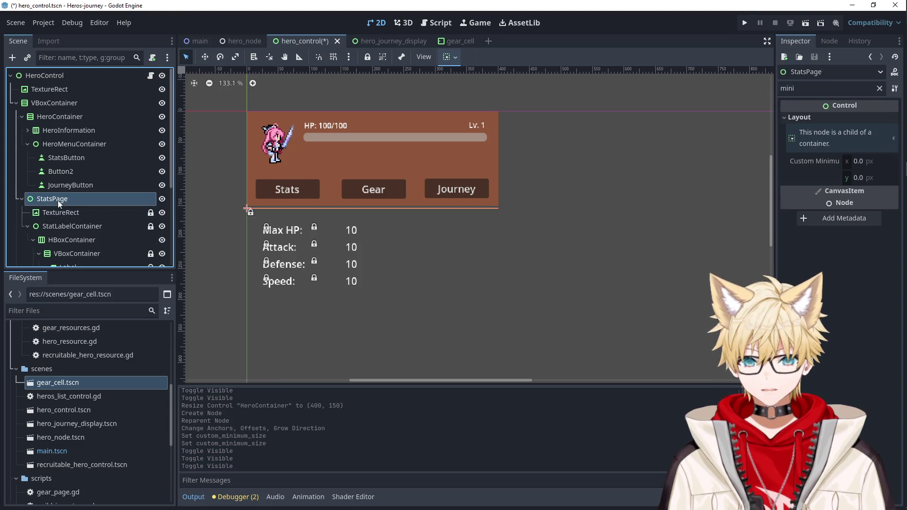
left_click(863, 160)
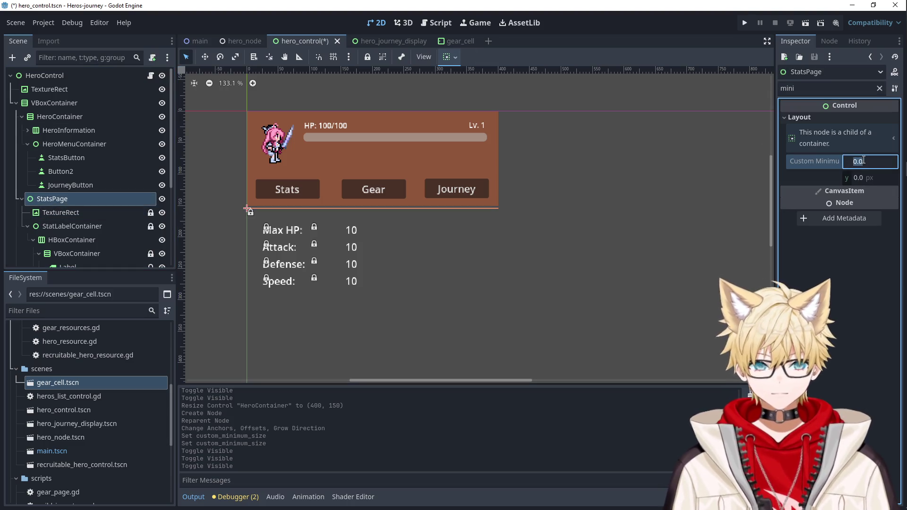
type("400")
key("Tab")
type("1")
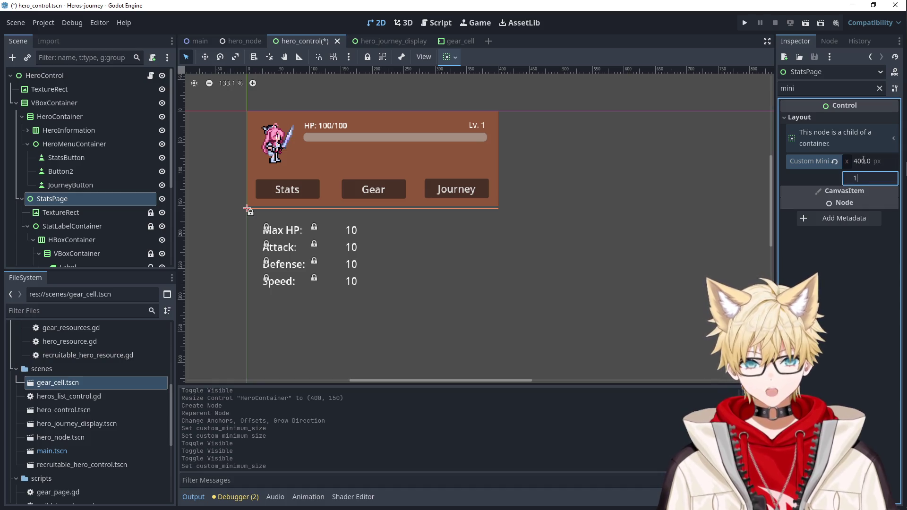
key("Return")
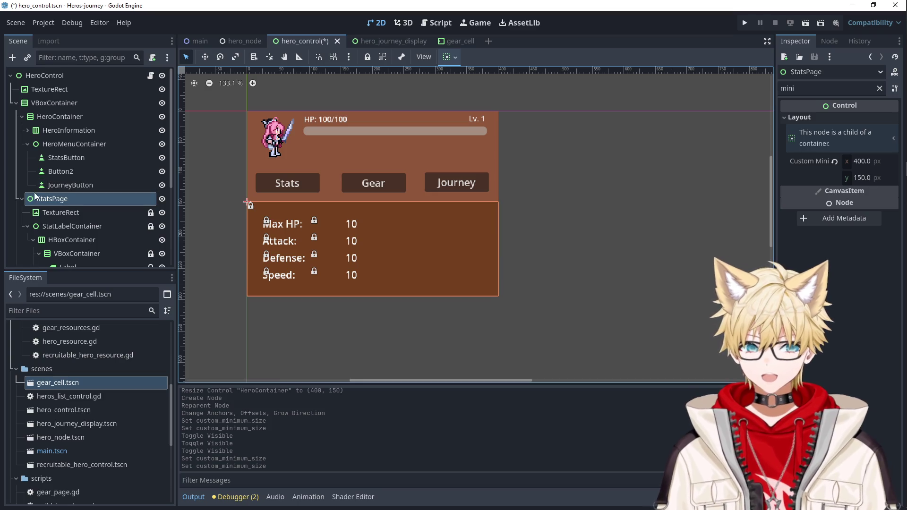
left_click(21, 115)
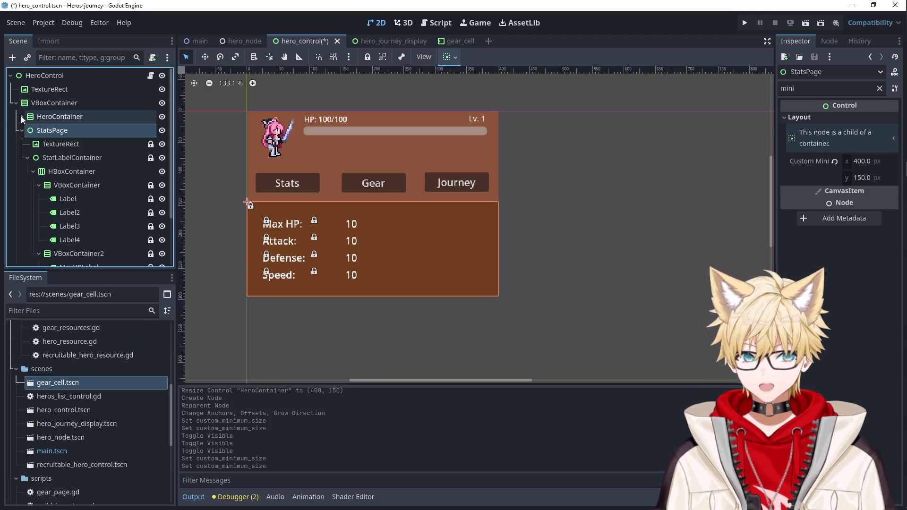
left_click(21, 131)
left_click(132, 181)
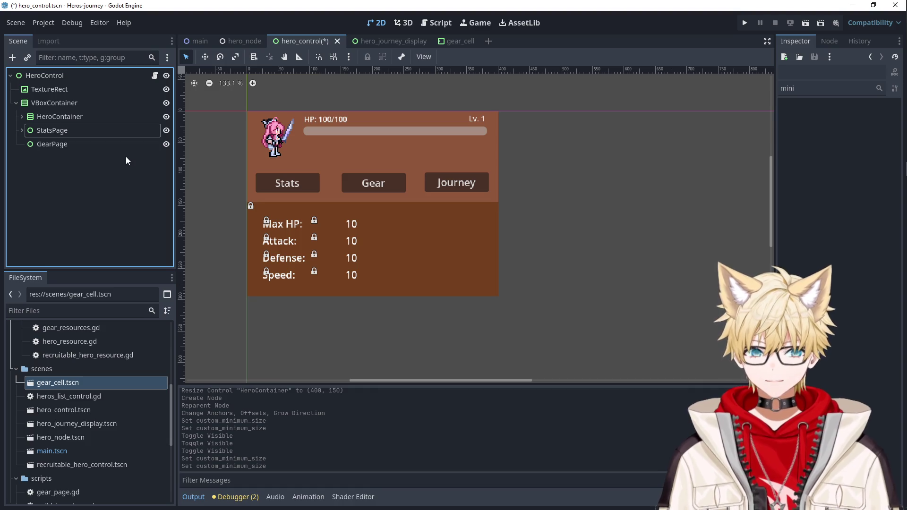
Set GearPage's custom minimum size to 400 × 150.
left_click(109, 132)
left_click(98, 144)
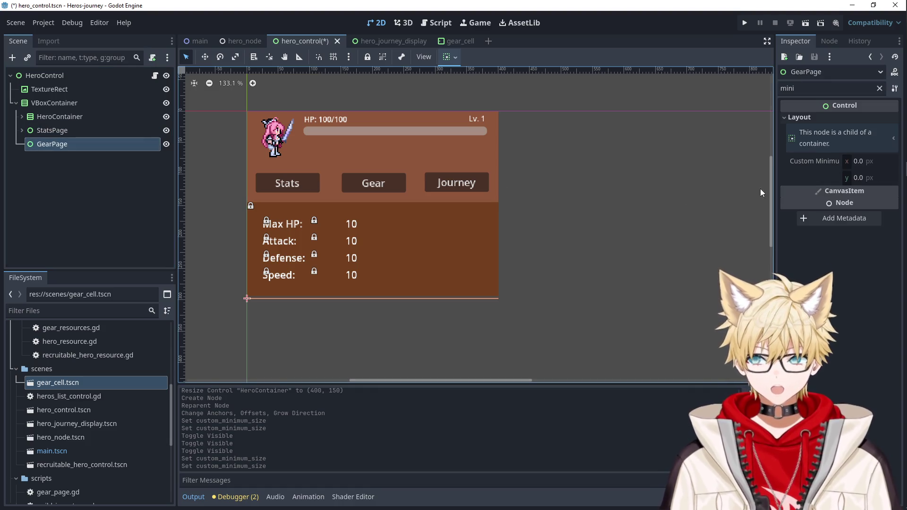
left_click(168, 131)
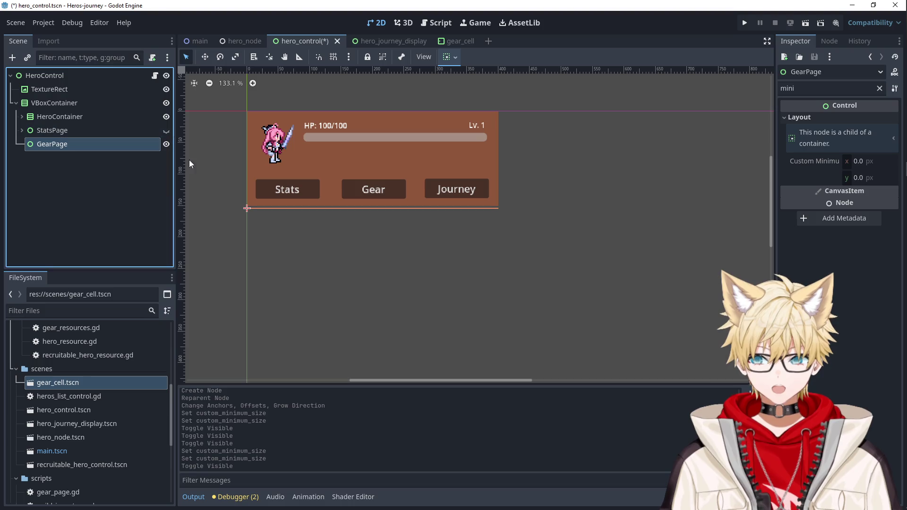
left_click(167, 131)
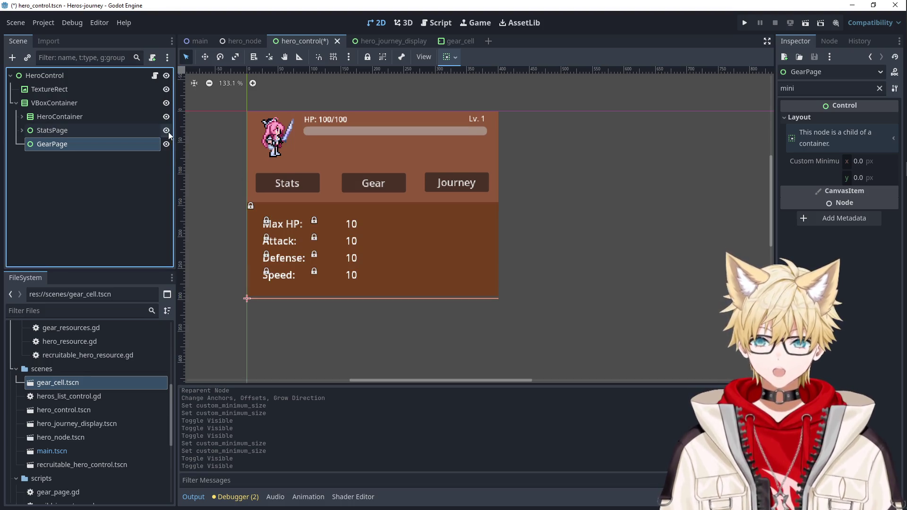
left_click(878, 165)
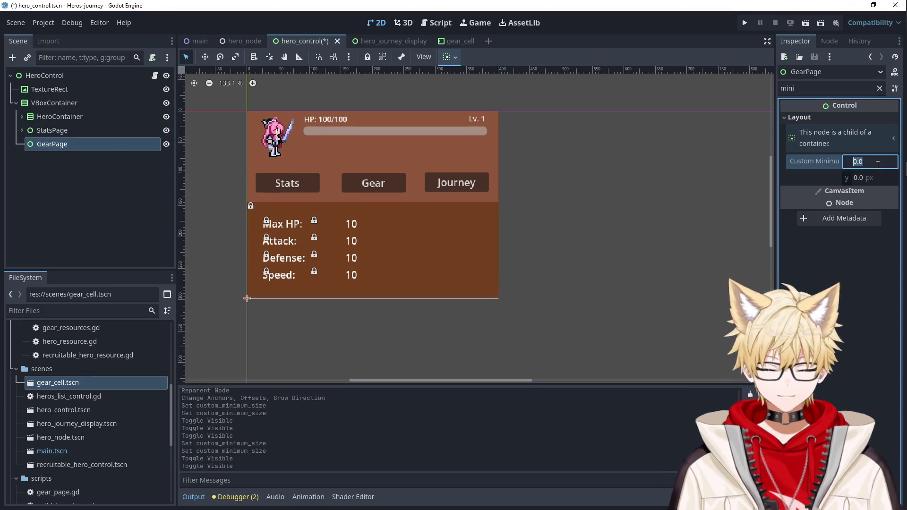
type("400")
key("Tab")
type("150")
key("Return")
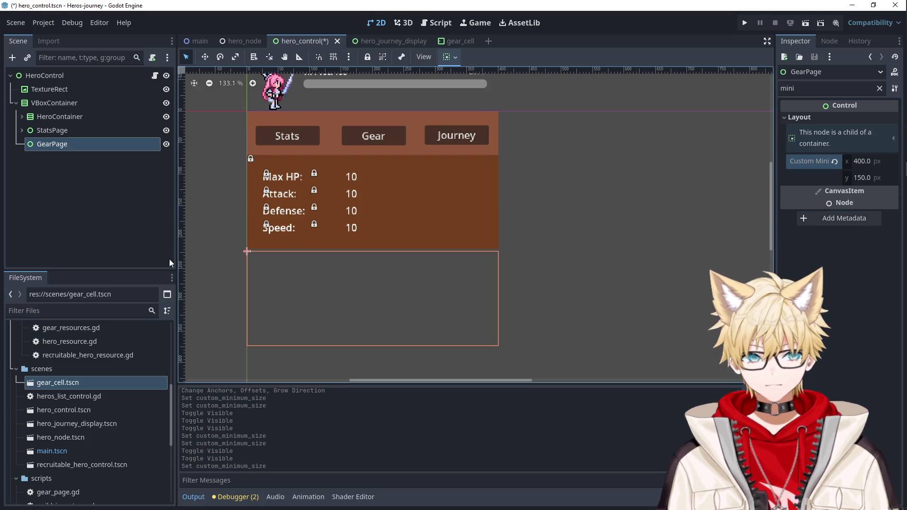
Copy the TextureRect background node from under StatsPage.
left_click(72, 133)
scroll(319, 200, "down", 2)
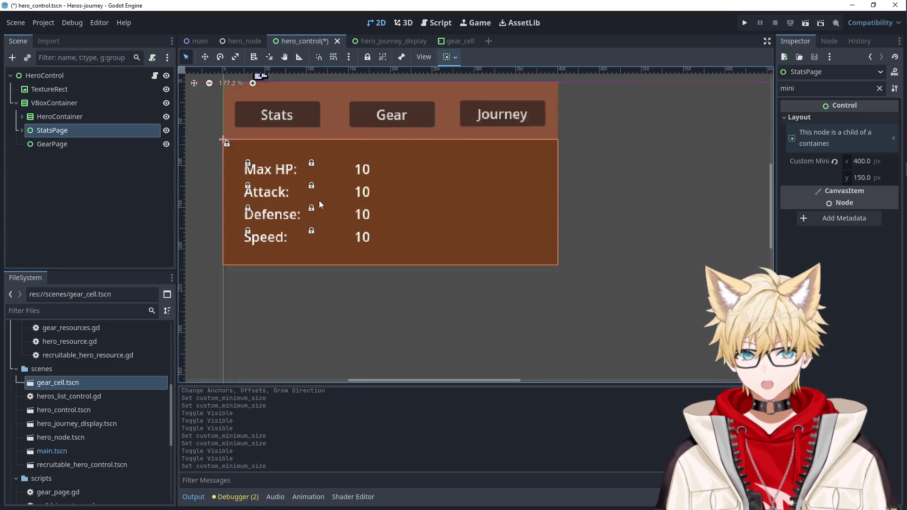
scroll(349, 204, "down", 2)
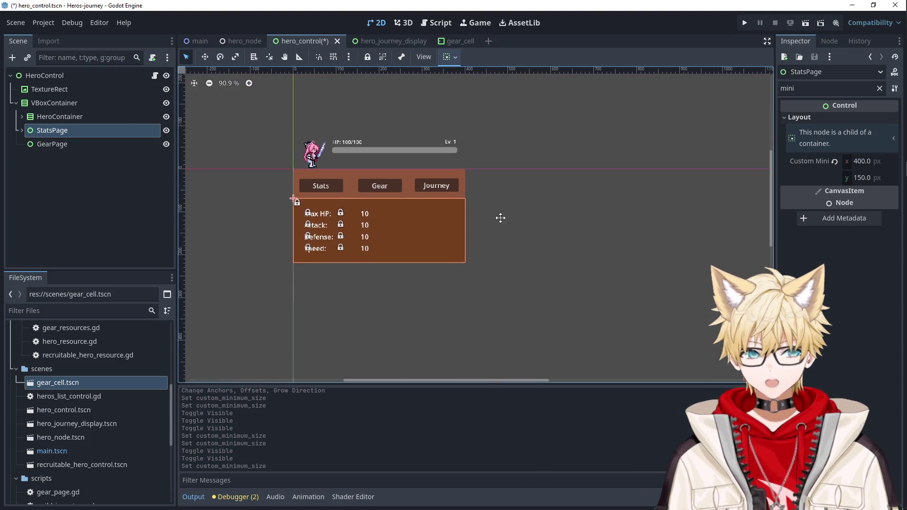
left_click(23, 131)
left_click(68, 143)
left_click(22, 130)
Paste the TextureRect under GearPage and compare the panels by toggling StatsPage and GearPage visibility.
left_click(52, 144)
key("ctrl+v")
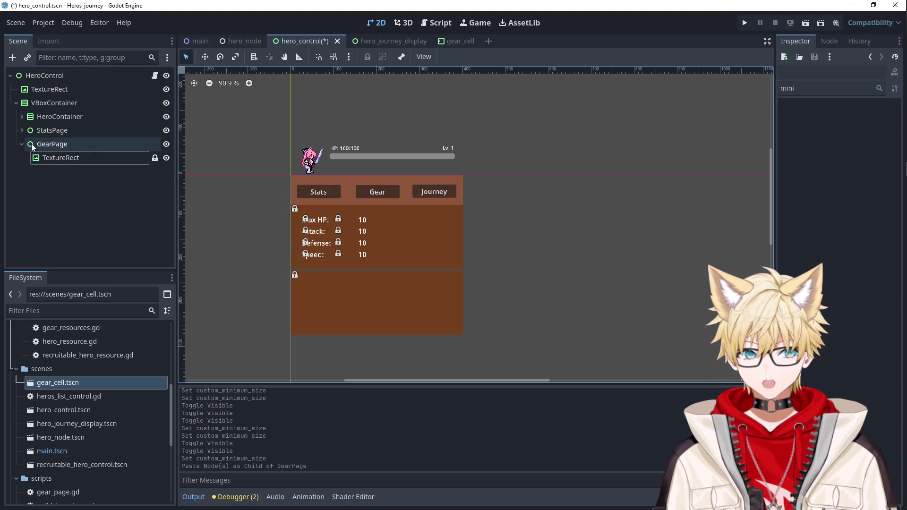
left_click(167, 130)
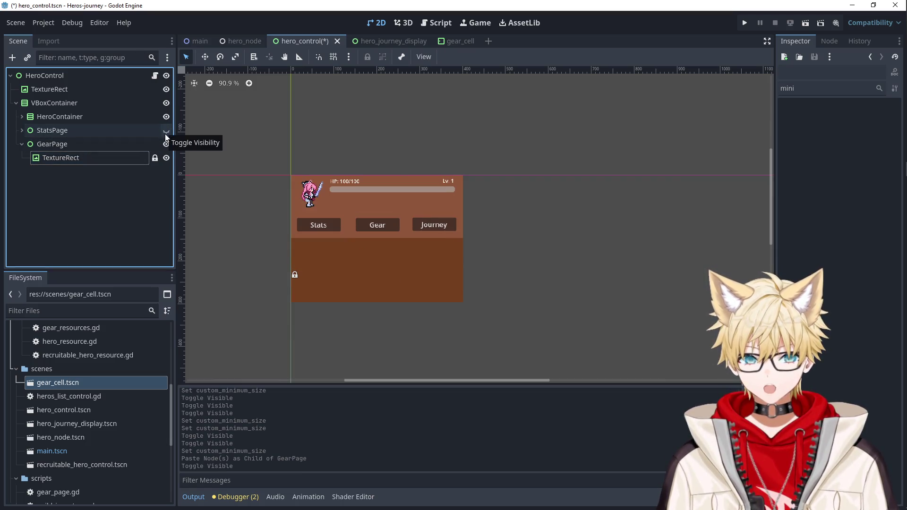
left_click(166, 130)
left_click(166, 131)
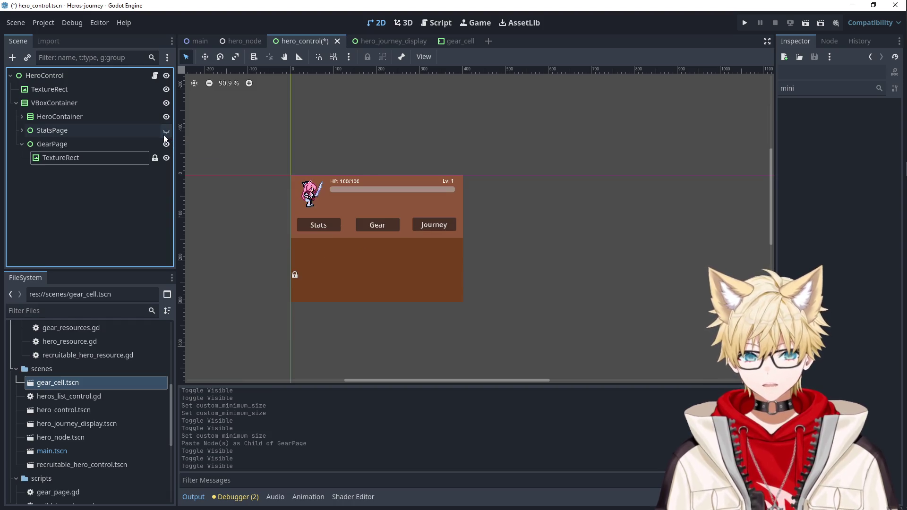
left_click(166, 144)
left_click(166, 144)
left_click(166, 144)
left_click(166, 144)
left_click(166, 144)
left_click(166, 143)
left_click(166, 143)
left_click(166, 143)
Leave StatsPage and GearPage hidden, select VBoxContainer and expand its Layout properties.
scroll(404, 290, "up", 5)
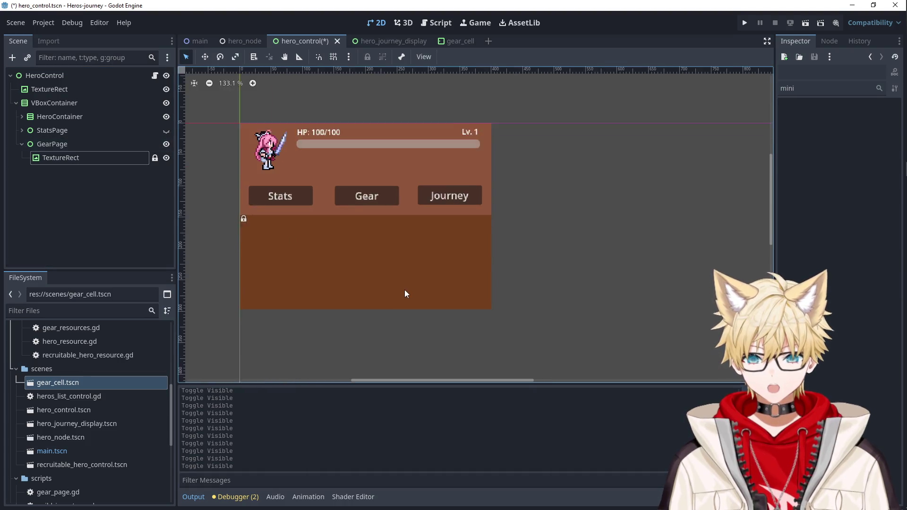
left_click(168, 136)
left_click(168, 135)
left_click(167, 142)
left_click(72, 104)
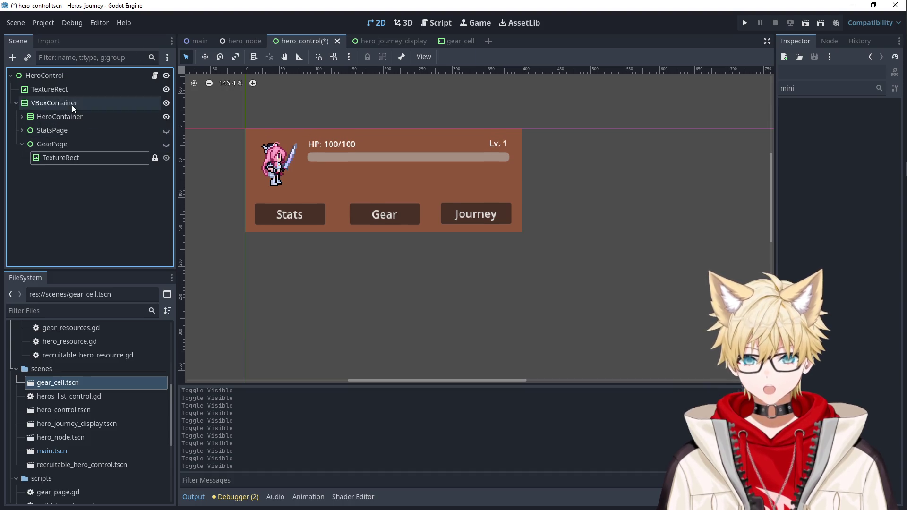
left_click(166, 144)
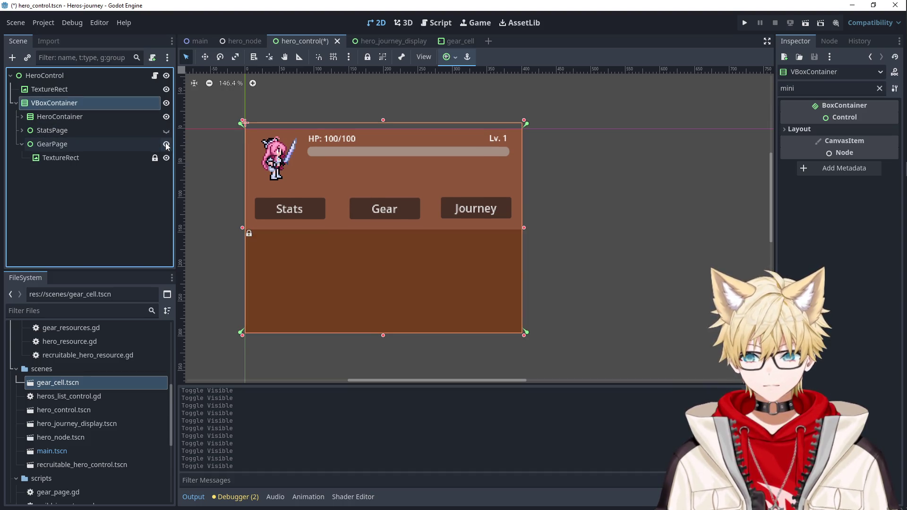
left_click(167, 144)
left_click(166, 144)
left_click(166, 145)
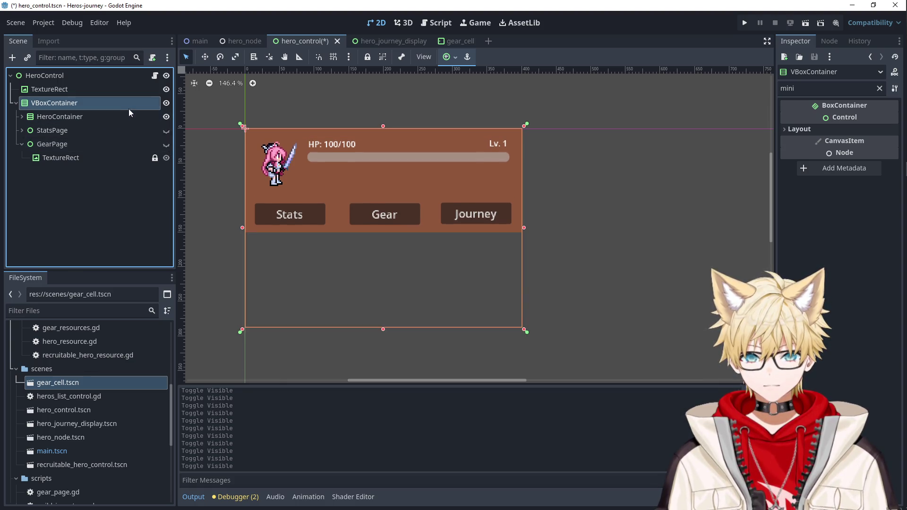
left_click(864, 129)
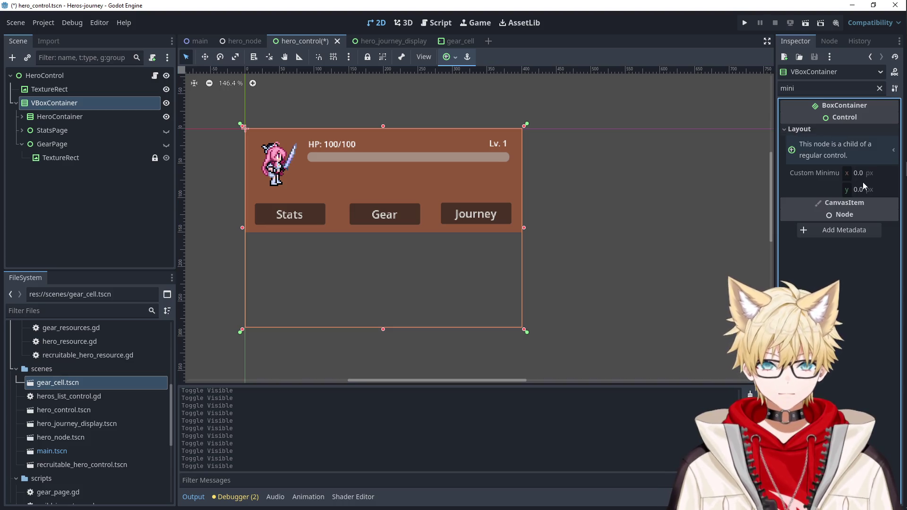
Clear the Inspector filter and drag the VBoxContainer's height down to 150 px (400 × 150).
left_click(880, 89)
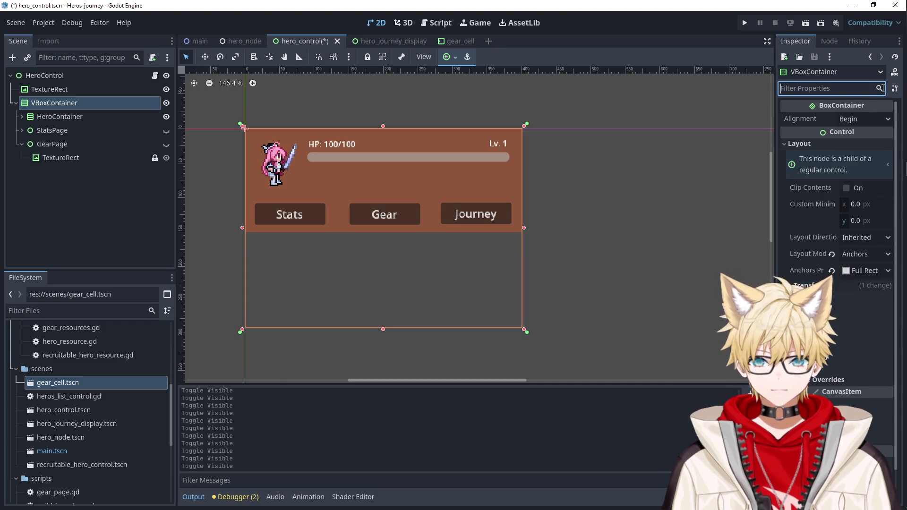
left_click_drag(383, 335, 405, 210)
left_click(70, 92)
left_click(70, 103)
Briefly show then re-hide StatsPage, and expand HeroContainer to reach HeroInformation and HeroMenuContainer.
left_click(62, 131)
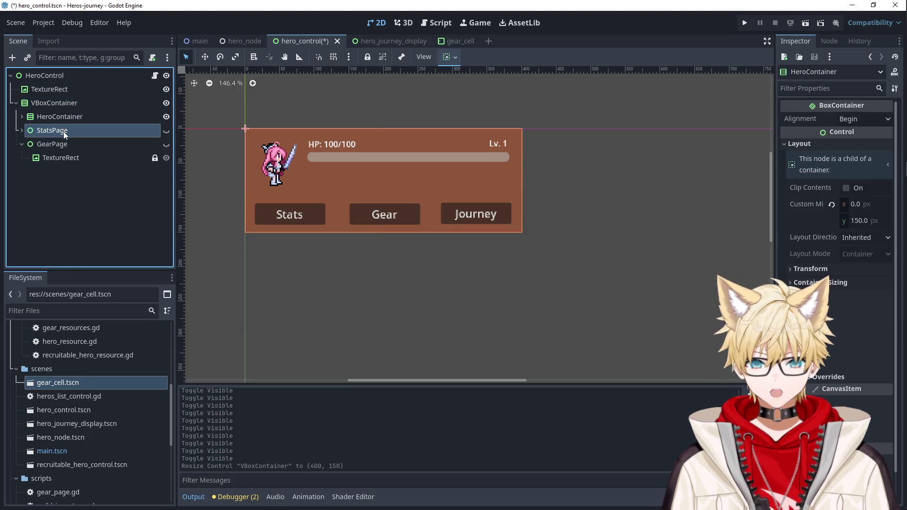
left_click(167, 130)
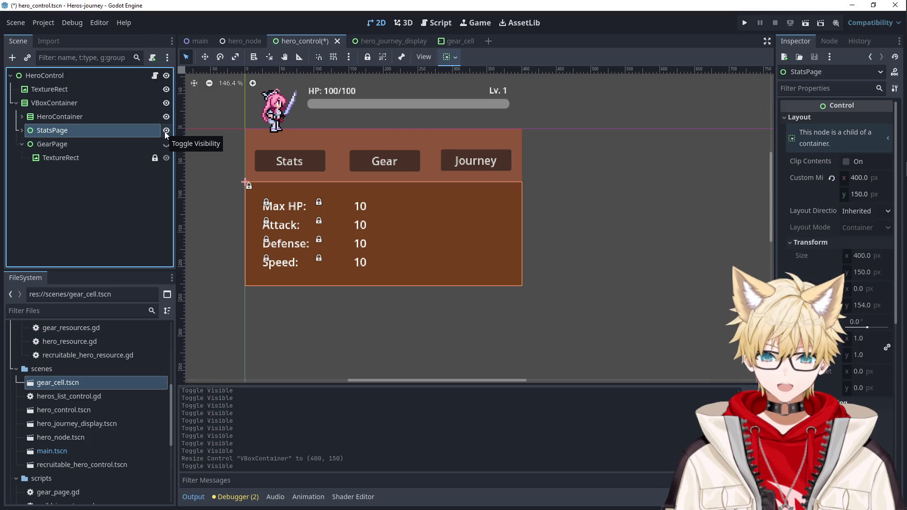
left_click(166, 131)
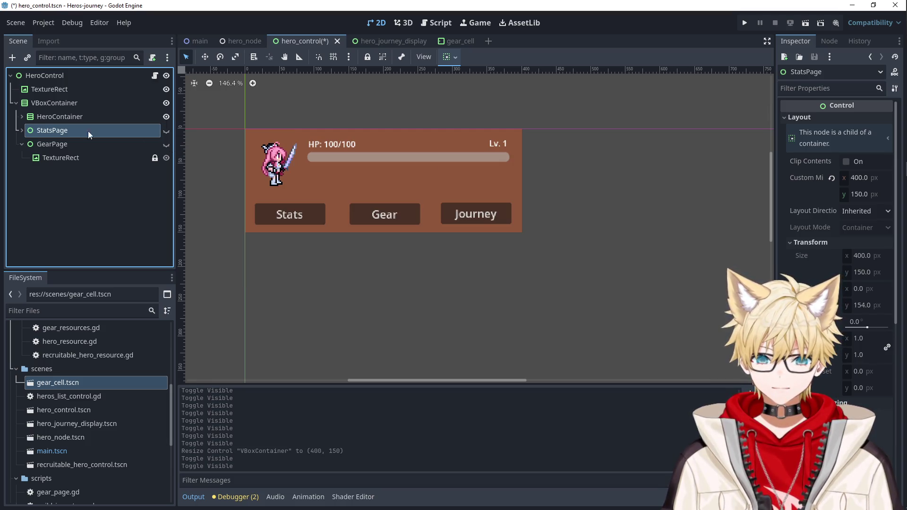
left_click(59, 116)
left_click(22, 117)
left_click(41, 129)
left_click(57, 147)
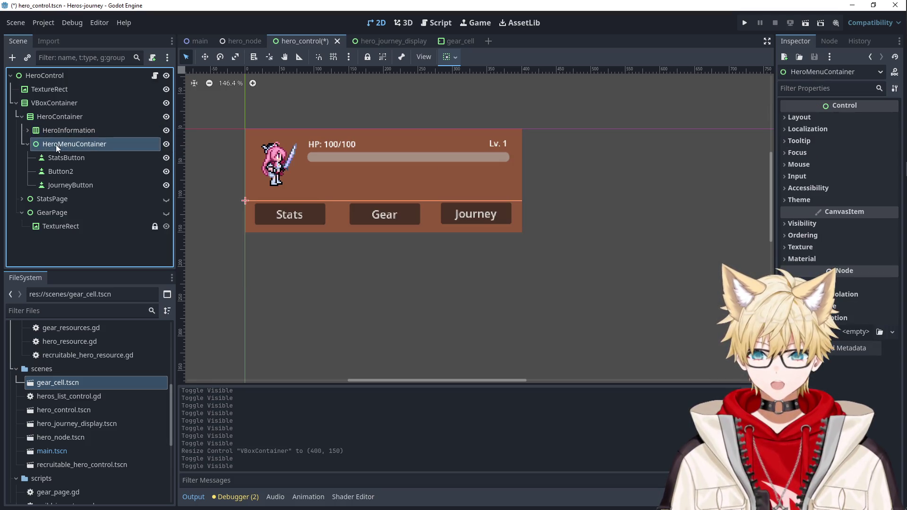
Filter properties by 'mini' and set HeroMenuContainer's Custom Minimum Size y to 48 px.
left_click(56, 159)
left_click(61, 173)
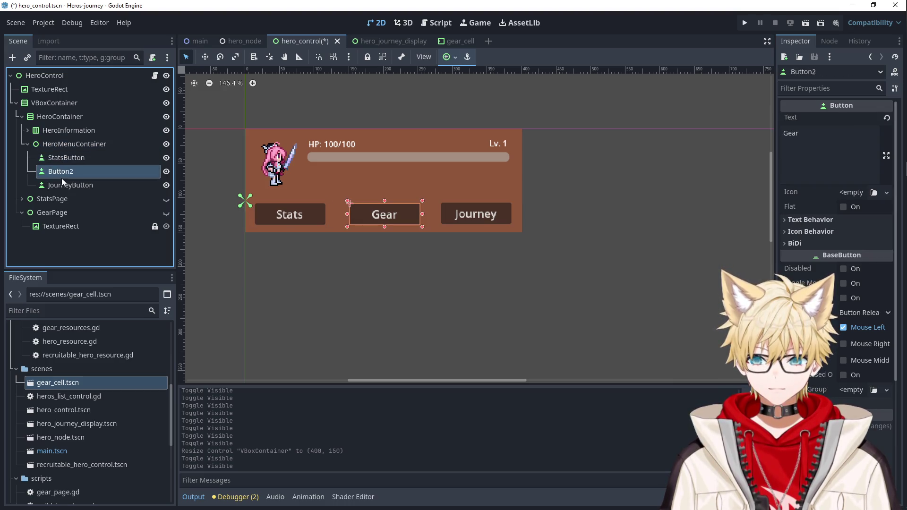
left_click(64, 145)
left_click(851, 89)
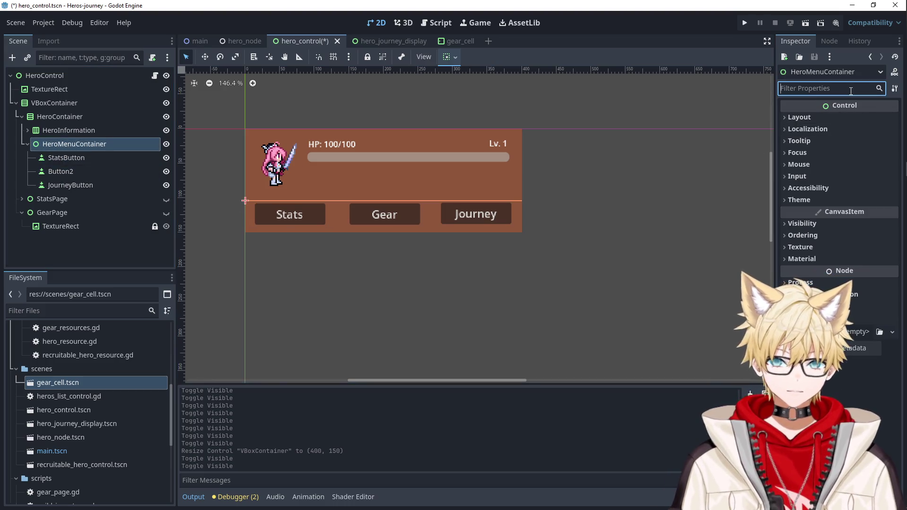
type("mini")
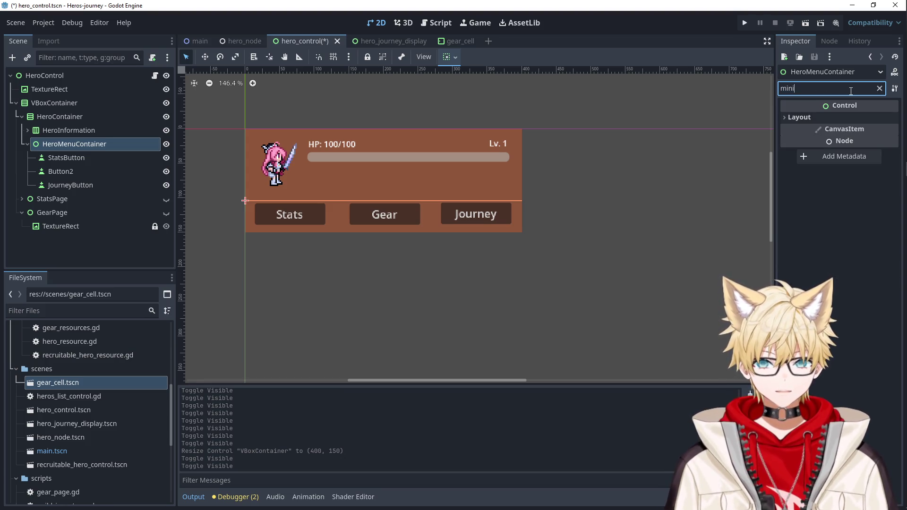
left_click(809, 118)
mouse_move(859, 178)
left_mouse_down()
mouse_move(872, 178)
mouse_move(859, 177)
left_mouse_up()
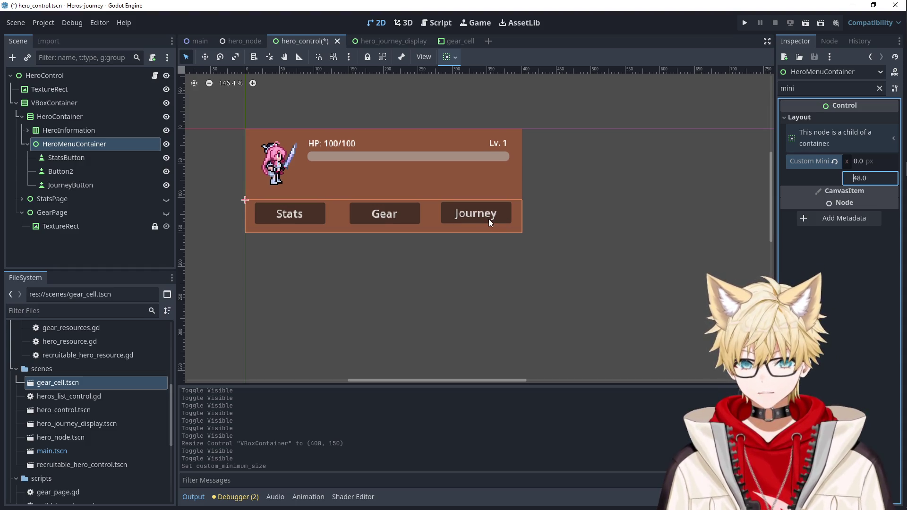
scroll(414, 213, "up", 2)
left_click_drag(448, 242, 465, 258)
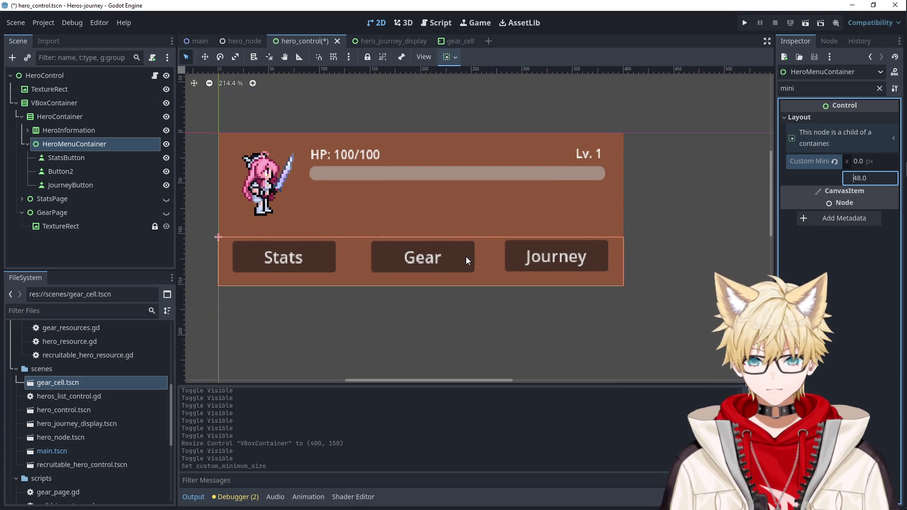
left_click(274, 221)
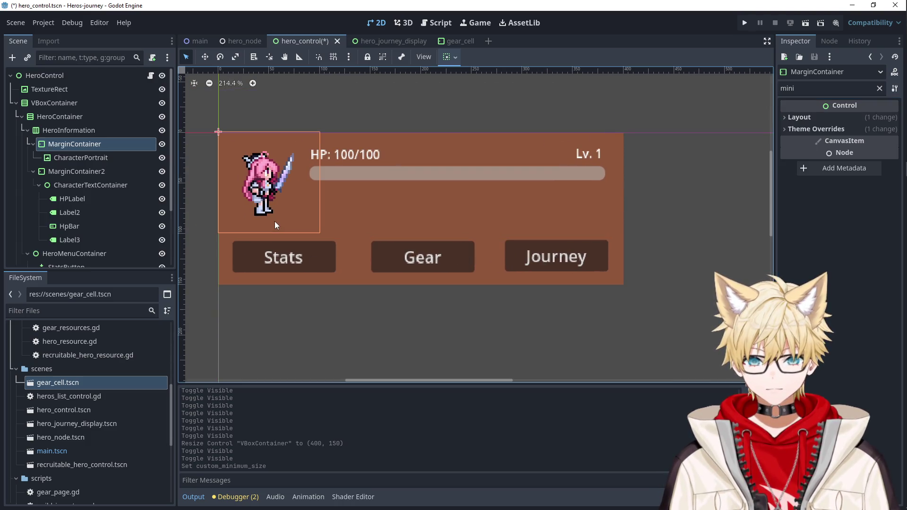
left_click(60, 129)
left_click(32, 142)
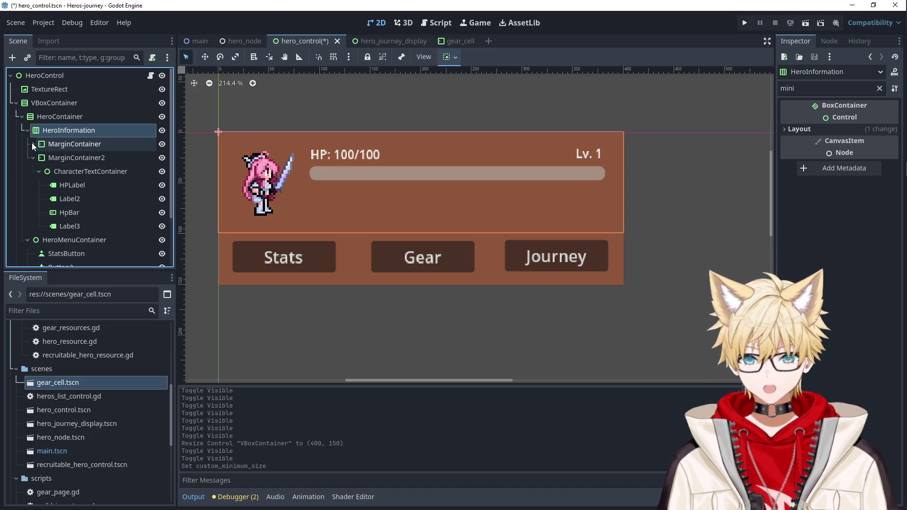
left_click(32, 157)
left_click(75, 149)
left_click(73, 159)
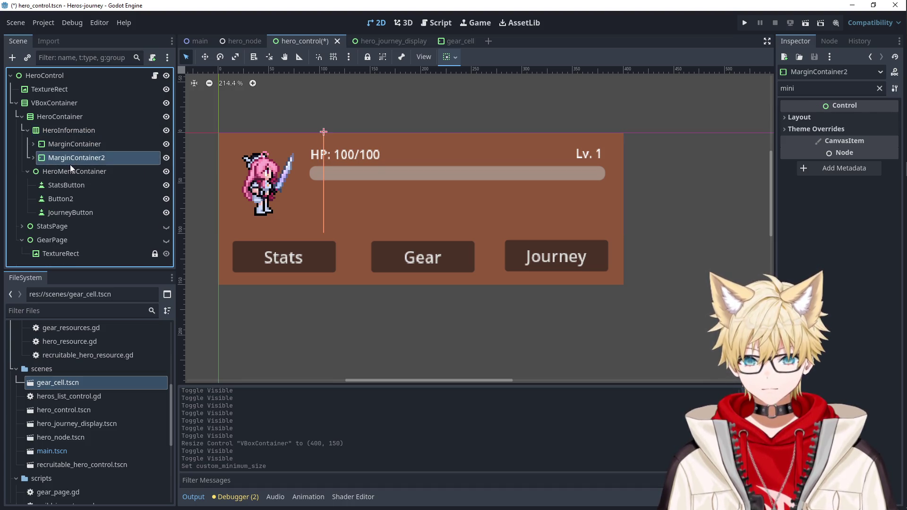
left_click(33, 144)
left_click(33, 144)
left_click(33, 157)
left_click(56, 132)
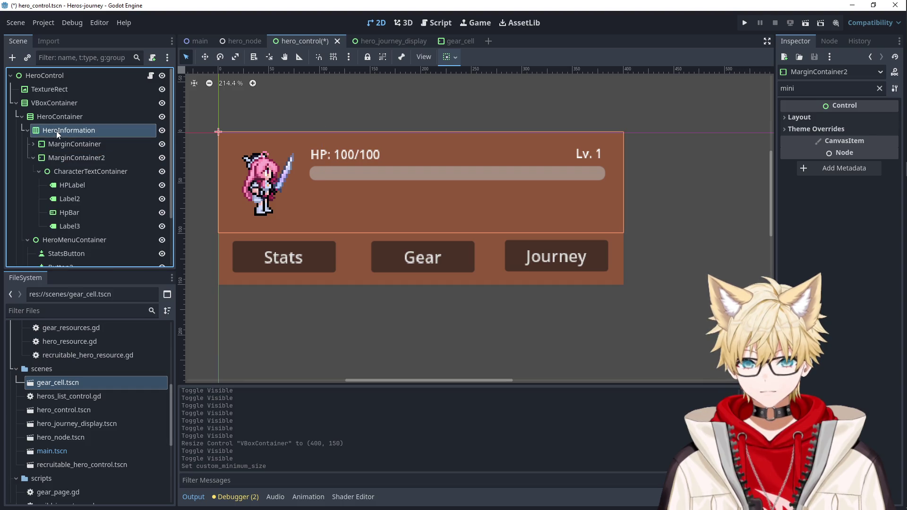
left_click(34, 144)
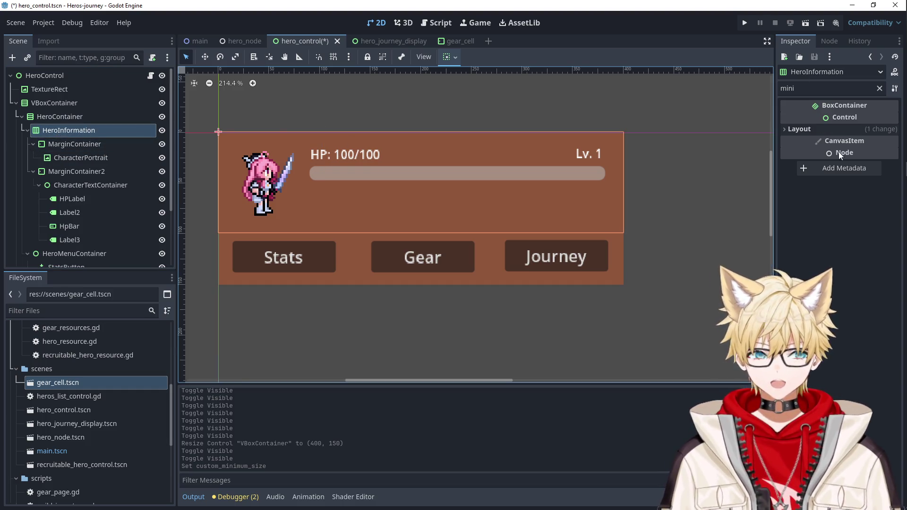
left_click(842, 128)
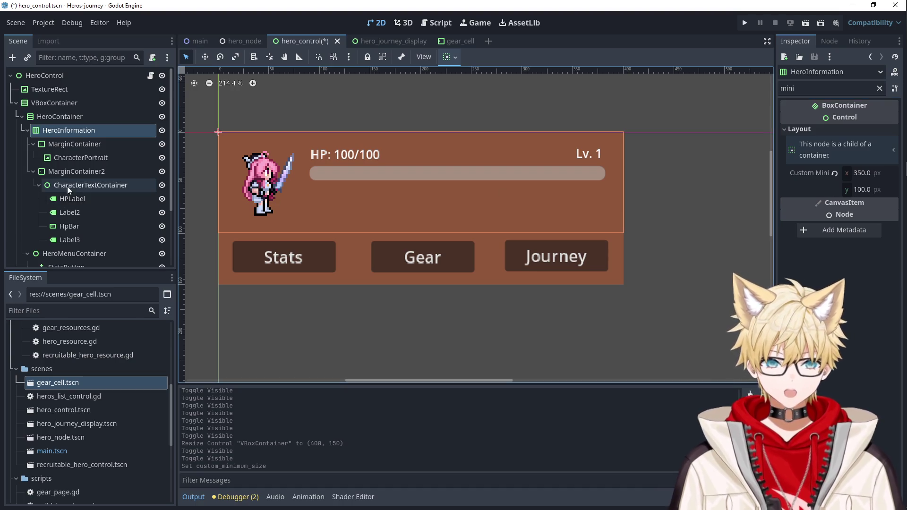
left_click(33, 144)
left_click(55, 157)
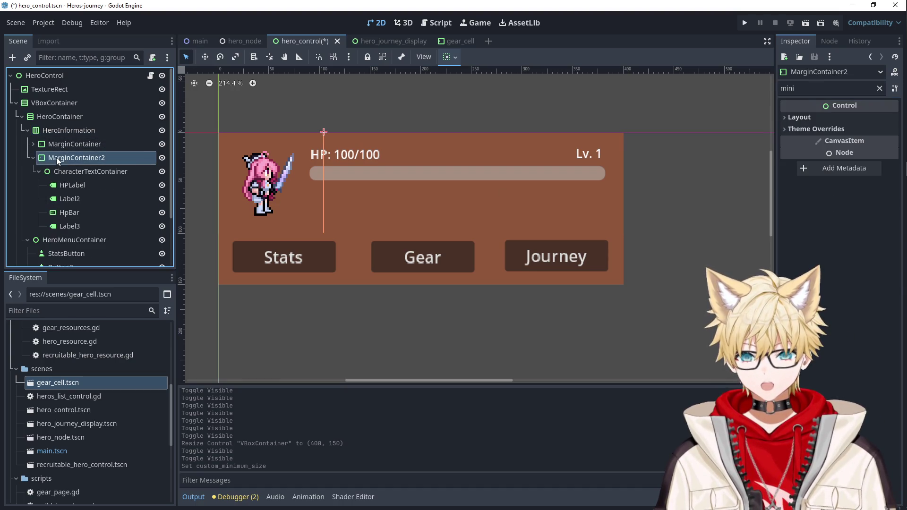
Enter 50 for HeroMenuContainer's minimum height, then check HeroInformation and HeroContainer sizes.
left_click(59, 170)
left_click(74, 240)
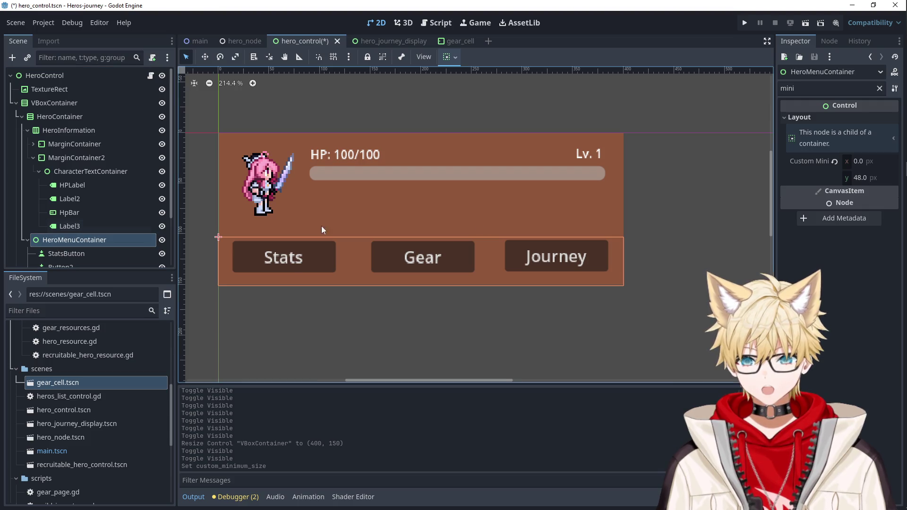
left_click(860, 178)
type("50")
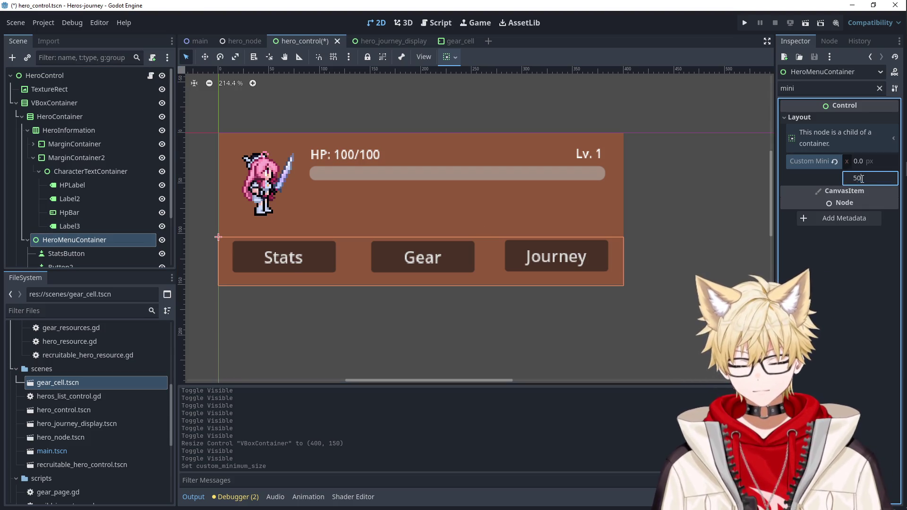
key("Return")
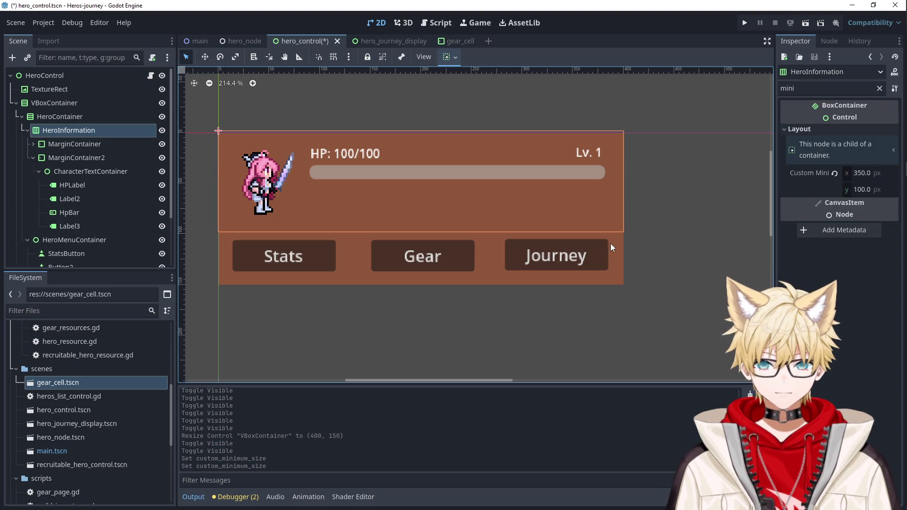
left_click(611, 242)
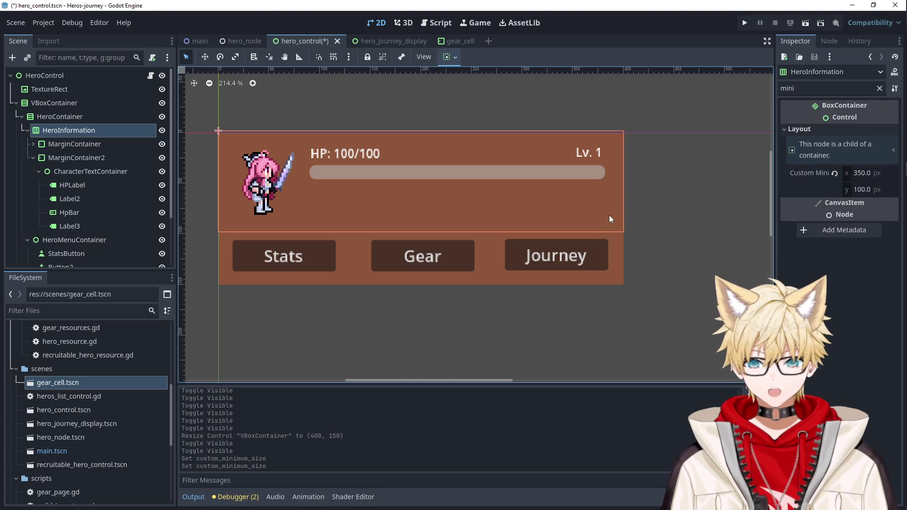
left_click(422, 199)
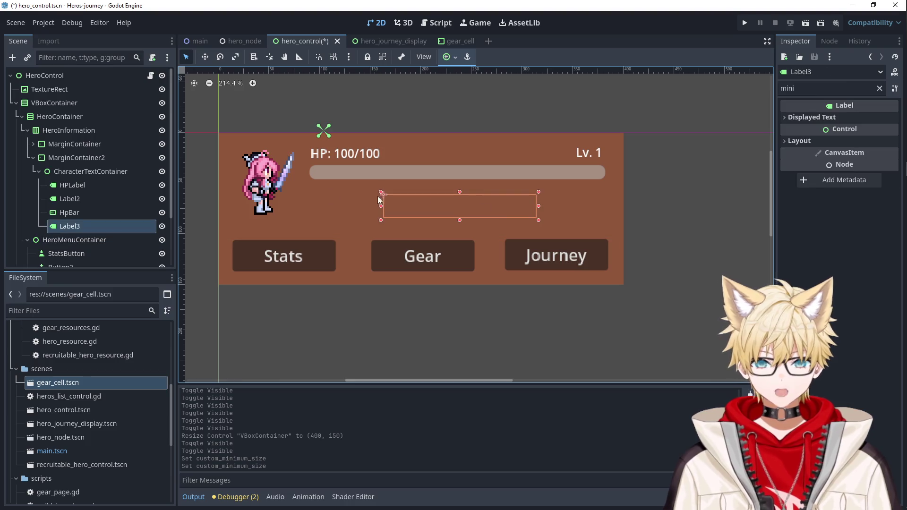
left_click(84, 133)
left_click(86, 117)
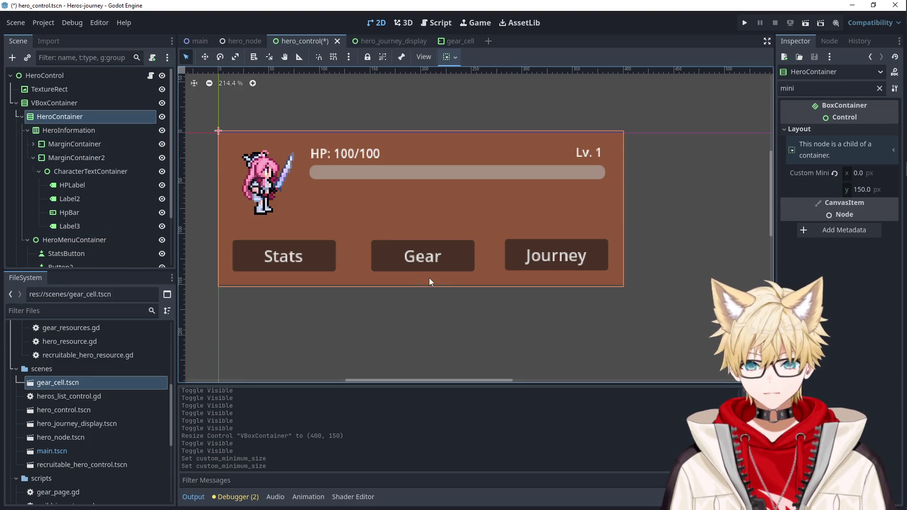
Collapse the child branches and compare minimum sizes of HeroContainer, HeroInformation and HeroMenuContainer.
scroll(461, 254, "down", 3)
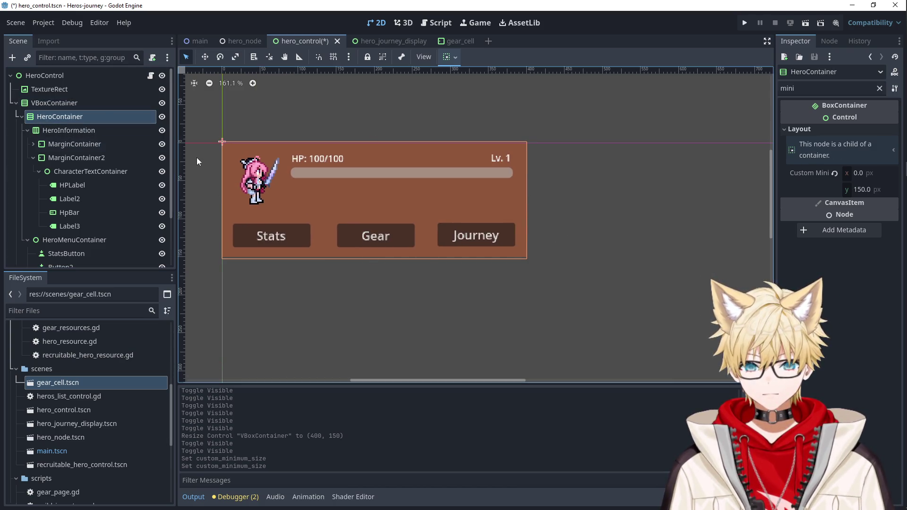
left_click(90, 129)
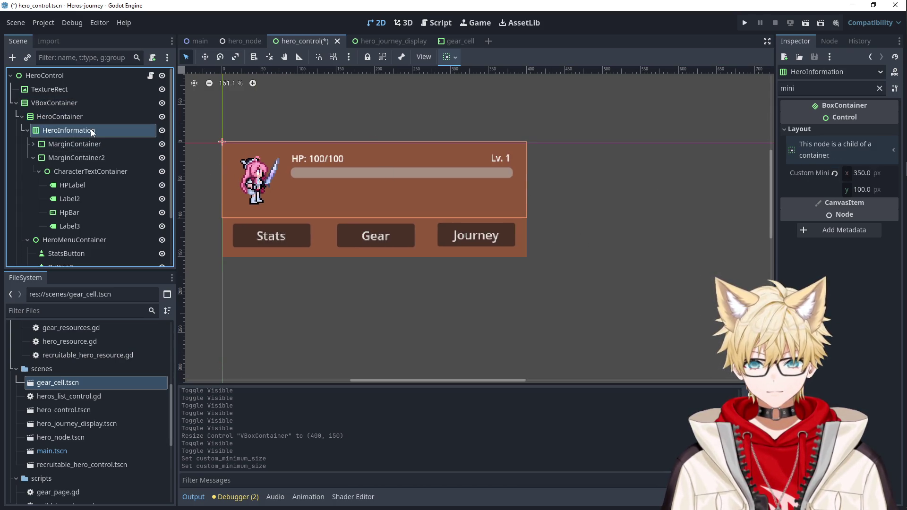
left_click(27, 130)
left_click(27, 144)
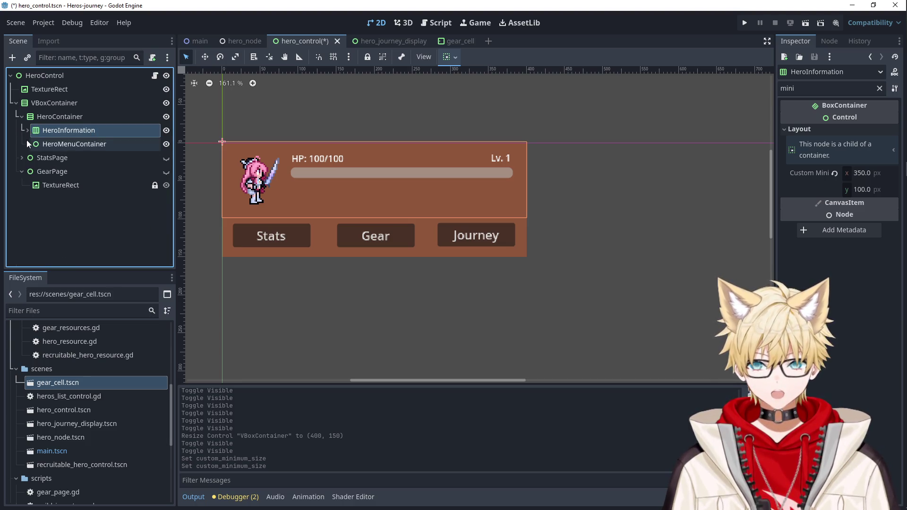
left_click(94, 144)
left_click(82, 133)
left_click(79, 146)
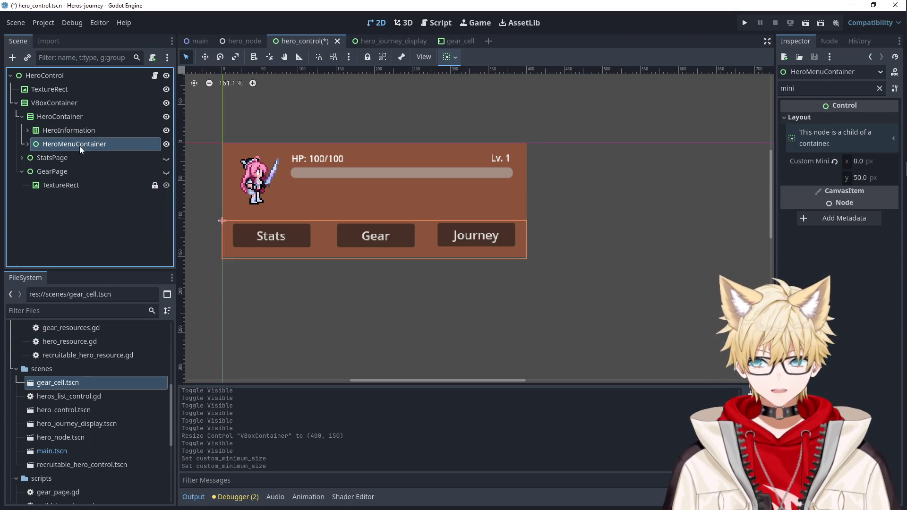
left_click(81, 135)
left_click(81, 146)
left_click(84, 132)
left_click(83, 145)
left_click(82, 131)
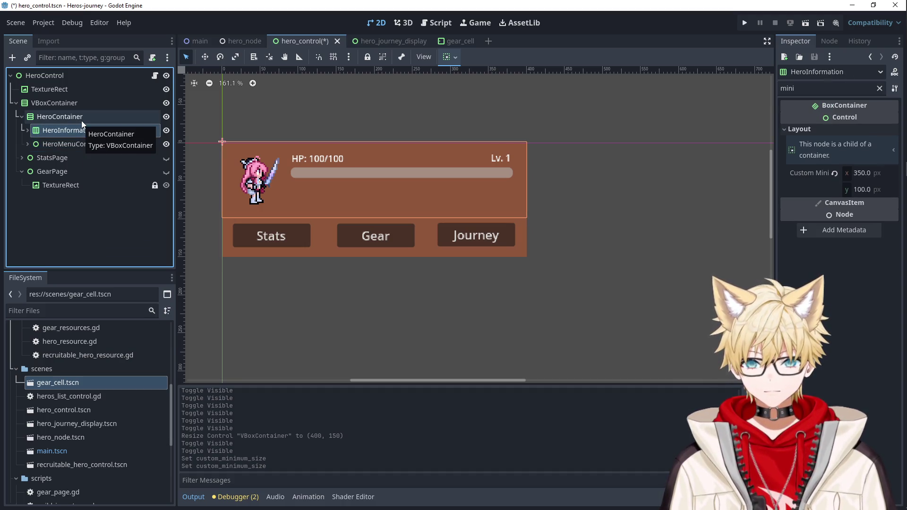
left_click(81, 120)
left_click(81, 128)
left_click(80, 142)
left_click(79, 131)
left_click(79, 120)
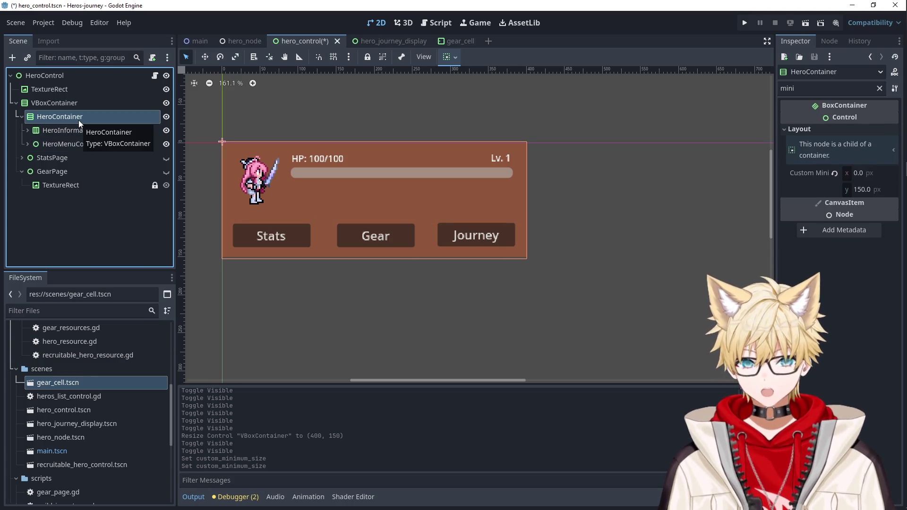
Make the outer VBoxContainer slightly taller, at 400 × 154.
scroll(303, 219, "up", 7)
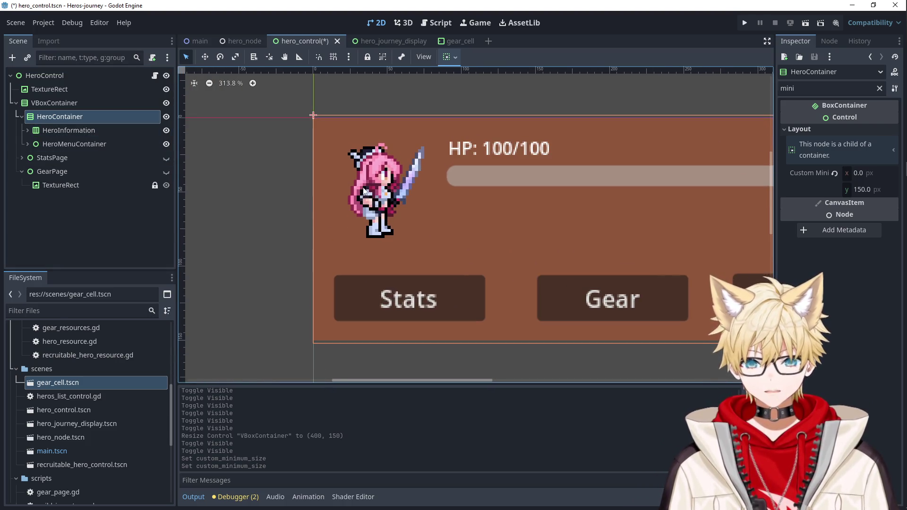
scroll(406, 244, "down", 7)
left_click(110, 105)
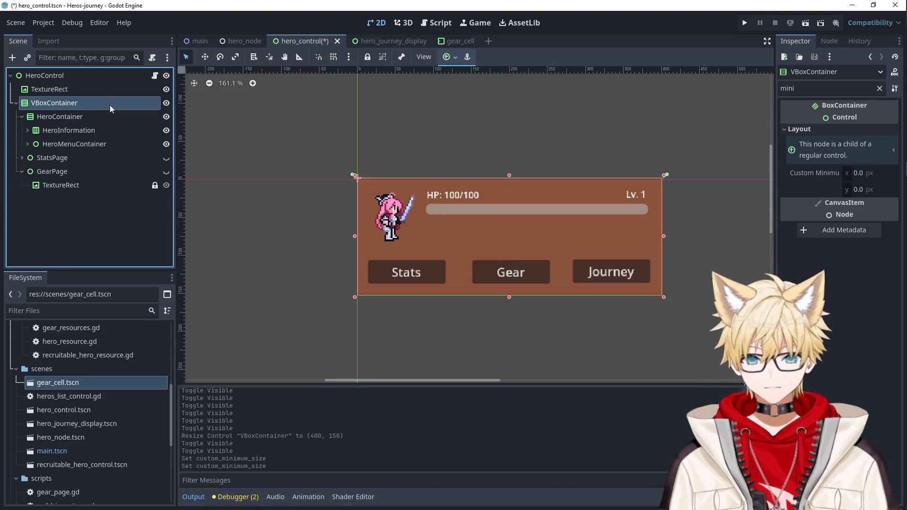
left_click_drag(513, 174, 511, 172)
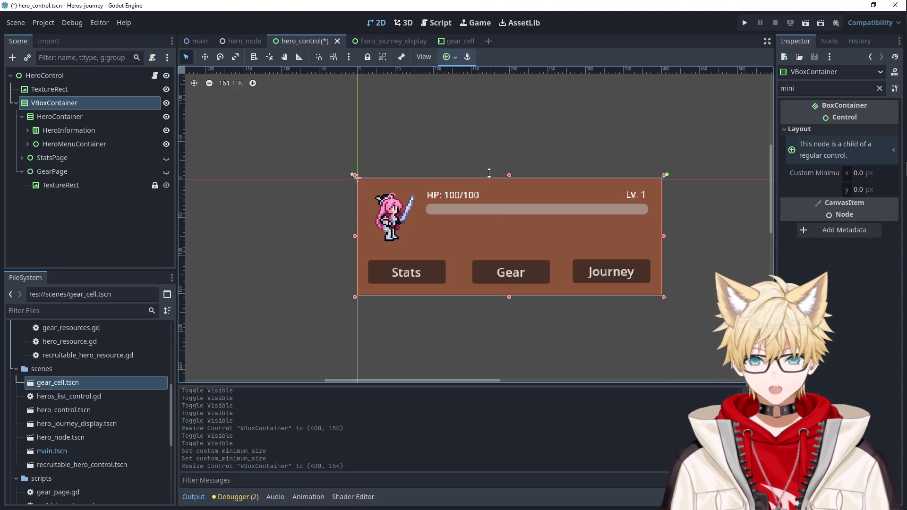
left_click(90, 117)
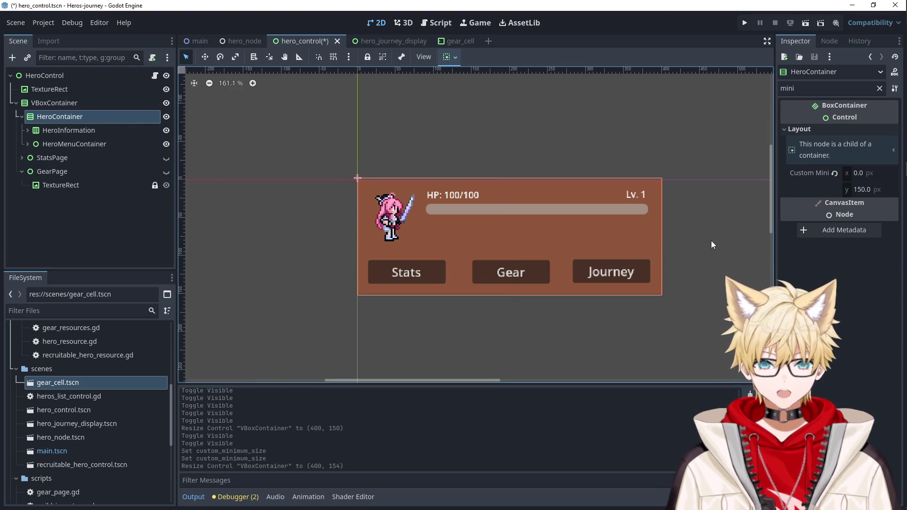
Expand HeroInformation's MarginContainers to show CharacterPortrait and MarginContainer2's HP and level labels.
left_click_drag(708, 241, 650, 225)
left_click(29, 130)
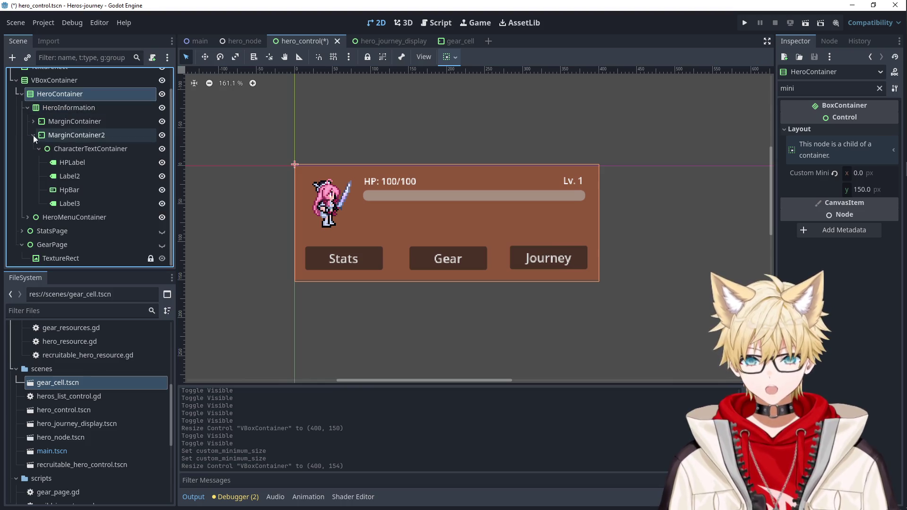
left_click(33, 119)
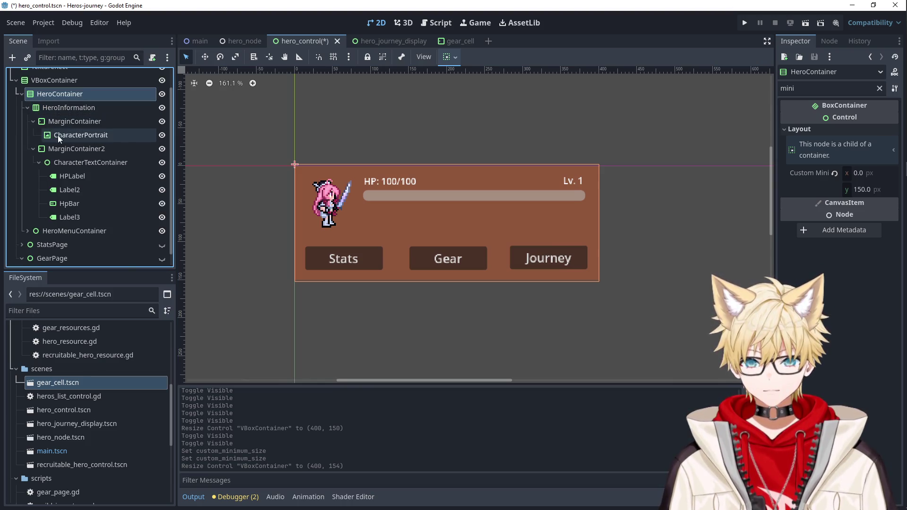
left_click(32, 121)
left_click(22, 101)
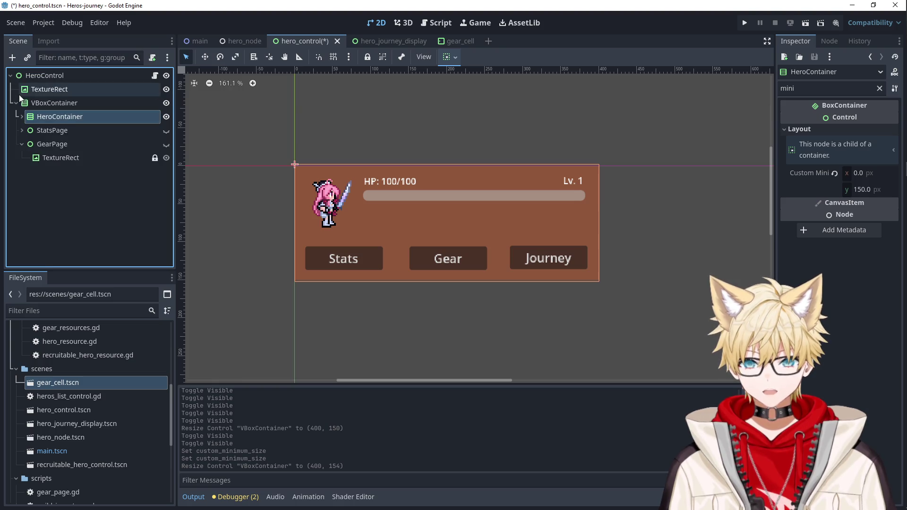
left_click(22, 117)
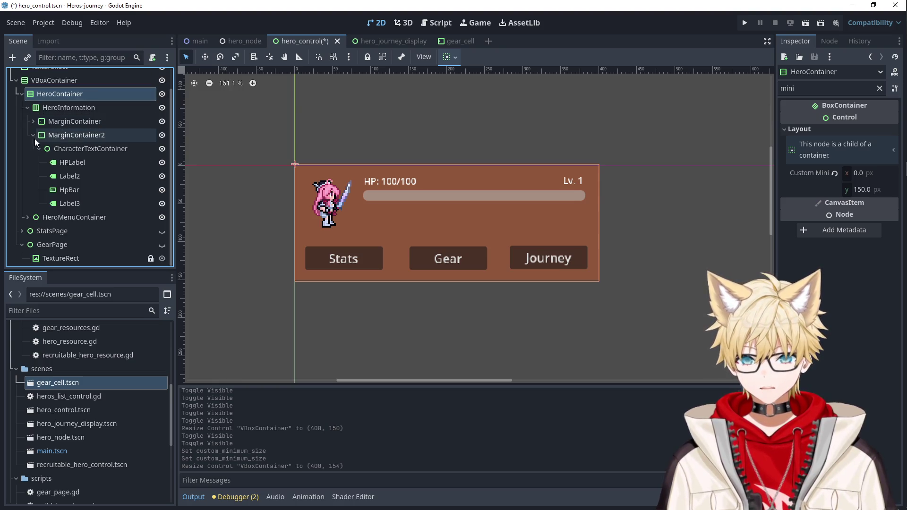
left_click(33, 135)
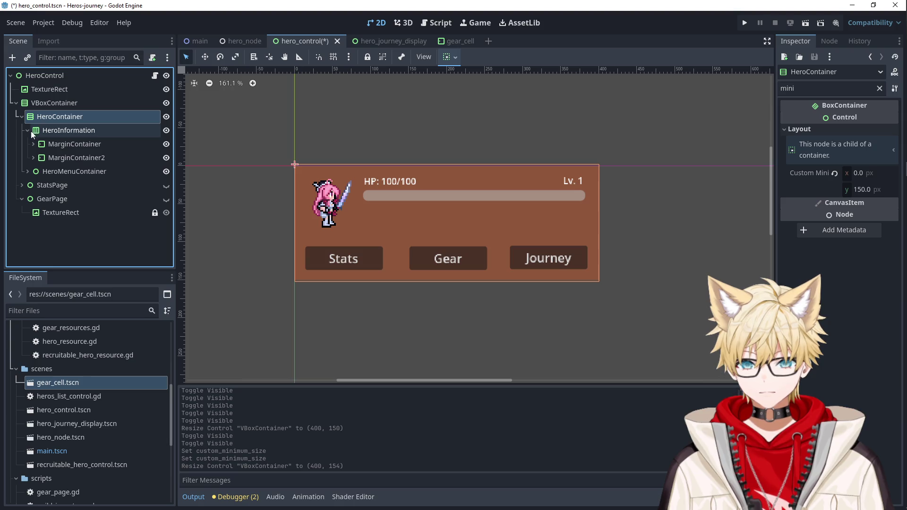
left_click(33, 157)
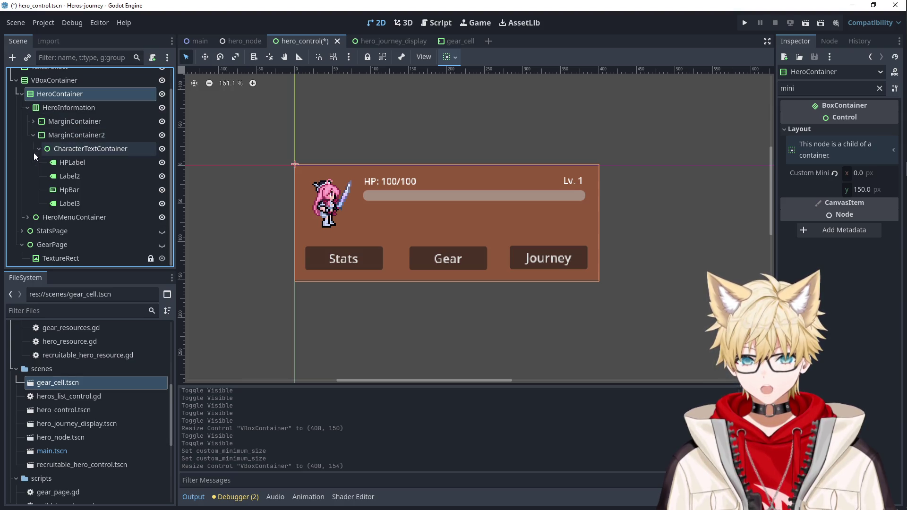
left_click(33, 121)
Inspect CharacterPortrait, its MarginContainer, HeroMenuContainer and HeroInformation's 350 × 100 minimum size.
left_click(80, 135)
left_click(308, 214)
left_click(299, 253)
left_click(295, 240)
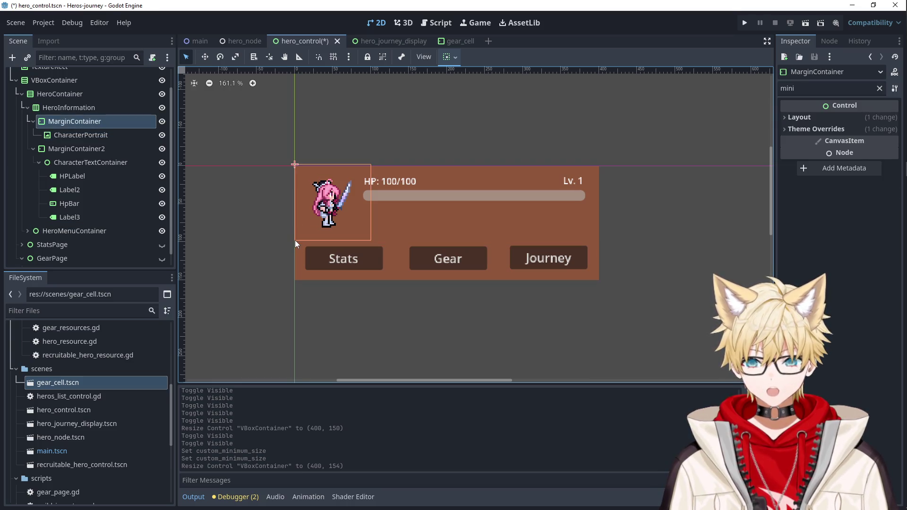
left_click(97, 135)
left_click(598, 228)
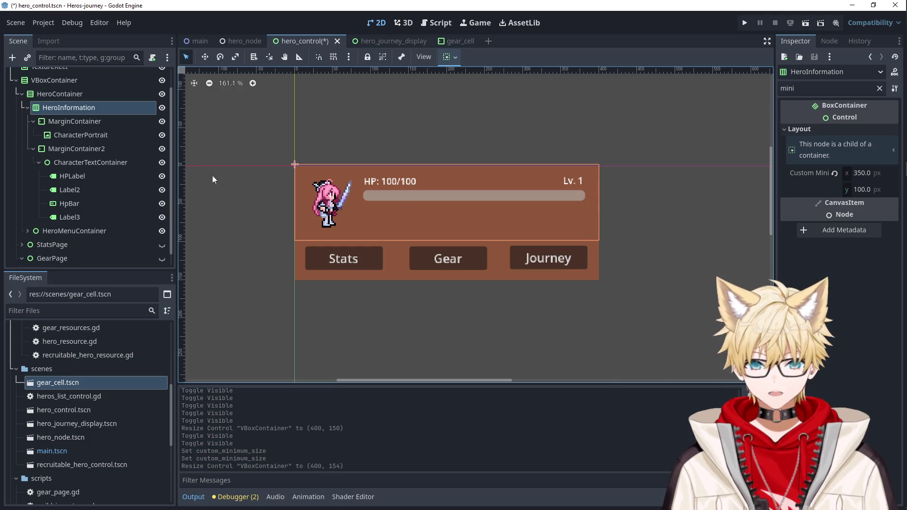
scroll(60, 124, "up", 2)
left_click(38, 94)
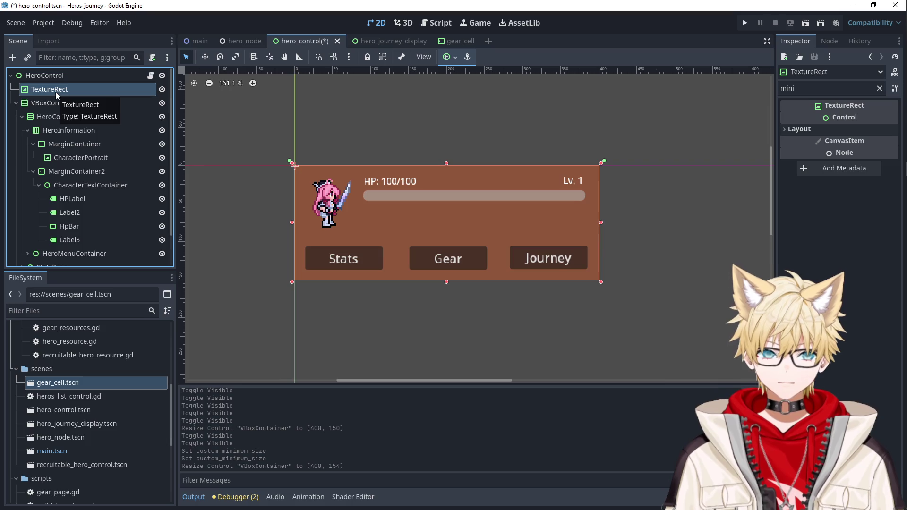
Move the background TextureRect inside HeroContainer as its first child.
mouse_move(58, 91)
left_mouse_down()
mouse_move(61, 128)
mouse_move(61, 90)
left_mouse_up()
left_click(44, 103)
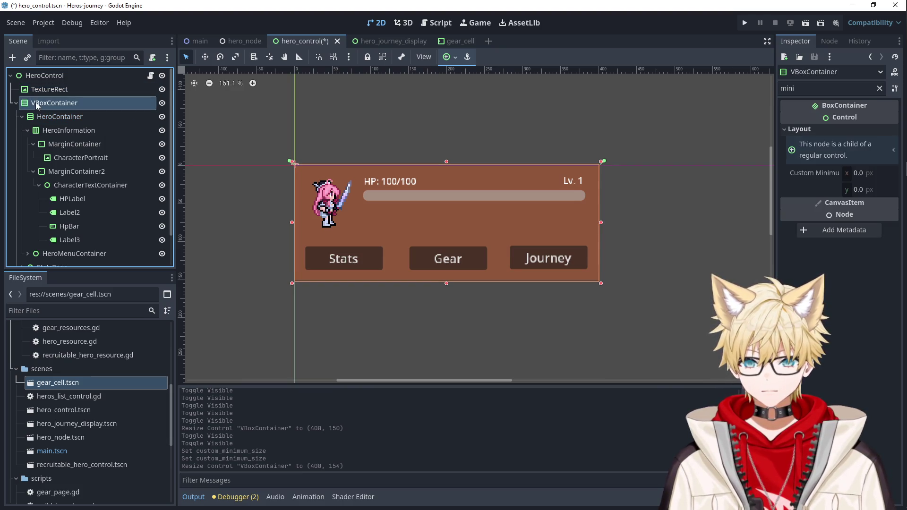
left_click(41, 118)
left_click(41, 103)
left_click(44, 116)
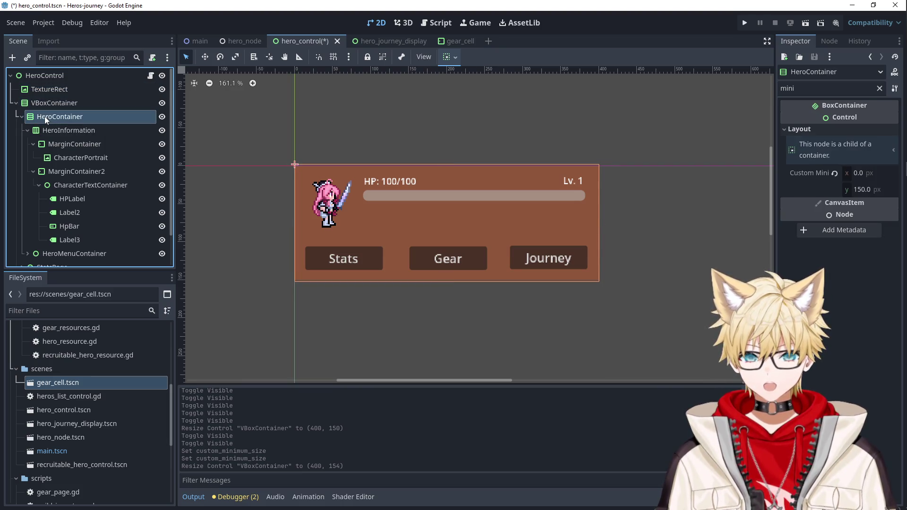
mouse_move(73, 92)
left_mouse_down()
mouse_move(90, 118)
mouse_move(79, 121)
left_mouse_up()
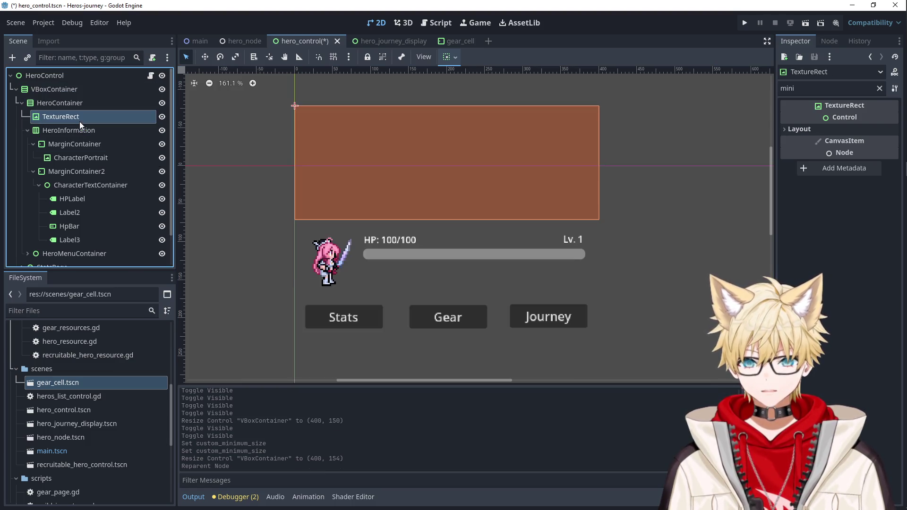
Resize the outer VBoxContainer to 400 × 308, then review HeroContainer, TextureRect and HeroInformation.
left_click(66, 106)
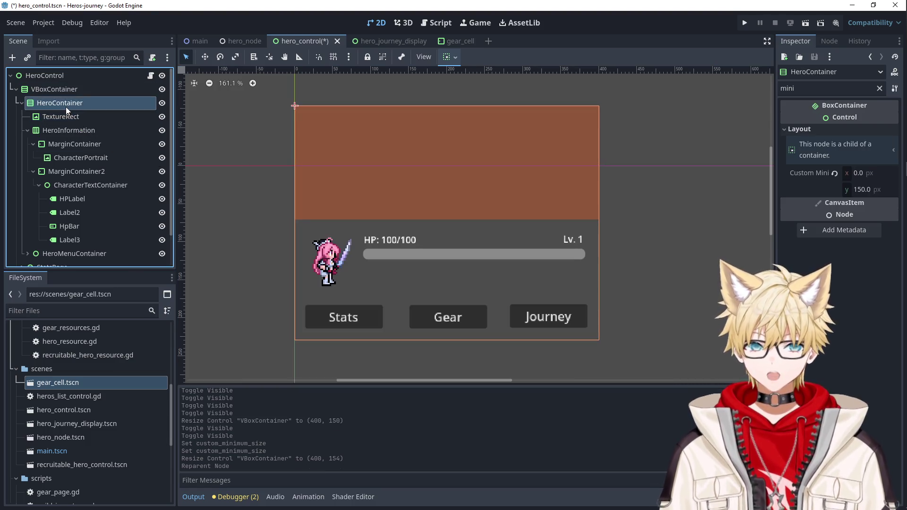
left_click(67, 96)
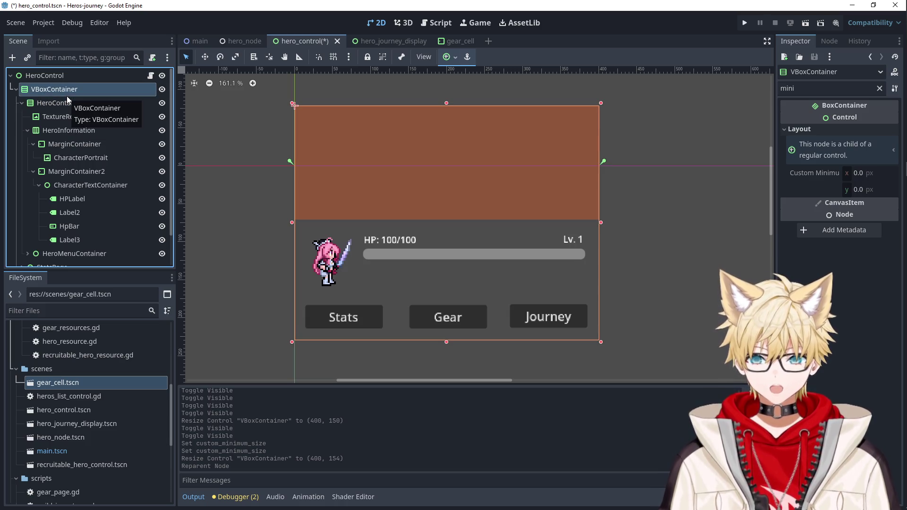
left_click_drag(434, 225, 443, 109)
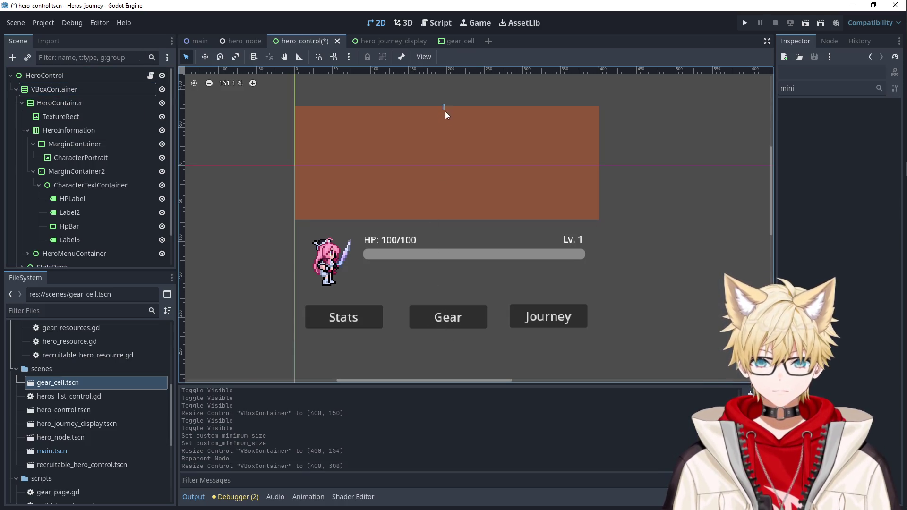
left_click(45, 104)
left_click(50, 116)
left_click(53, 132)
left_click(56, 117)
left_click(57, 135)
Inspect the portrait's MarginContainer, CharacterPortrait and HeroContainer, toggling HeroContainer's child branch.
left_click(57, 143)
left_click(61, 157)
left_click(58, 131)
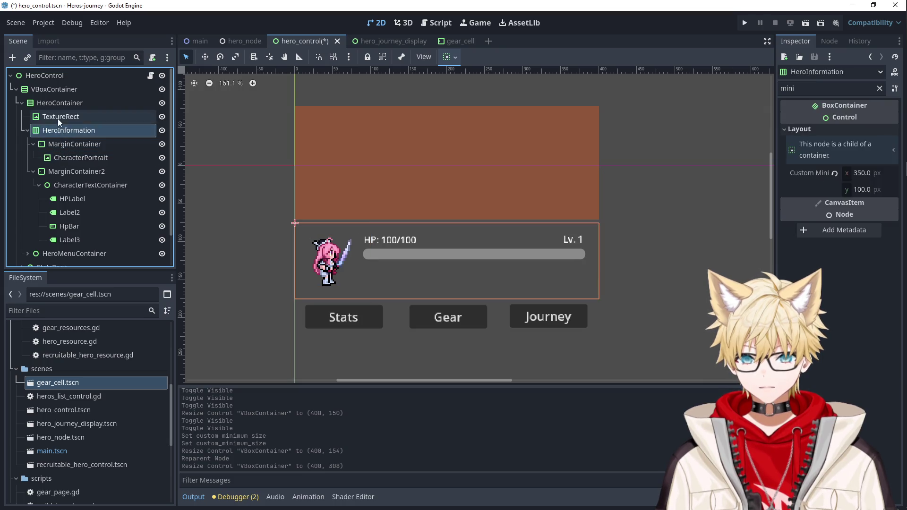
left_click(58, 103)
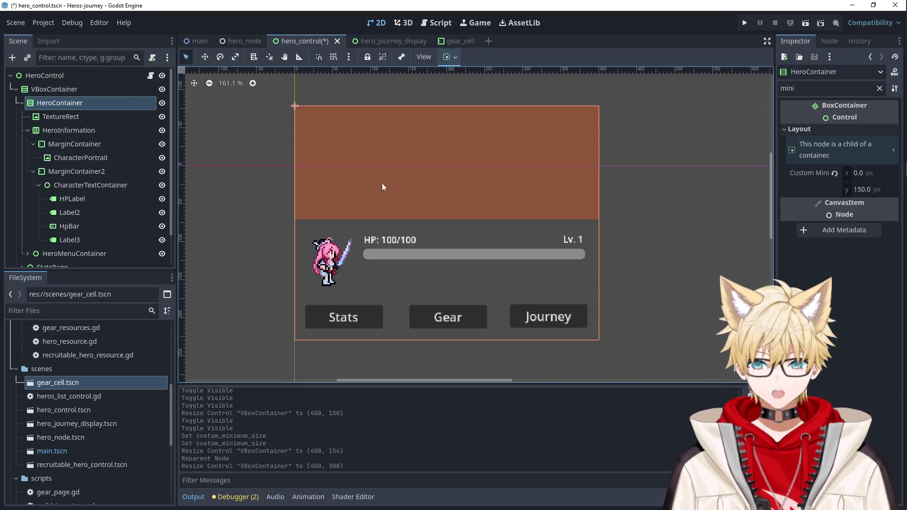
left_click(53, 117)
left_click(43, 105)
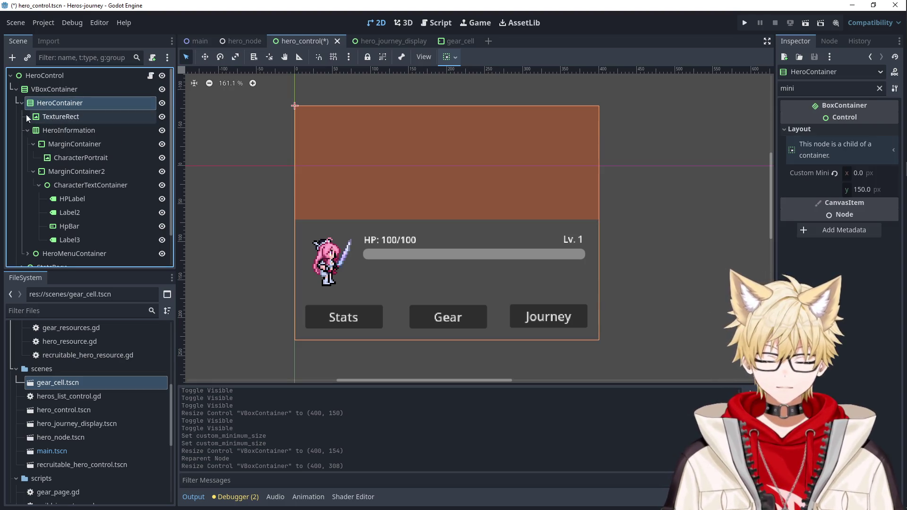
left_click(19, 103)
left_click(19, 103)
left_click(19, 103)
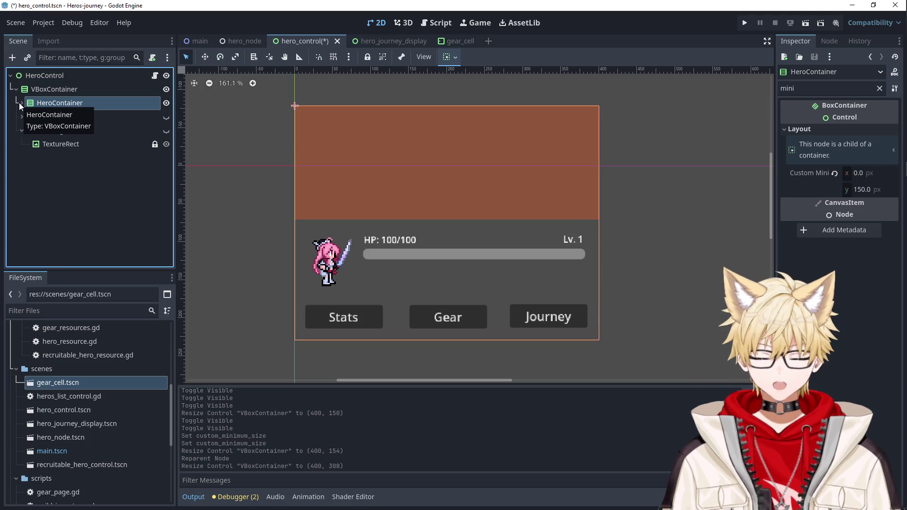
left_click(21, 104)
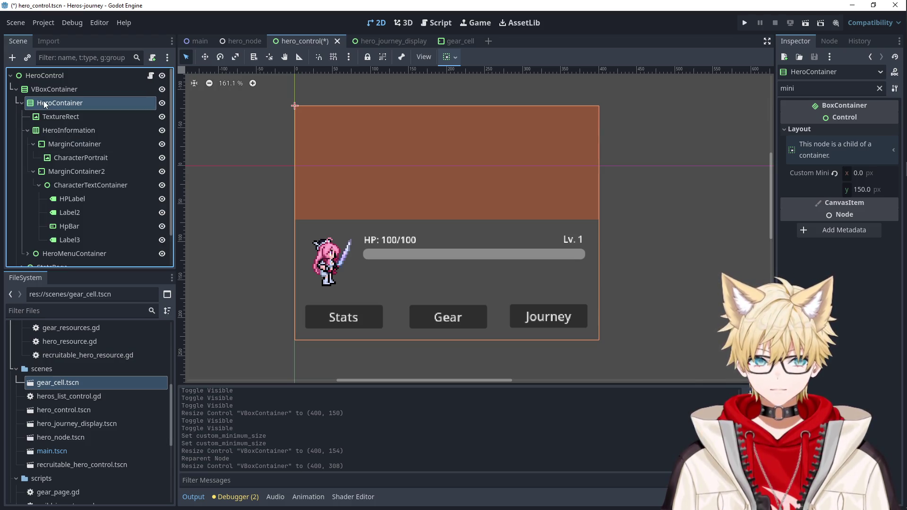
right_click(45, 103)
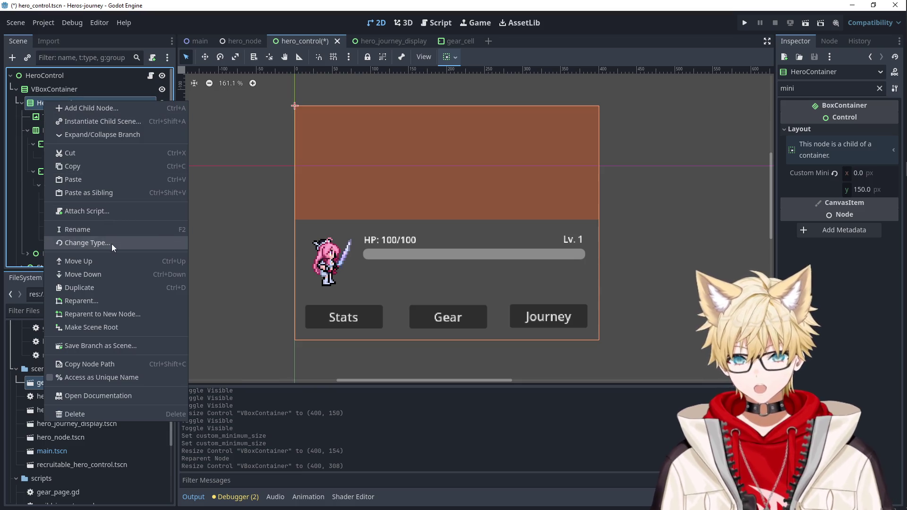
Change HeroContainer's node type to a plain Control.
left_click(111, 244)
type("con")
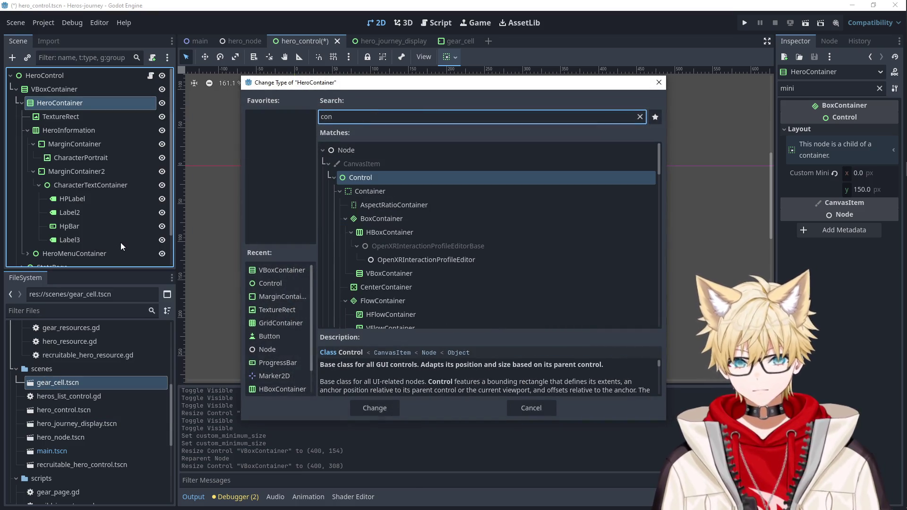
key("Return")
left_click(67, 118)
left_click(64, 106)
Add a VBoxContainer child to HeroContainer by searching 'vbox'.
right_click(64, 105)
left_click(92, 115)
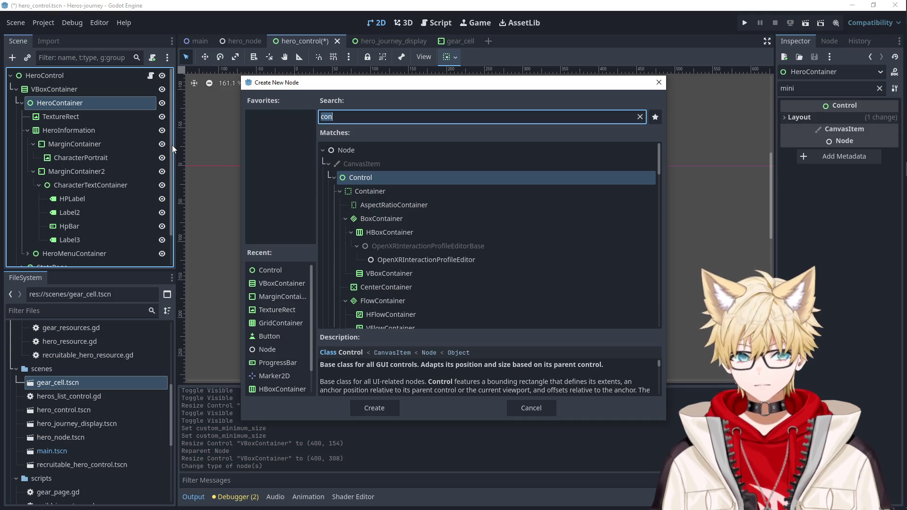
left_click(534, 405)
right_click(61, 103)
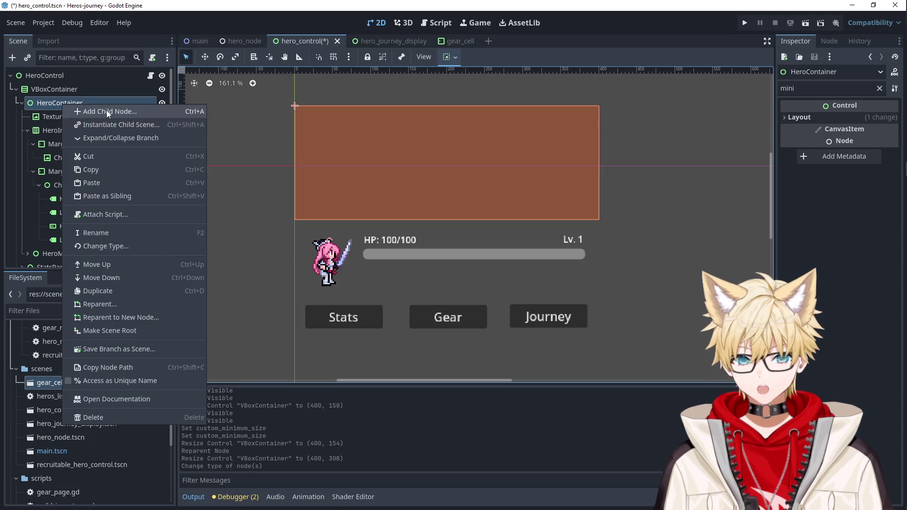
left_click(107, 112)
type("vbox")
key("Return")
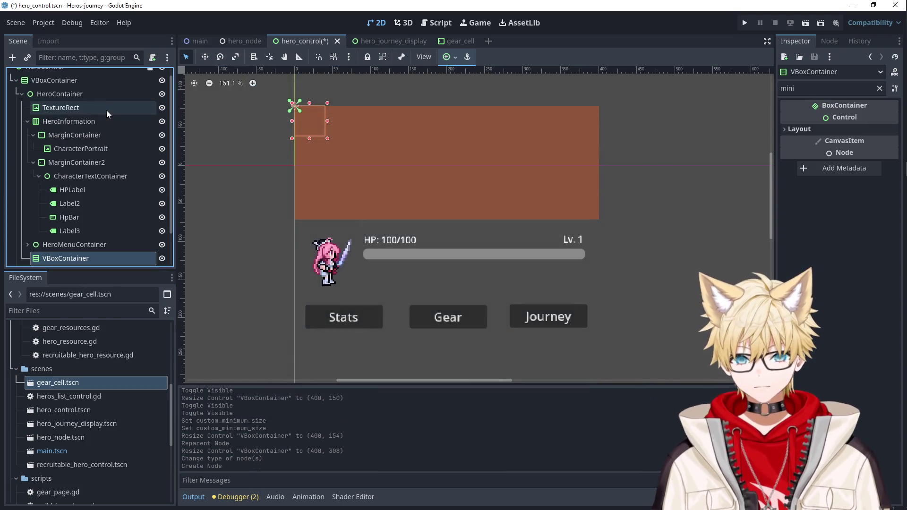
Place the new VBoxContainer below TextureRect and nest HeroInformation and HeroMenuContainer inside it.
left_click_drag(62, 258, 46, 118)
left_click(52, 136)
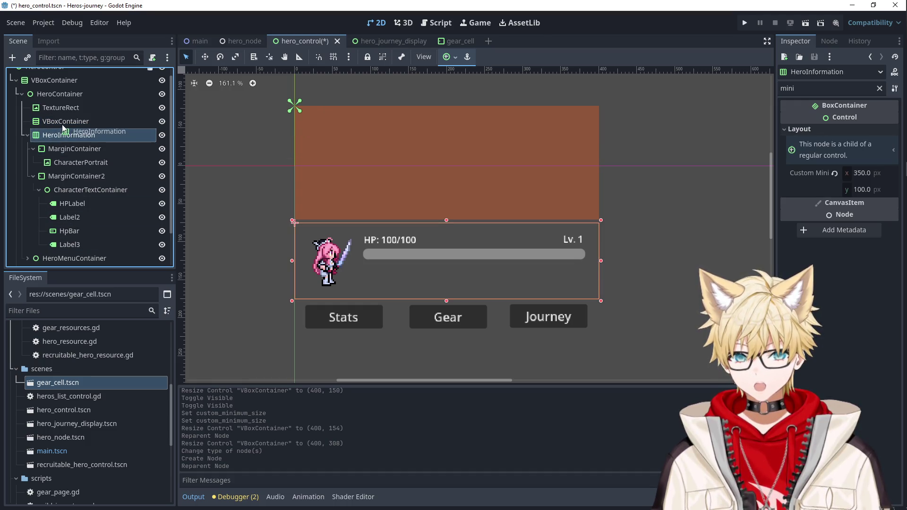
left_click_drag(64, 128, 64, 123)
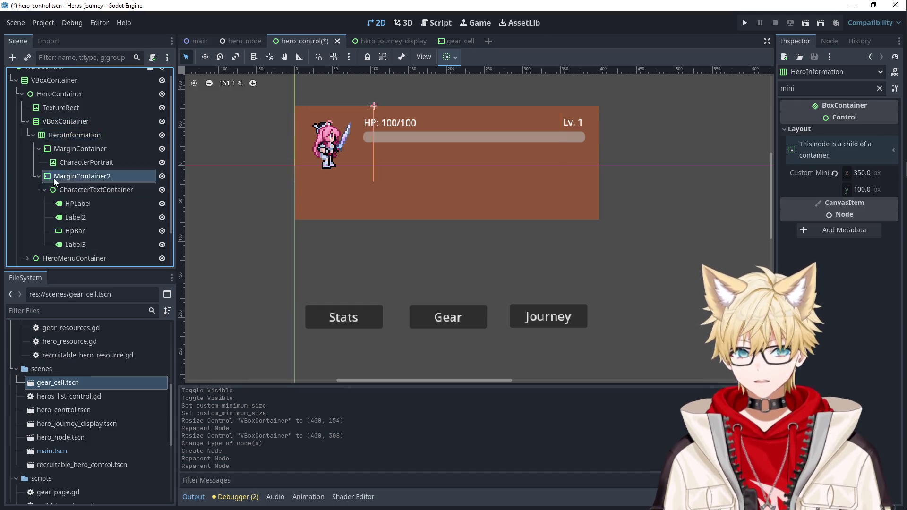
left_click(310, 315)
left_click_drag(60, 245, 59, 110)
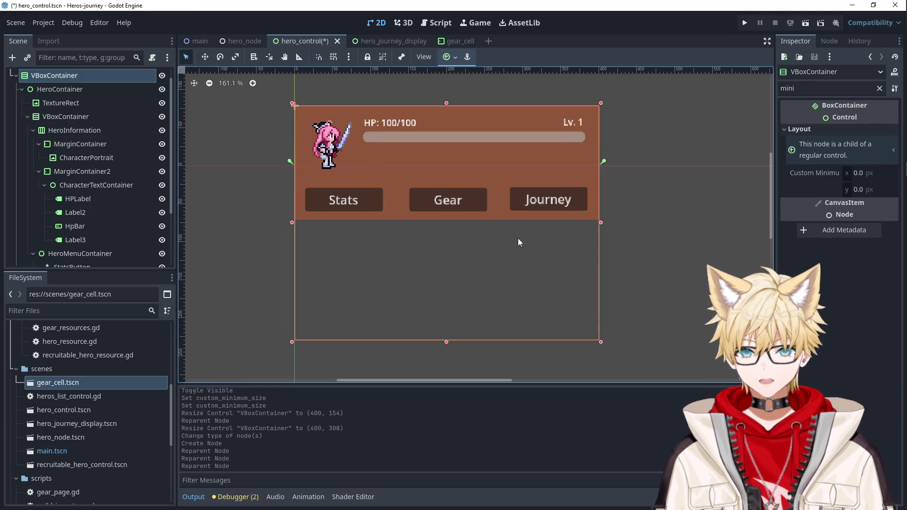
Inspect Label3 below the HP bar and compare HeroControl's bounds with the outer VBoxContainer.
left_click(487, 177)
scroll(499, 217, "down", 2)
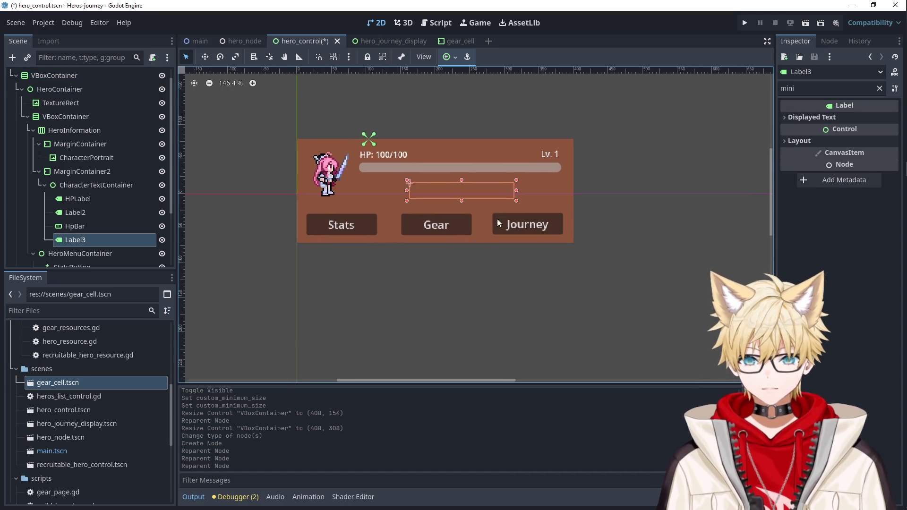
left_click(78, 103)
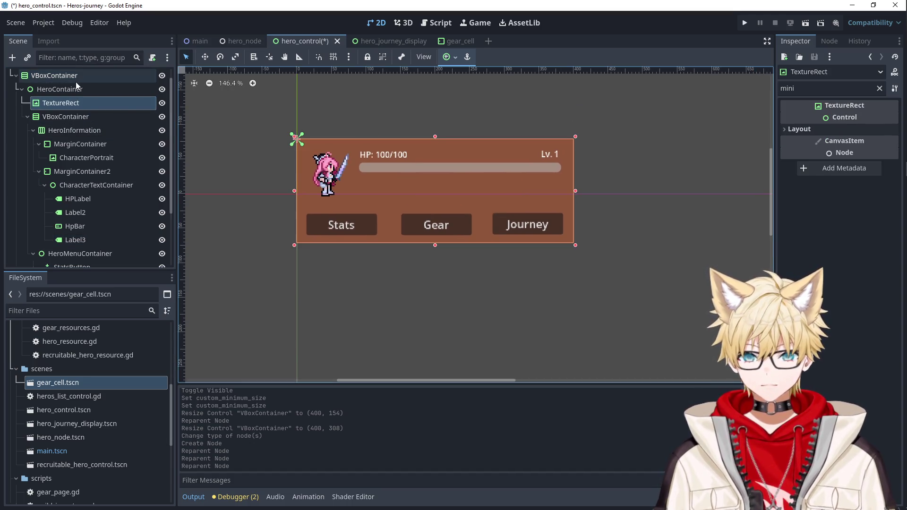
left_click(76, 81)
left_click(63, 78)
left_click(59, 89)
left_click(56, 79)
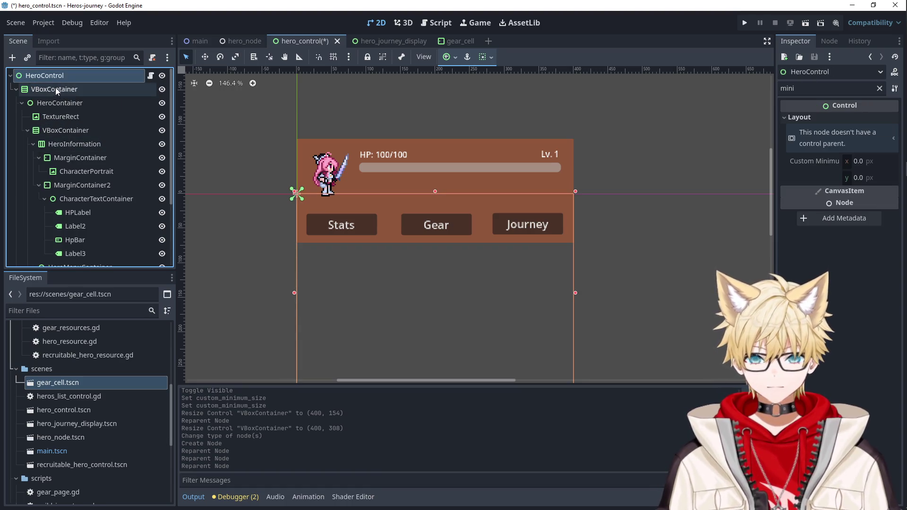
left_click(54, 89)
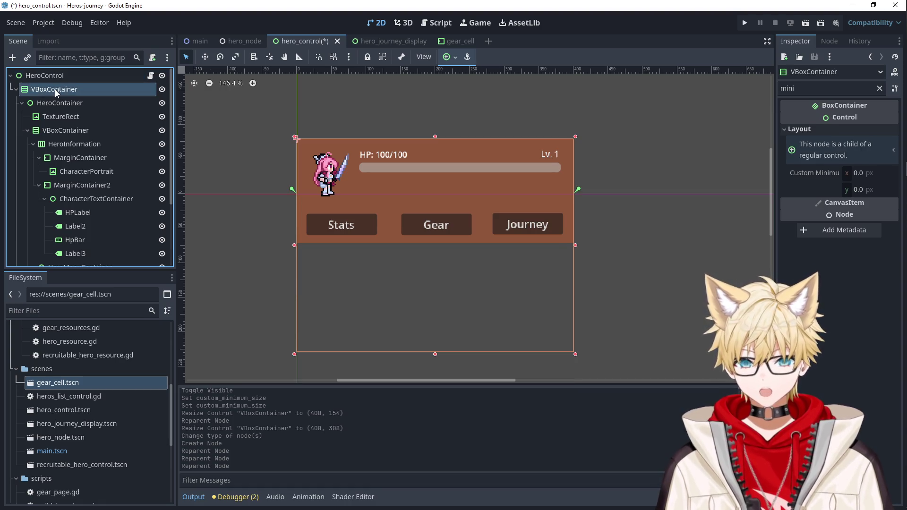
Shrink the outer VBoxContainer to 400 × 150 and check HeroInformation and HeroMenuContainer.
left_click_drag(435, 352, 435, 245)
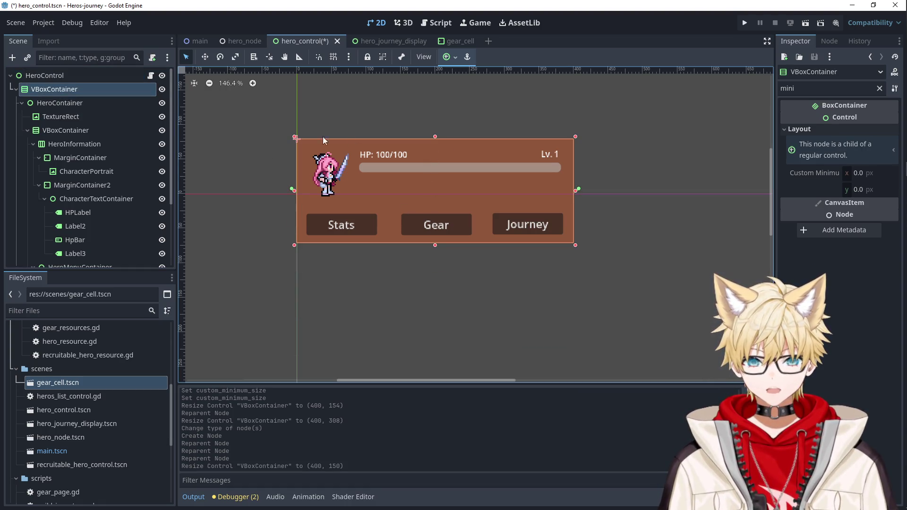
left_click(78, 78)
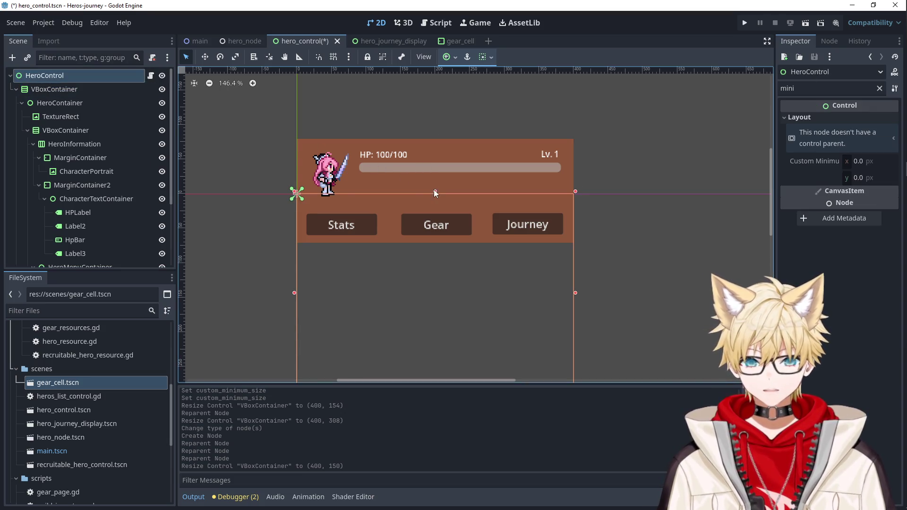
left_click(117, 89)
left_click(456, 180)
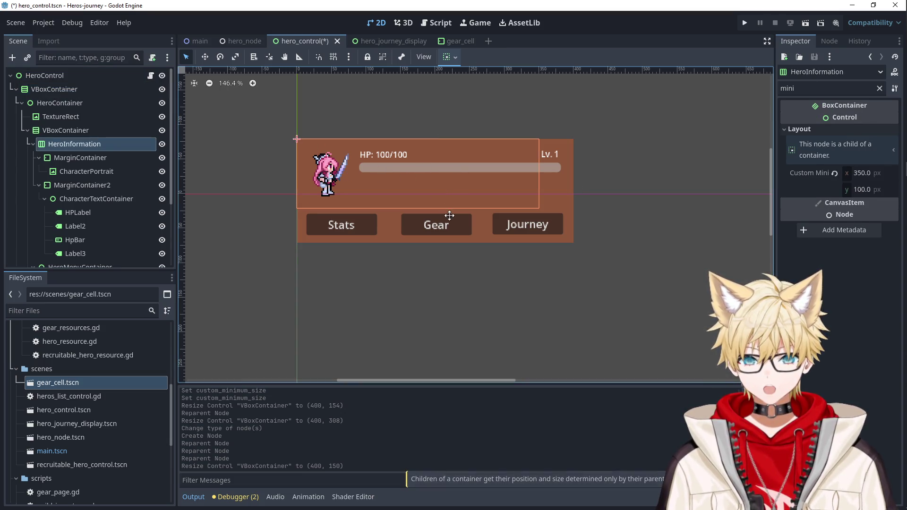
left_click(450, 216)
scroll(78, 81, "up", 1)
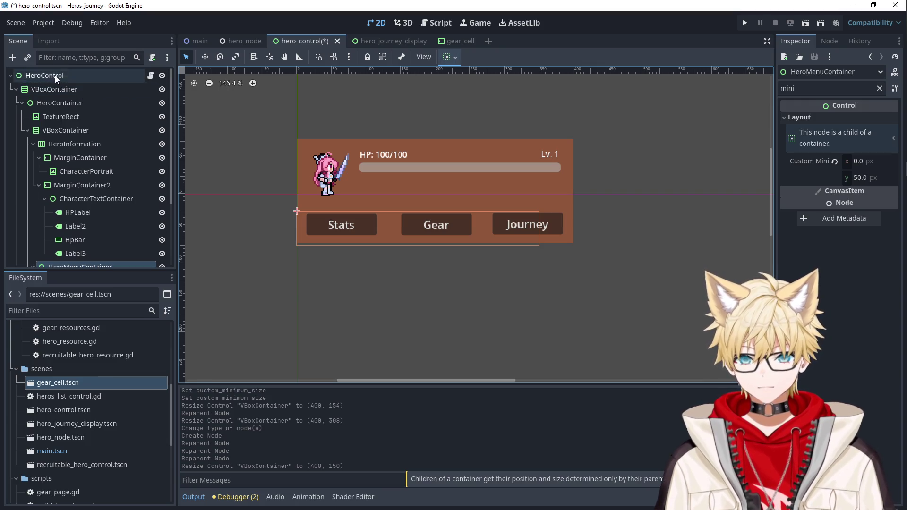
left_click(55, 76)
left_click(449, 56)
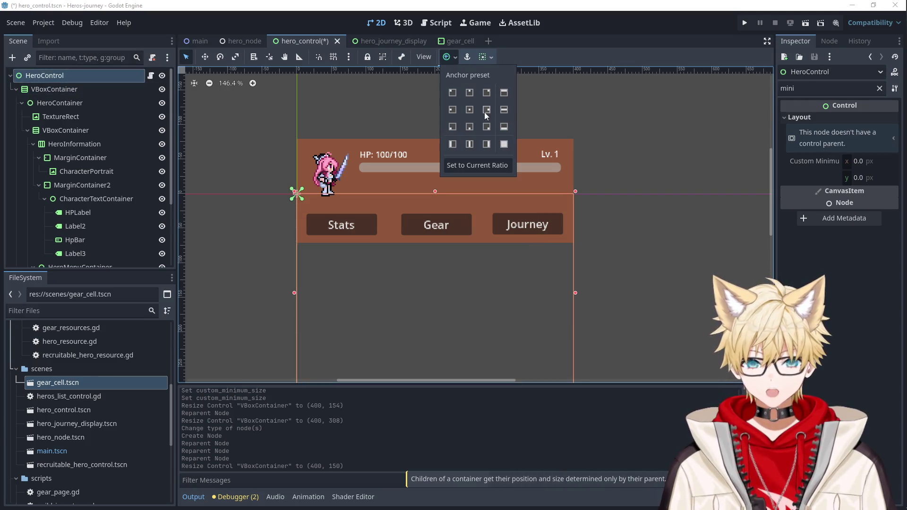
Try and undo anchor presets on HeroControl, then give it a 400-pixel custom minimum width.
left_click(504, 143)
left_click(503, 143)
left_click(453, 93)
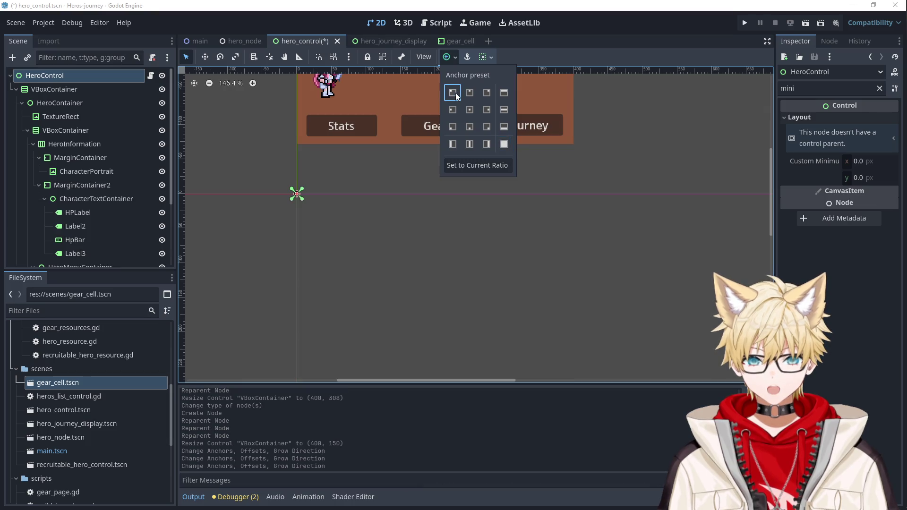
key("ctrl+z")
key("ctrl+z")
key("ctrl+z")
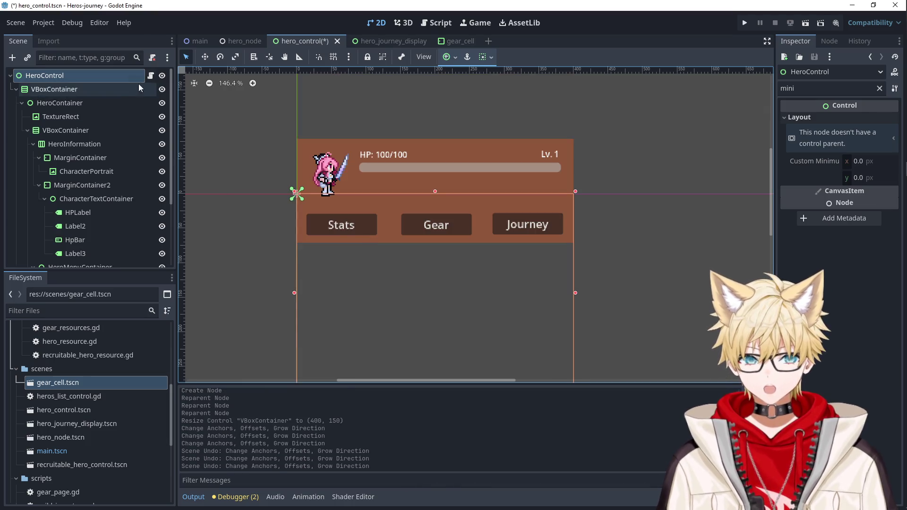
left_click(868, 164)
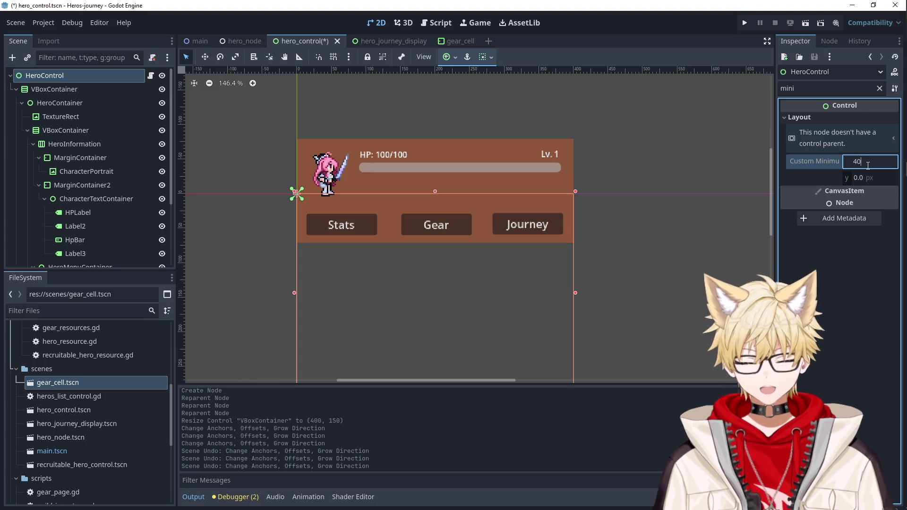
type("0")
key("Tab")
Reset the outer VBoxContainer's Transform position to 0, 0.
left_click(104, 89)
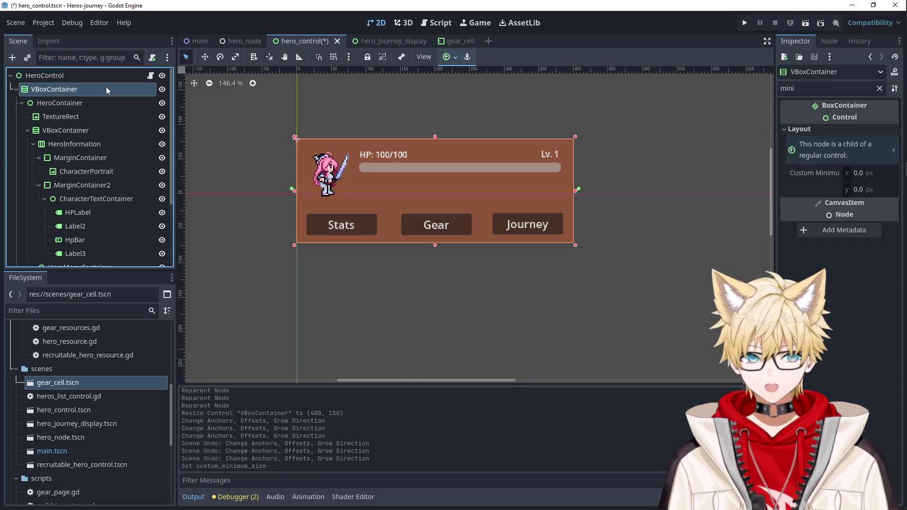
left_click(880, 89)
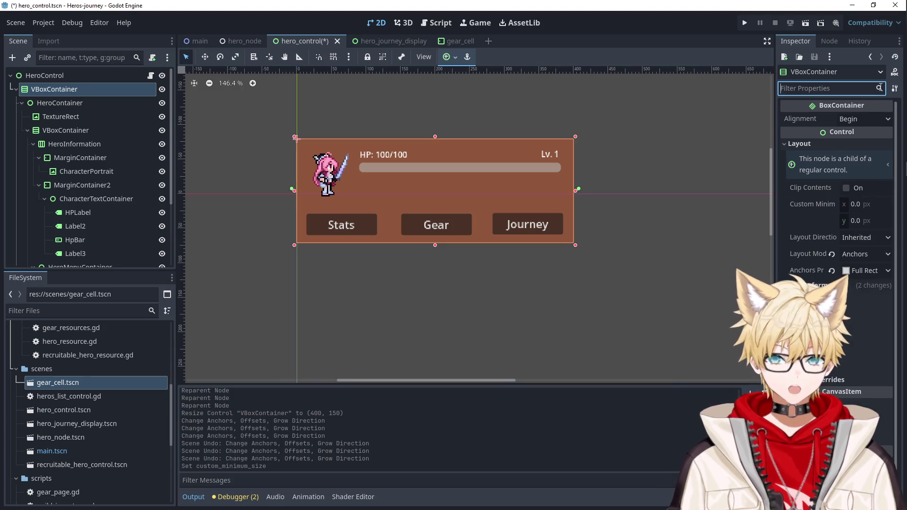
type("tras")
left_click(823, 141)
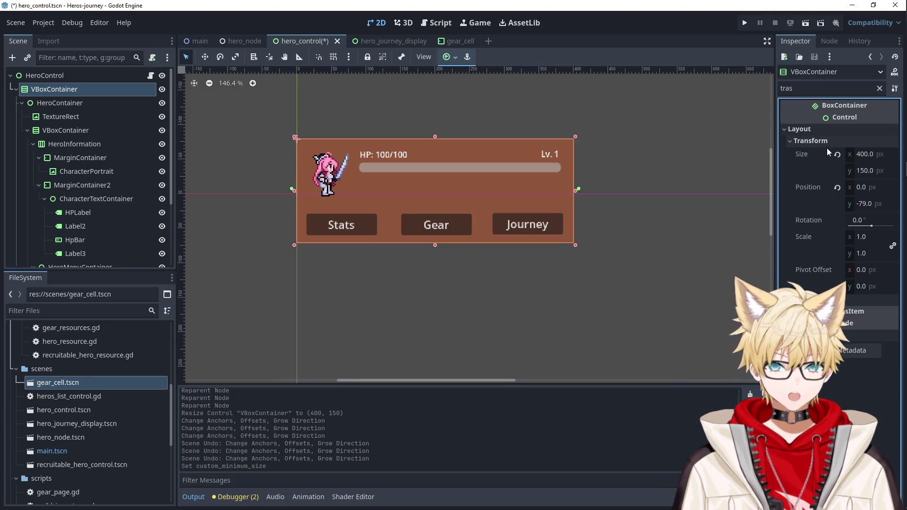
left_click(838, 188)
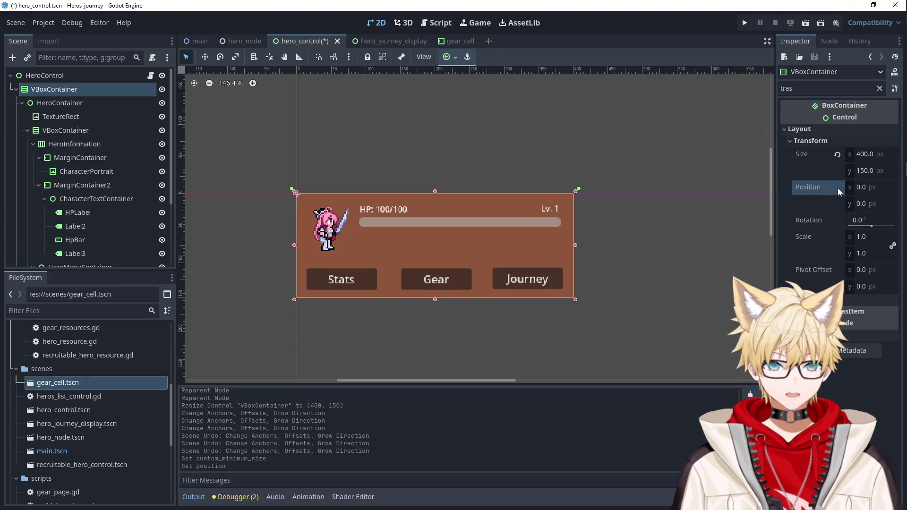
Inspect HeroInformation, Label3, HeroMenuContainer and the inner VBoxContainer, then collapse HeroContainer.
left_click(511, 216)
left_click(478, 254)
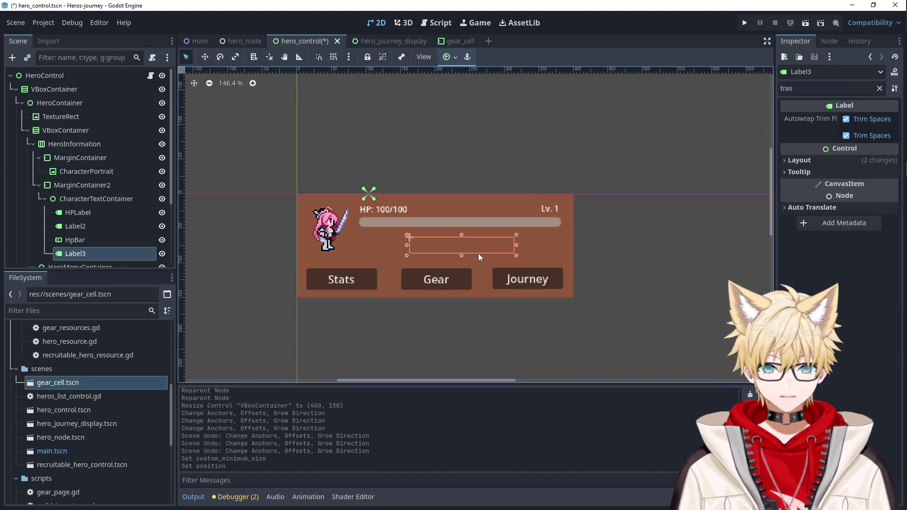
left_click(302, 285)
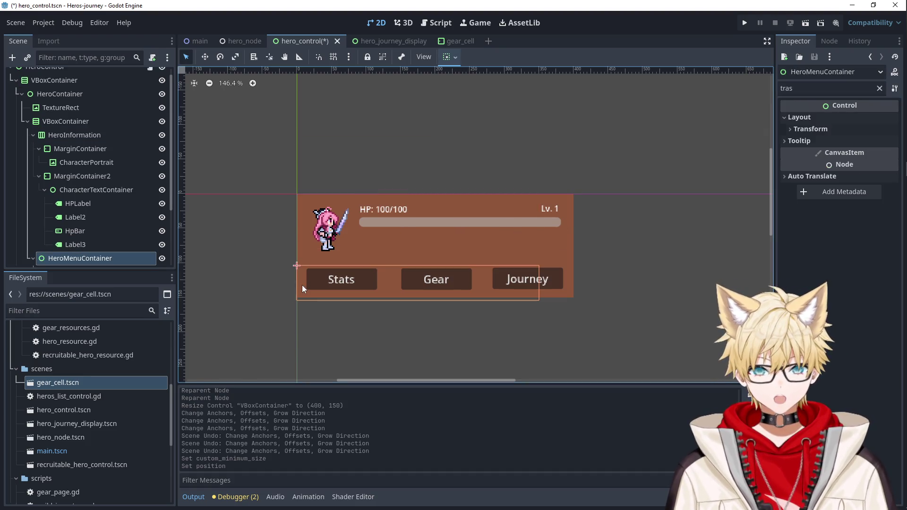
left_click(98, 116)
left_click(56, 93)
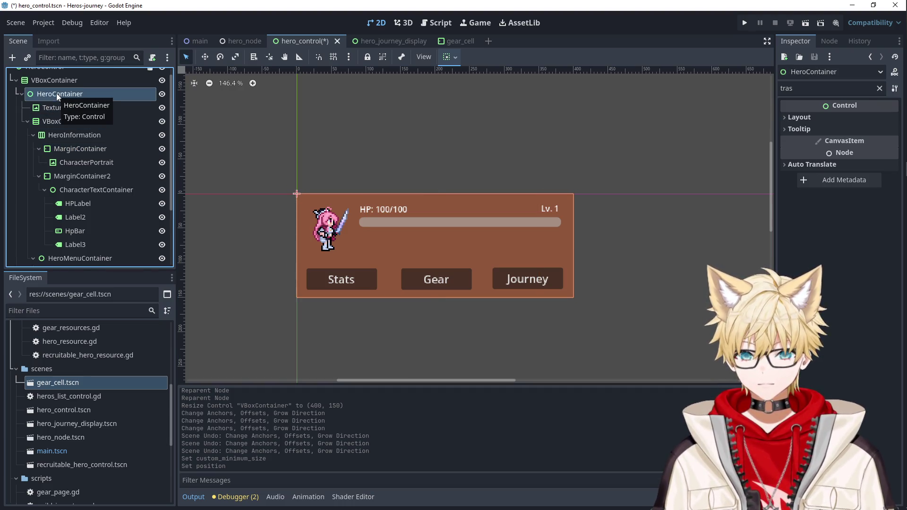
left_click(54, 90)
left_click(22, 103)
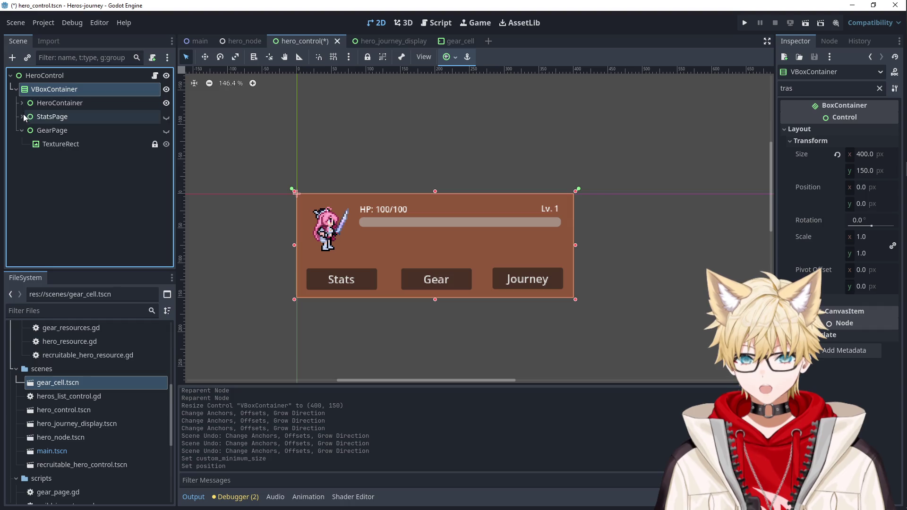
Preview the StatsPage panel by toggling its visibility on and off twice.
left_click(166, 118)
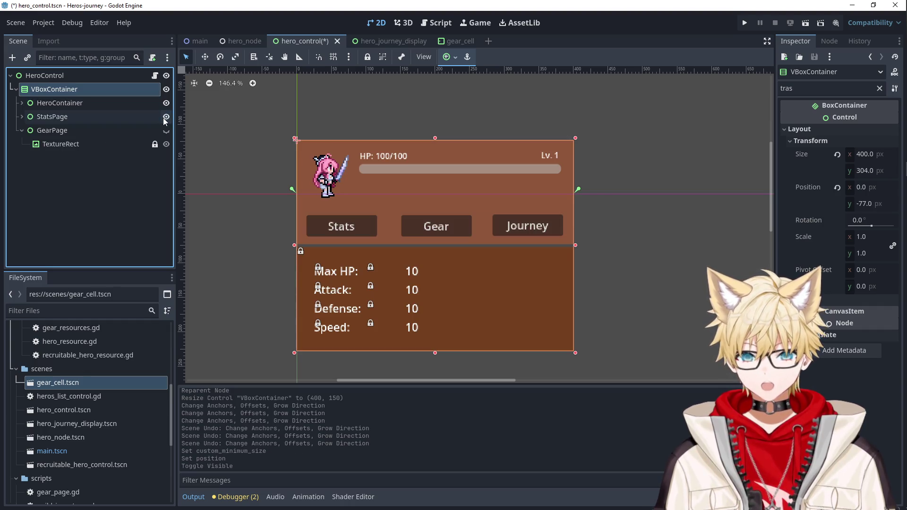
left_click(166, 118)
left_click(166, 118)
left_click(166, 118)
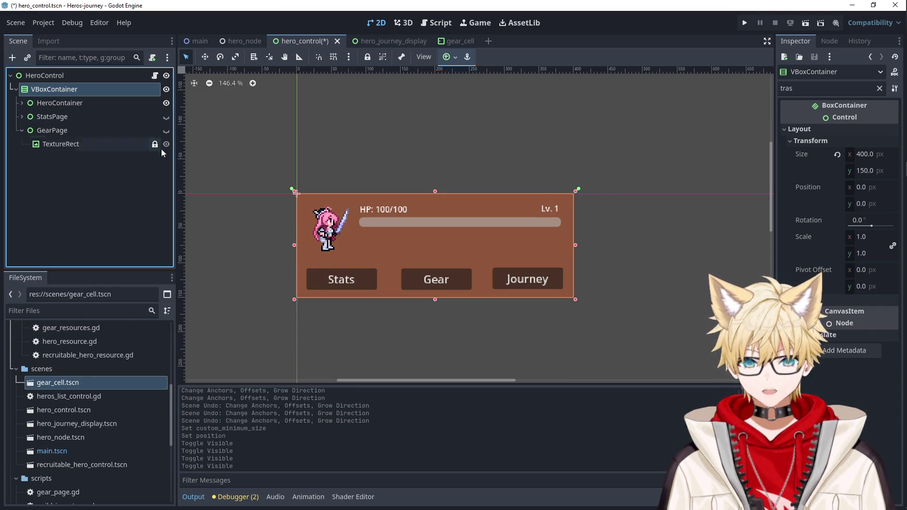
Stretch the inner VBoxContainer under HeroContainer to 402 × 154 across the hero panel.
left_click(38, 104)
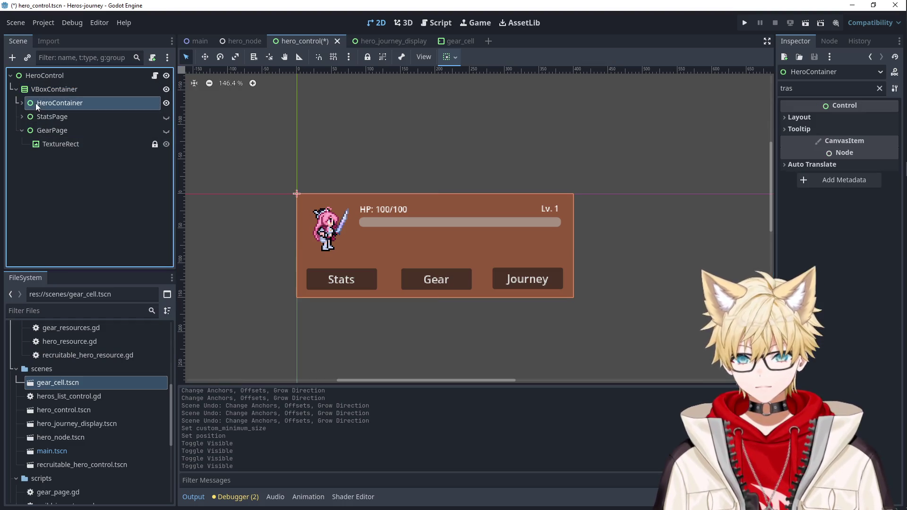
left_click(22, 103)
left_click(42, 117)
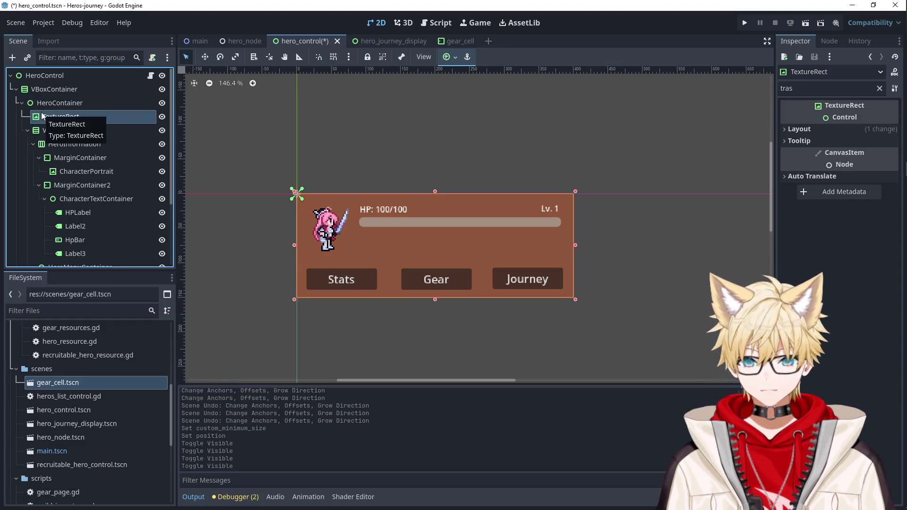
left_click(60, 131)
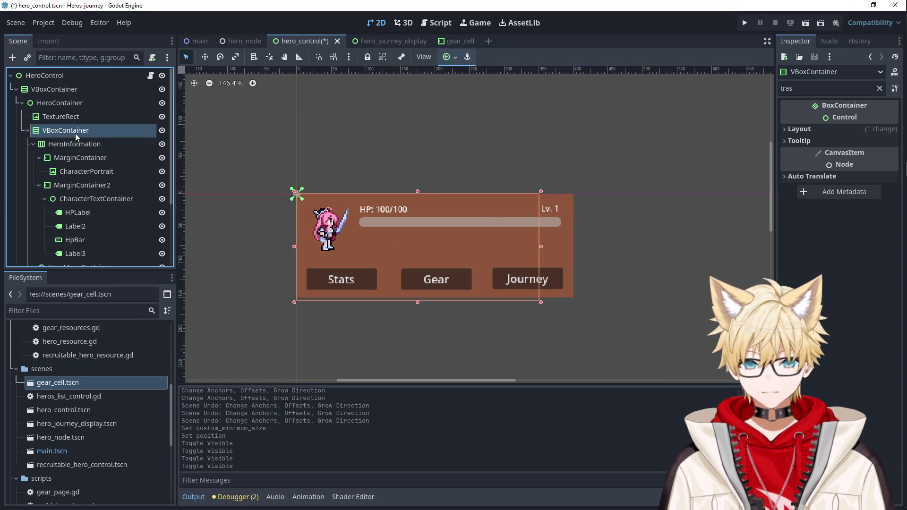
left_click(33, 144)
left_click(33, 158)
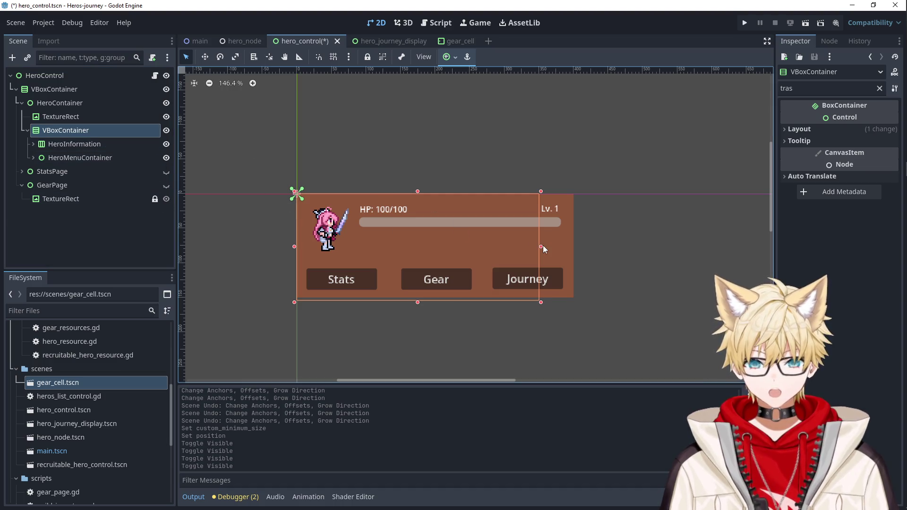
left_click(579, 247)
left_click(825, 128)
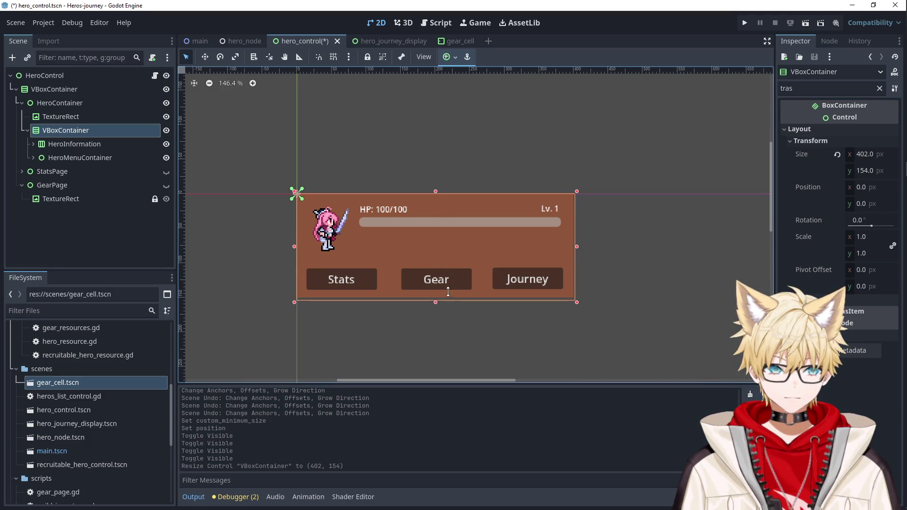
Set the inner VBoxContainer's custom minimum size to 400 × 150.
left_click(880, 89)
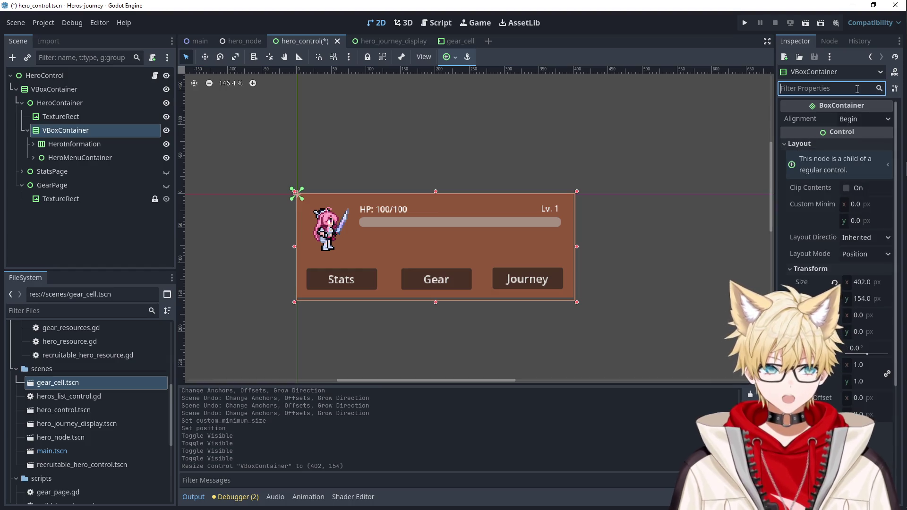
left_click(856, 205)
type("400")
key("Tab")
type("150")
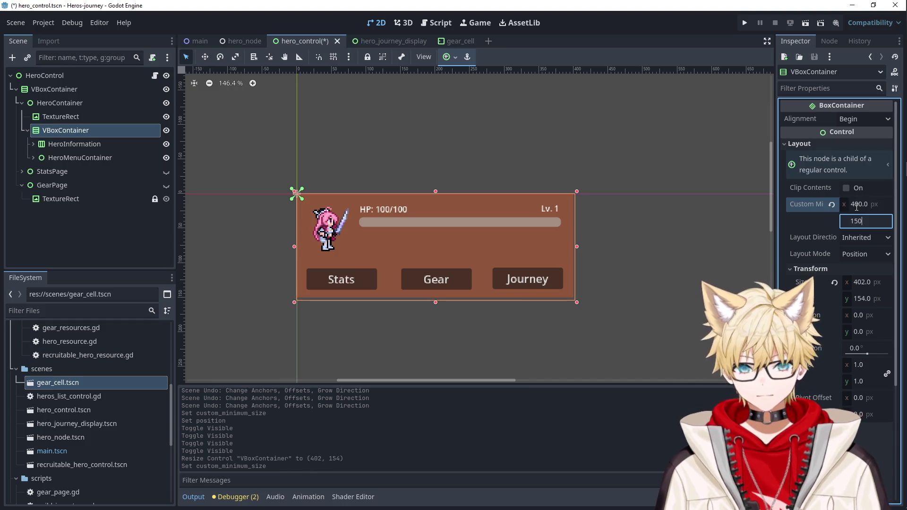
key("Return")
Give HeroMenuContainer a 400-pixel custom minimum width.
left_click(74, 143)
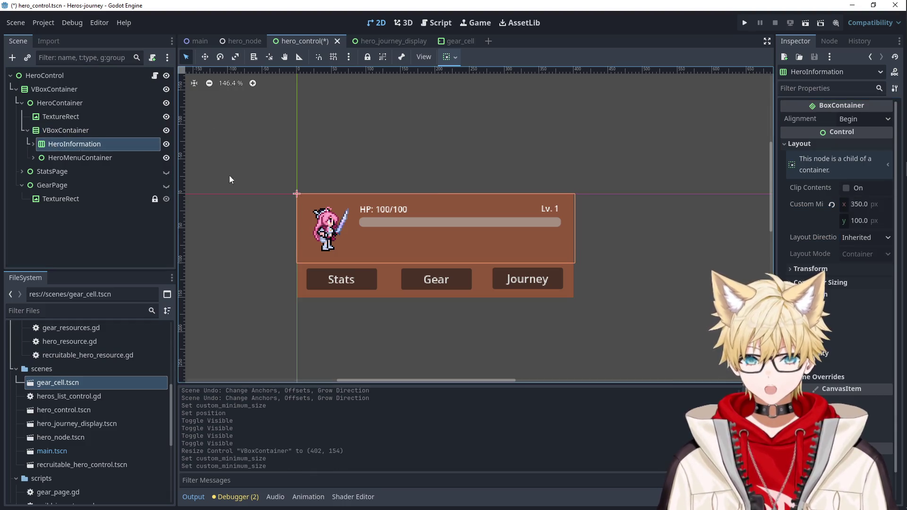
left_click(97, 158)
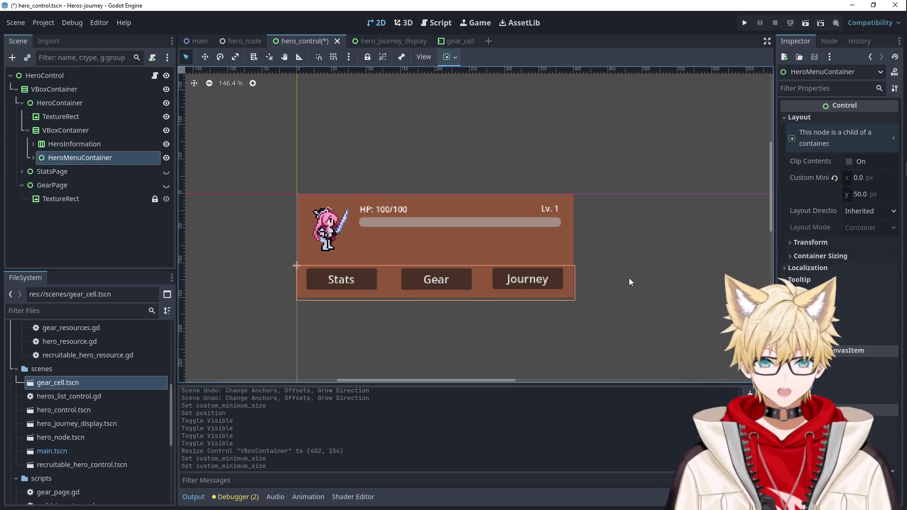
left_click(857, 178)
type("400")
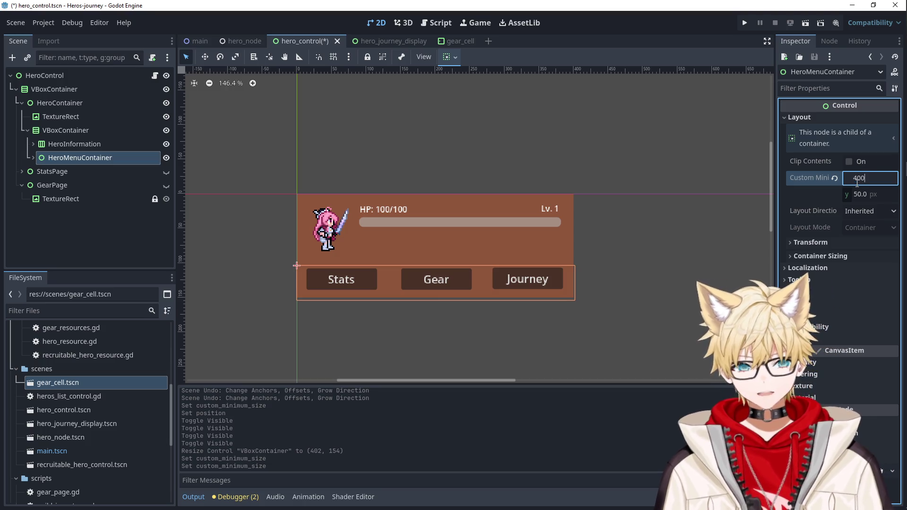
key("Tab")
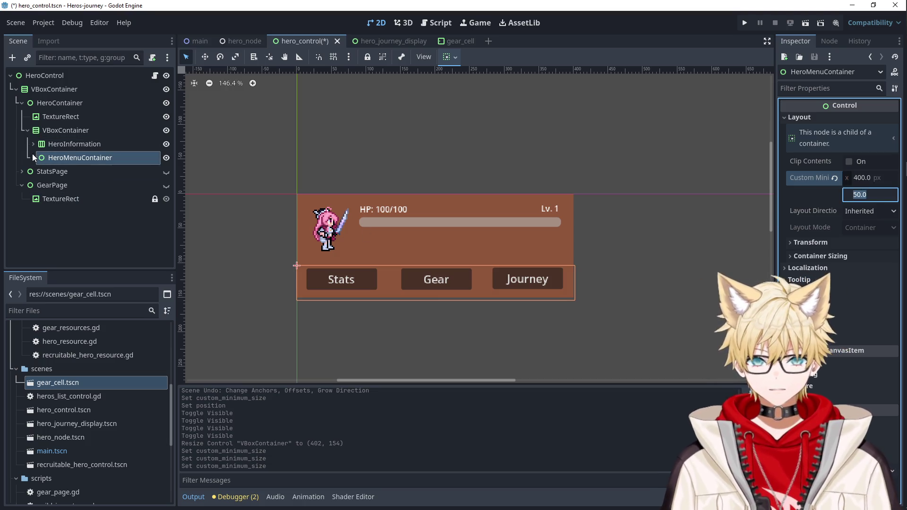
Inspect the Stats, Gear and Journey buttons inside HeroMenuContainer.
left_click(33, 157)
left_click(71, 171)
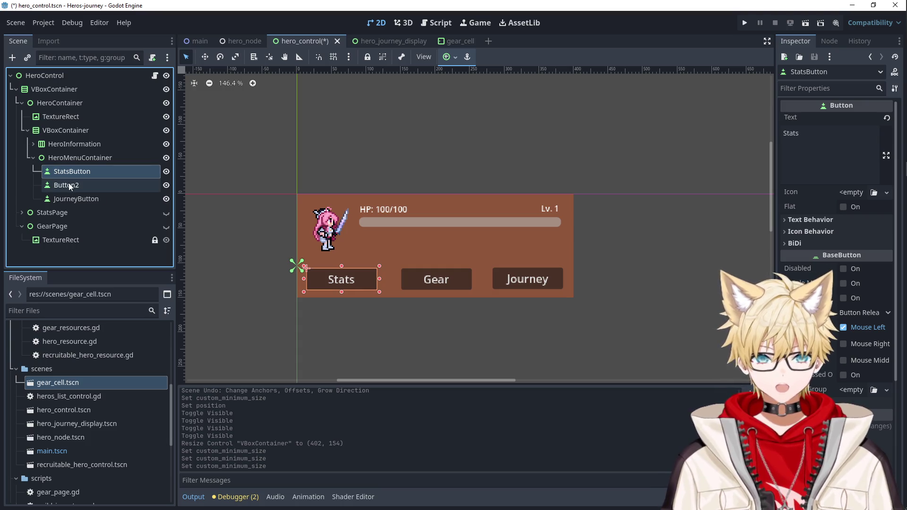
left_click(69, 183)
left_click(75, 200)
left_click(75, 186)
left_click(78, 172)
left_click(78, 197)
left_click(80, 161)
Check HeroMenuContainer's Transform width and revert the inner VBoxContainer's width to 400.
left_click(822, 90)
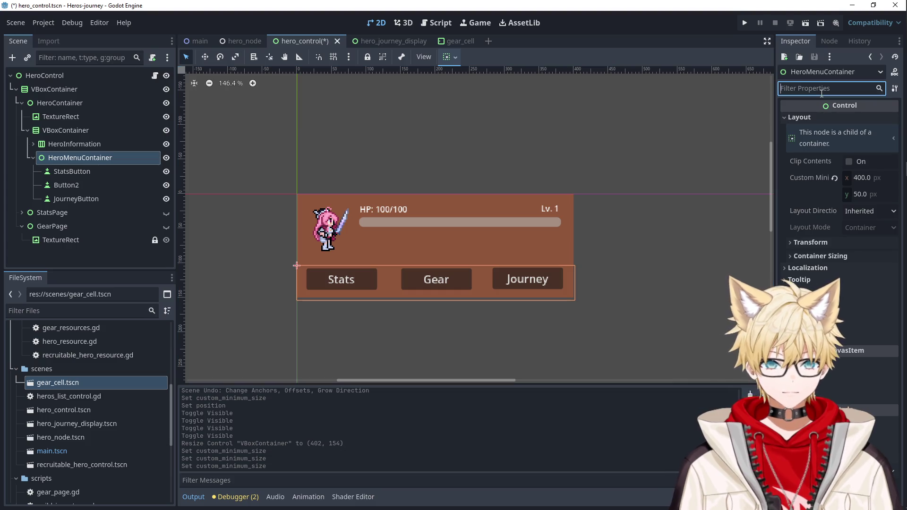
type("tras")
left_click(826, 129)
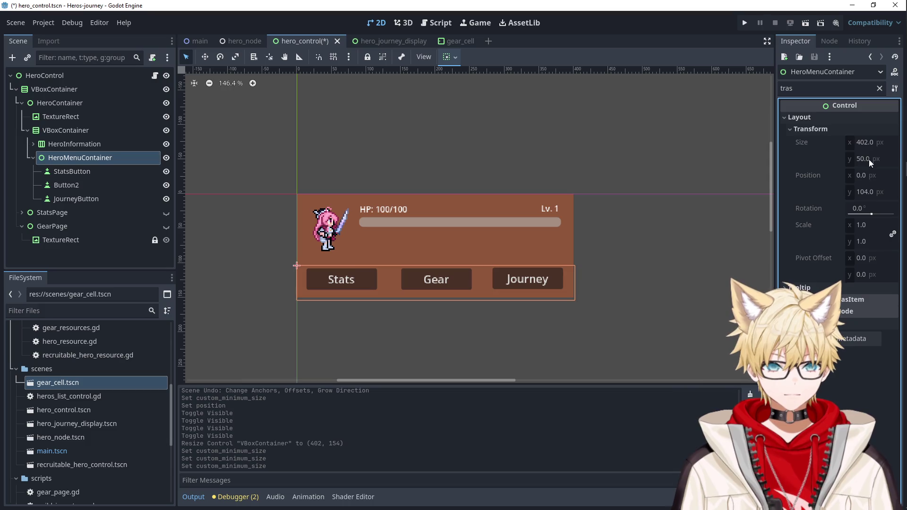
left_click(865, 143)
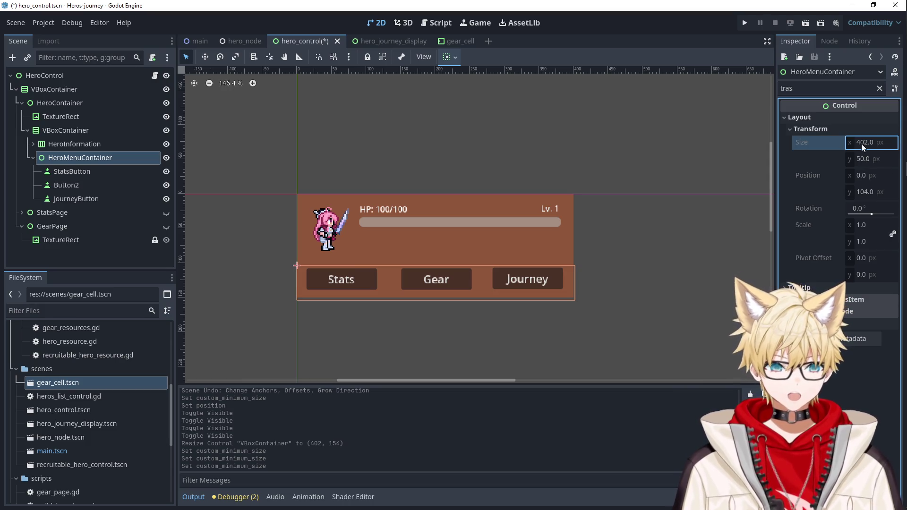
left_click(93, 132)
left_click(837, 155)
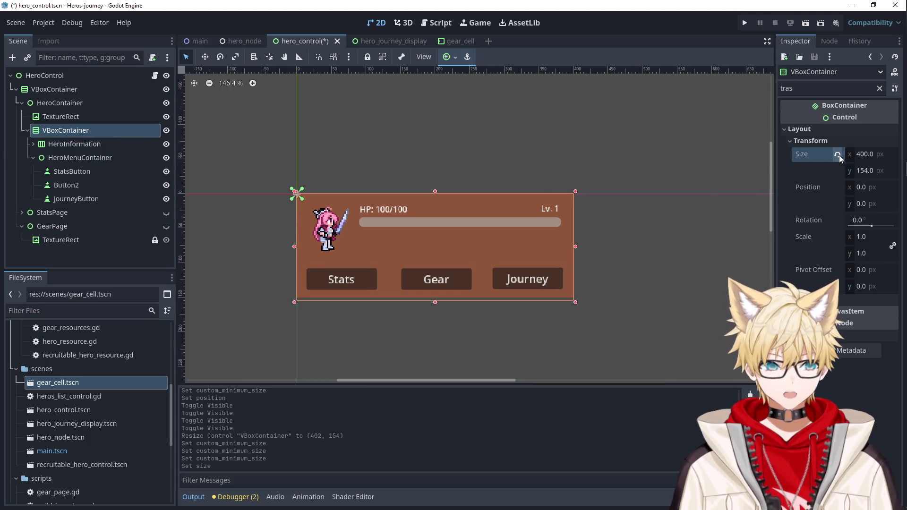
Compare child sizes and keep the inner VBoxContainer's height at 150.
left_click(103, 159)
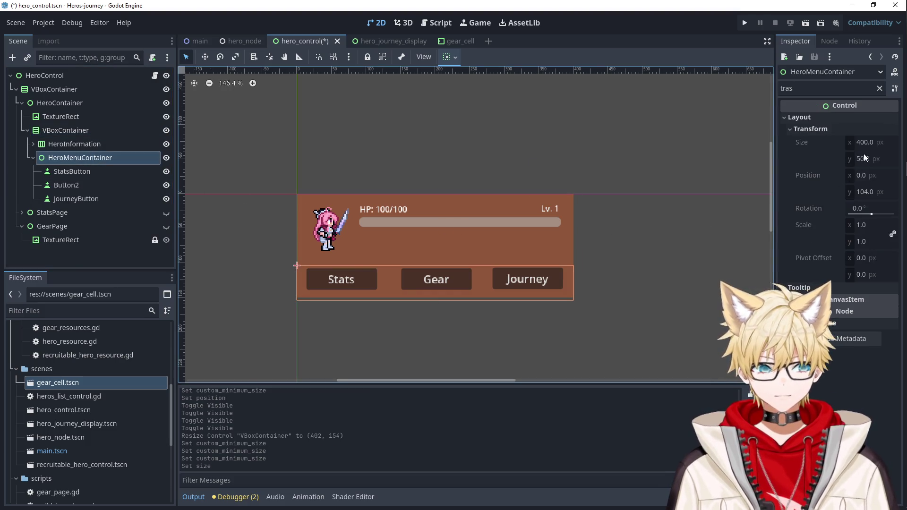
left_click(83, 149)
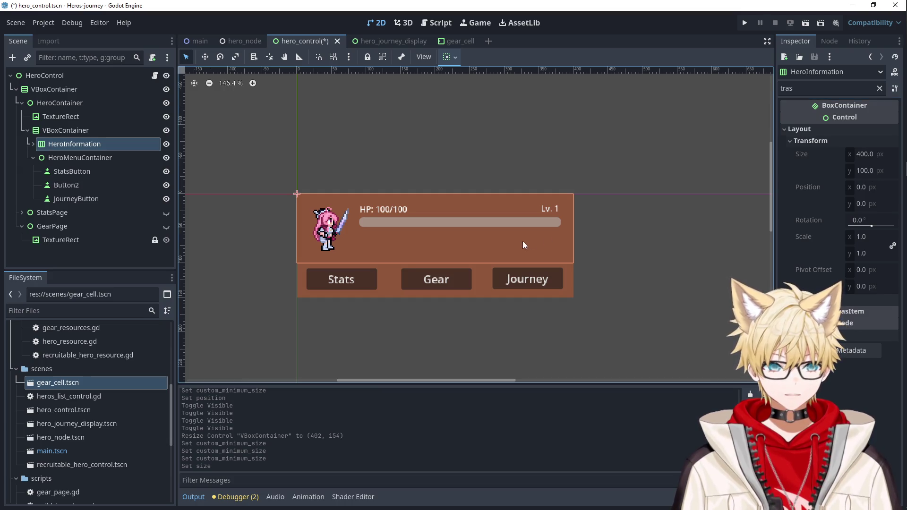
left_click(64, 132)
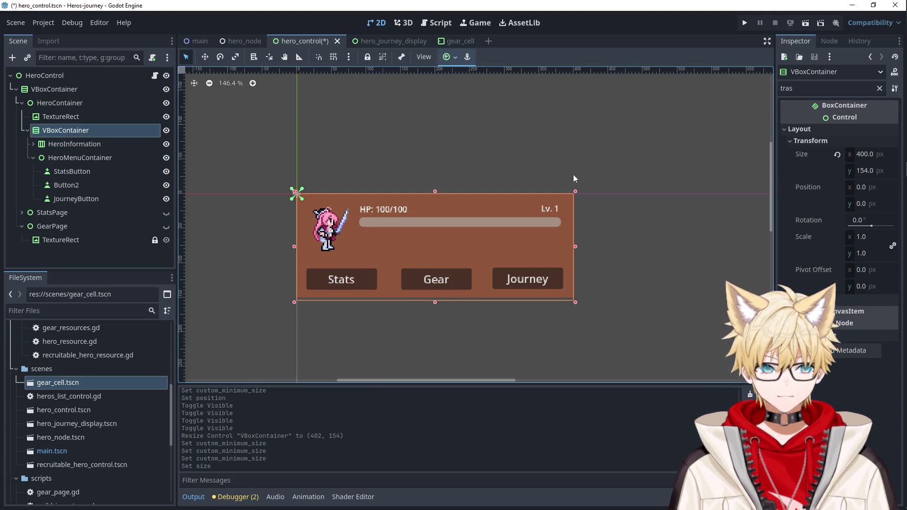
left_click(872, 170)
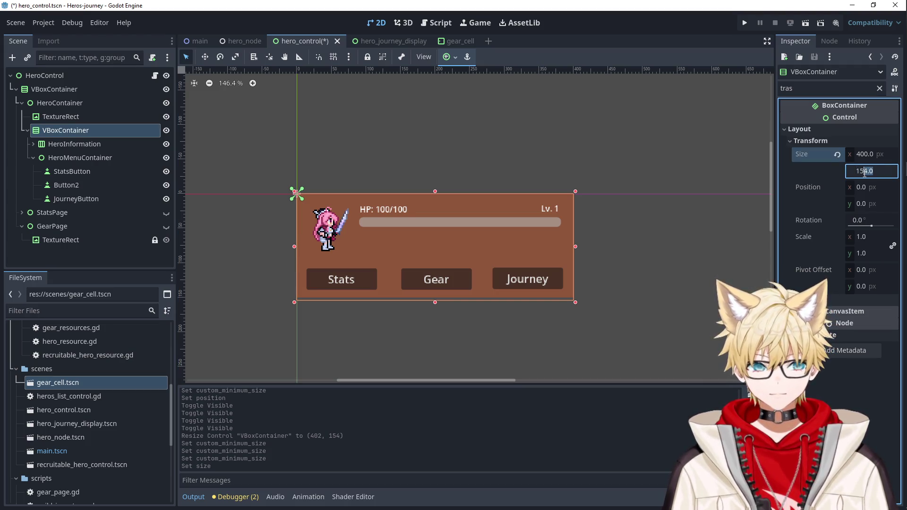
type("150")
key("Tab")
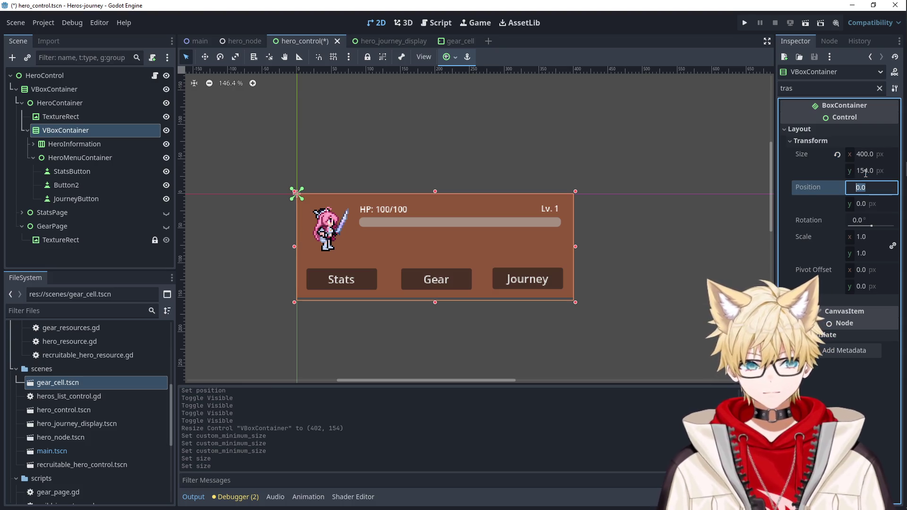
left_click(440, 310)
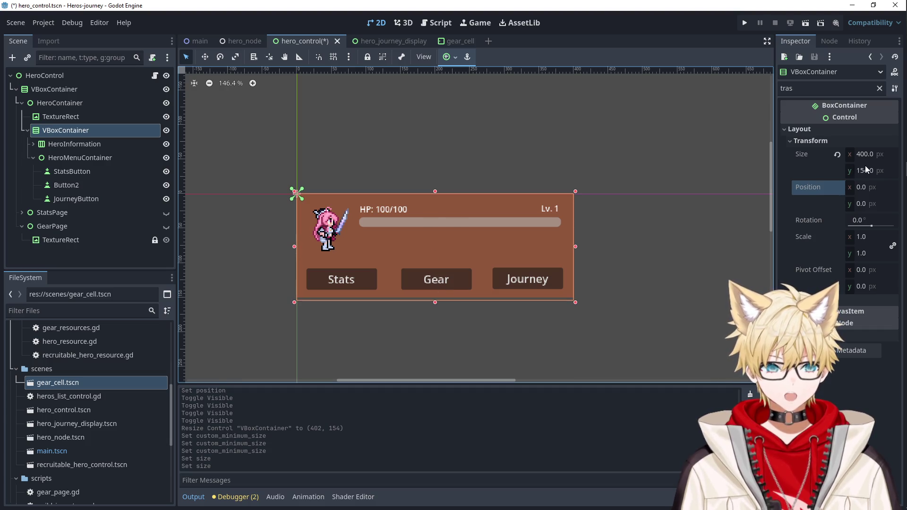
Recheck the HeroInformation and HeroMenuContainer sizes, then reselect the inner VBoxContainer.
left_click(87, 145)
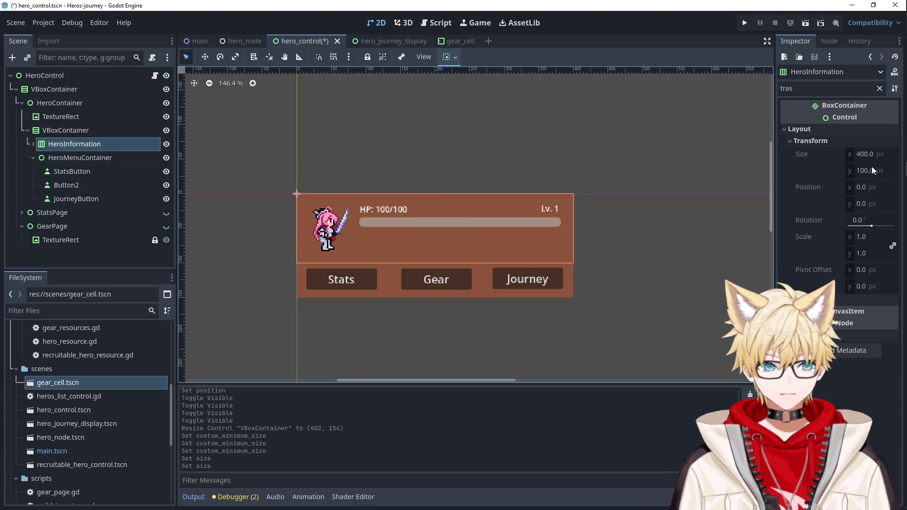
left_click(89, 157)
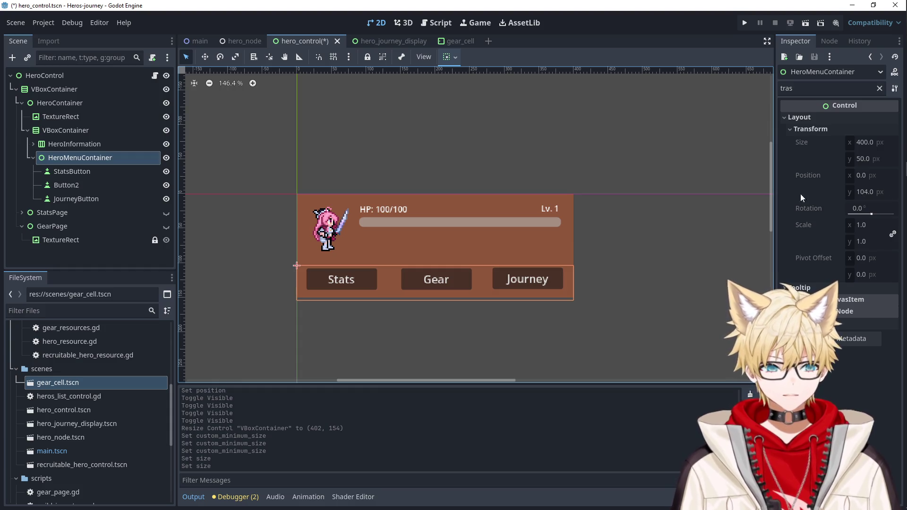
left_click(89, 145)
left_click(106, 127)
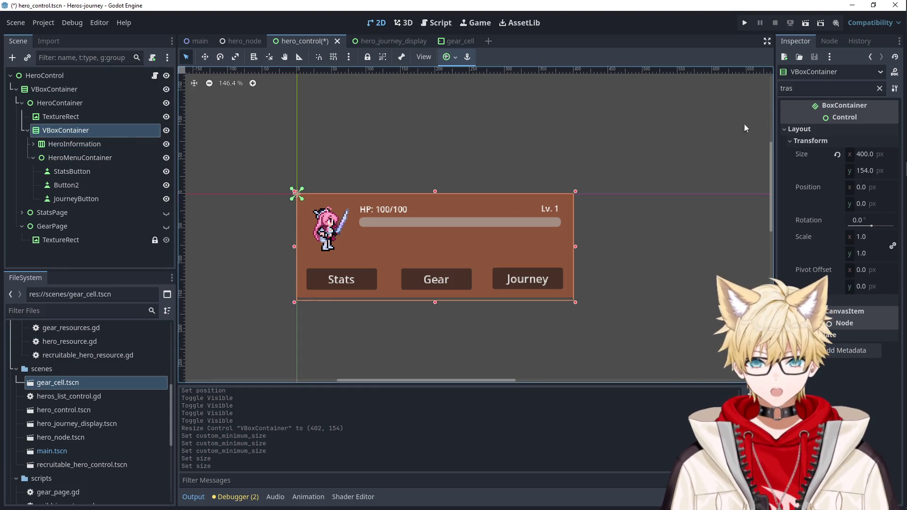
left_click(828, 88)
Toggle Clip Contents on the inner VBoxContainer.
type("custom")
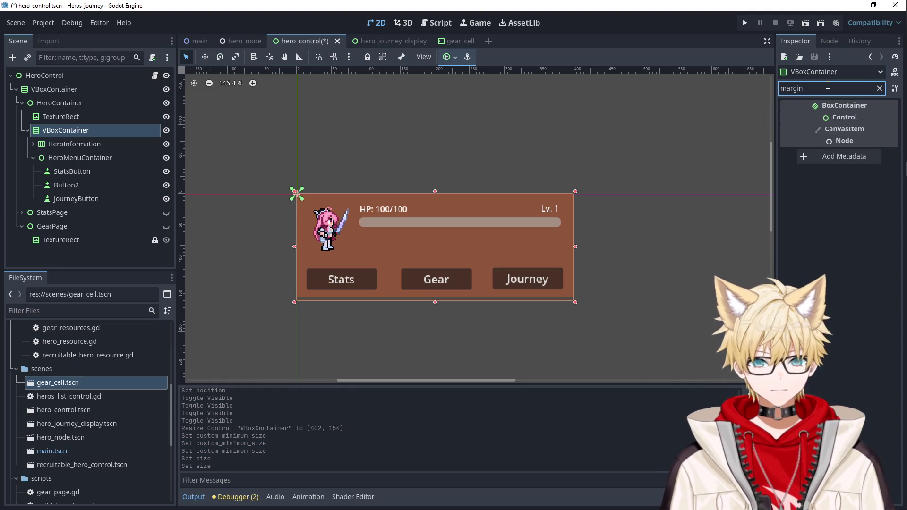
key("BackSpace")
key("BackSpace")
key("BackSpace")
scroll(865, 184, "down", 2)
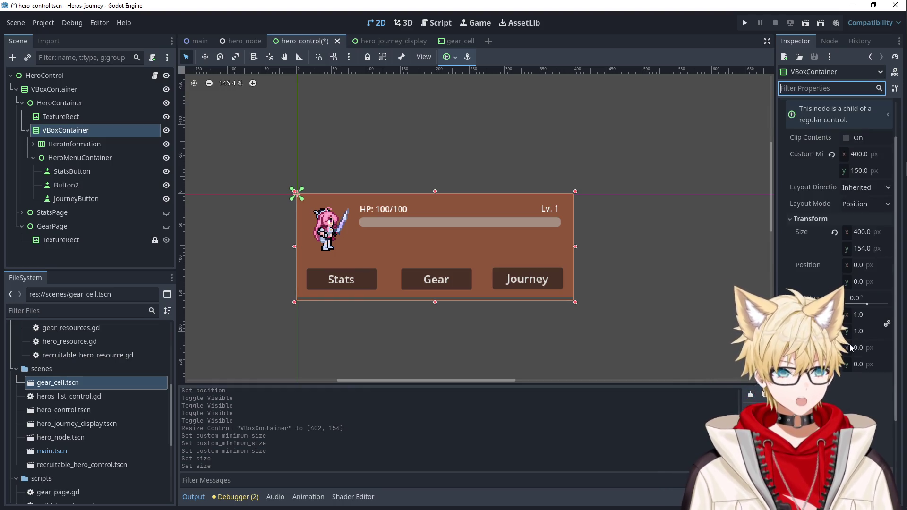
scroll(846, 200, "up", 2)
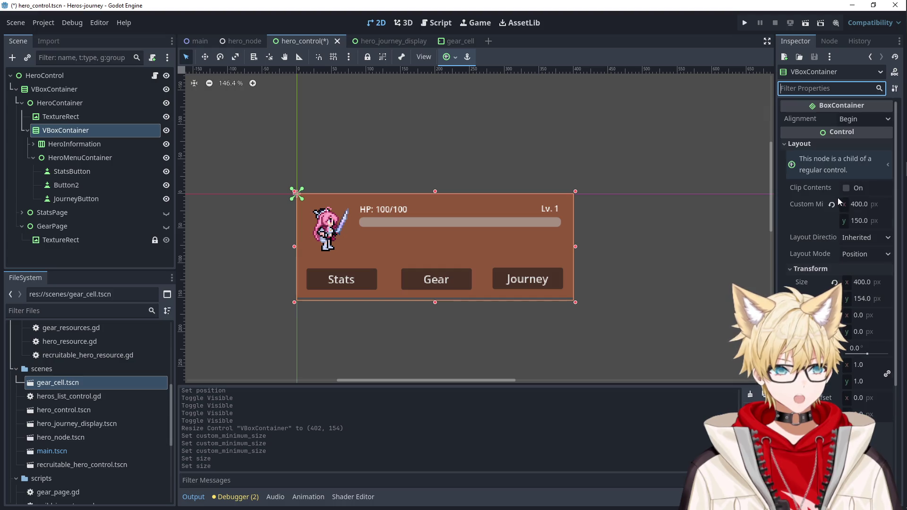
left_click(847, 188)
Enable the Separation theme constant override on the inner VBoxContainer and set it to 2.
scroll(810, 260, "down", 6)
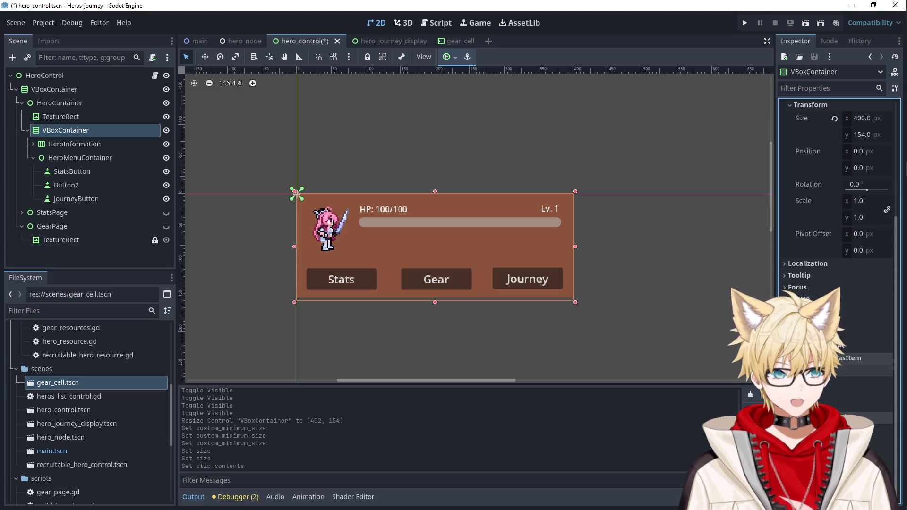
left_click(831, 358)
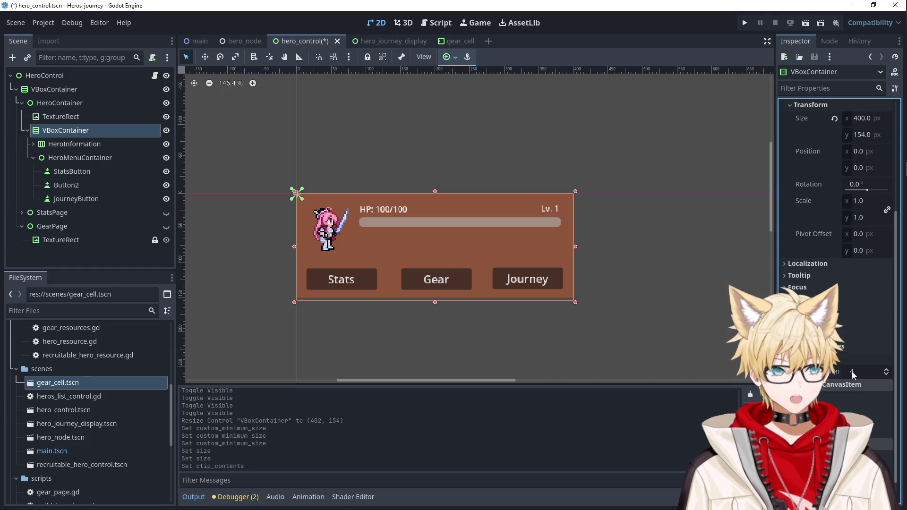
left_click_drag(878, 378, 877, 397)
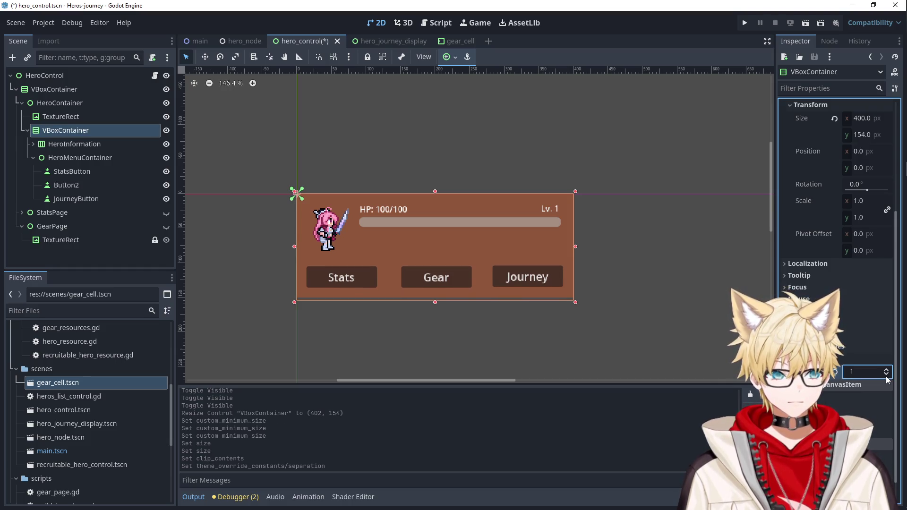
left_click(835, 372)
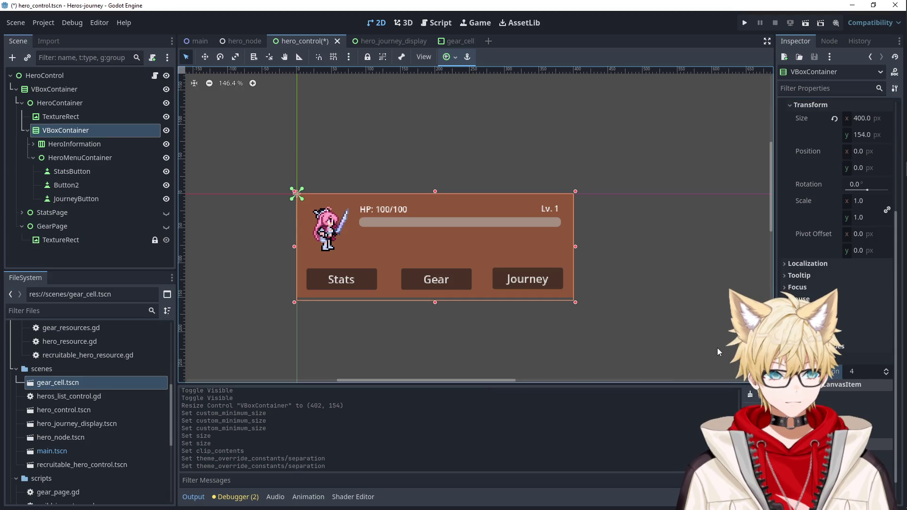
left_click(835, 372)
left_click_drag(885, 379, 885, 397)
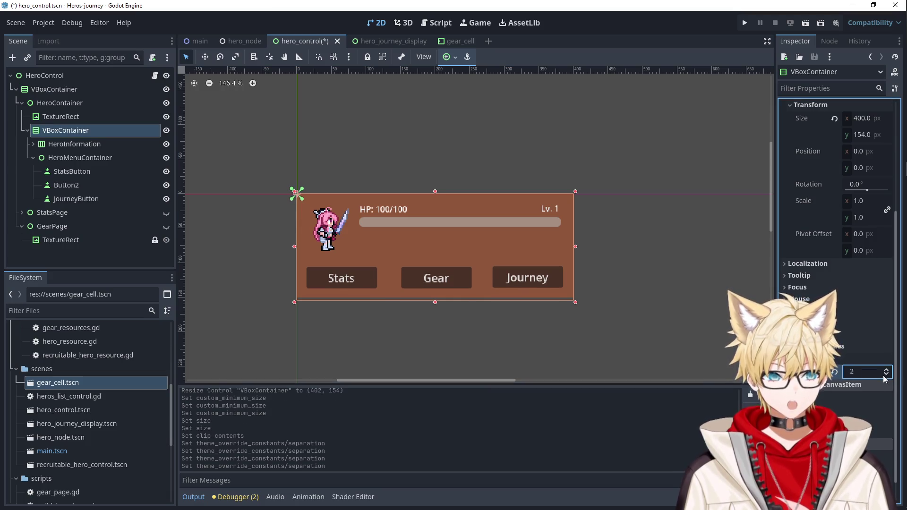
left_click(516, 314)
left_click(435, 277)
left_click(430, 188)
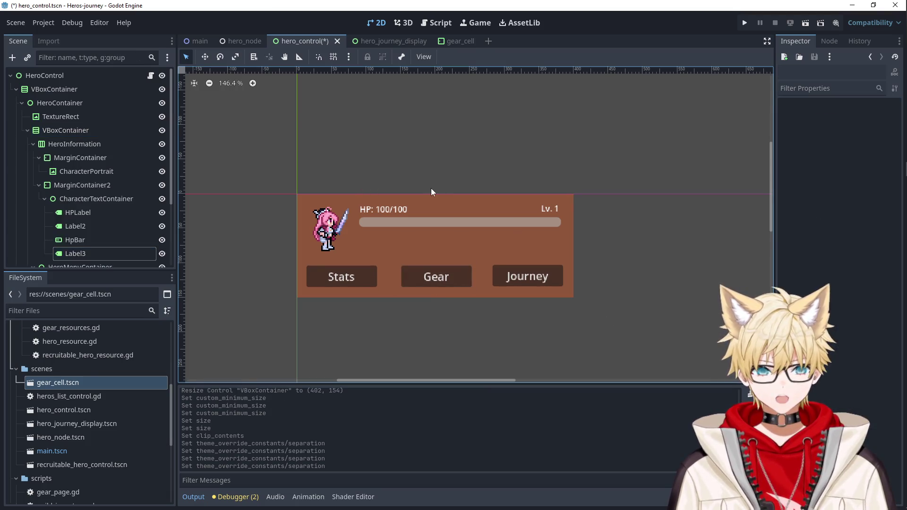
Inspect HeroInformation, its parent VBoxContainer and the character portrait.
left_click(74, 143)
left_click(76, 130)
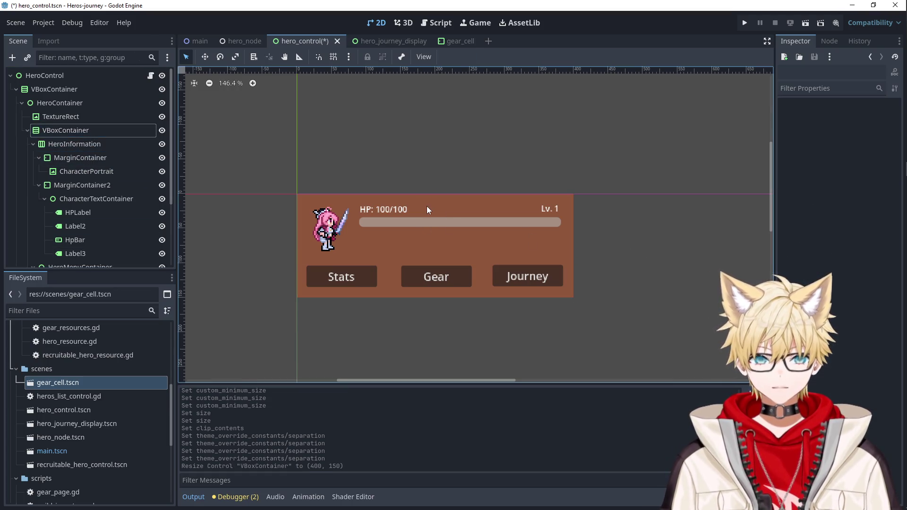
left_click(427, 206)
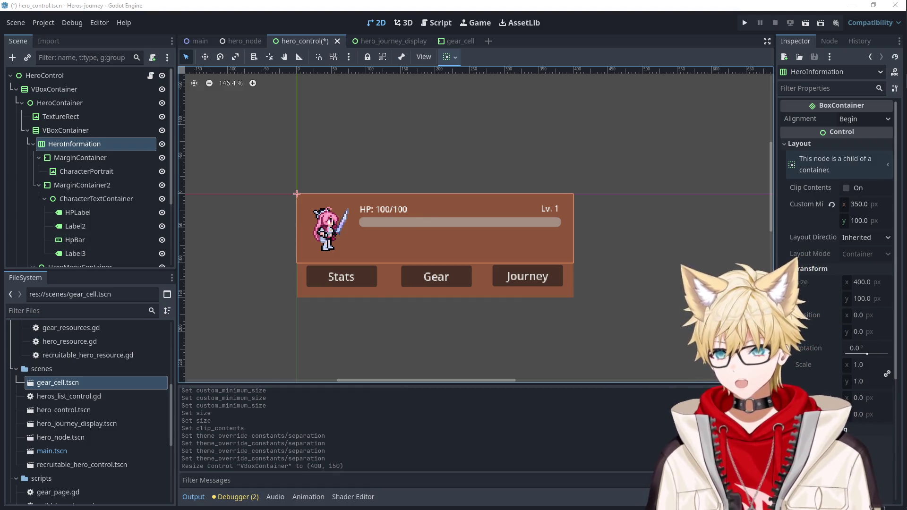
left_click(326, 227)
left_click(281, 245)
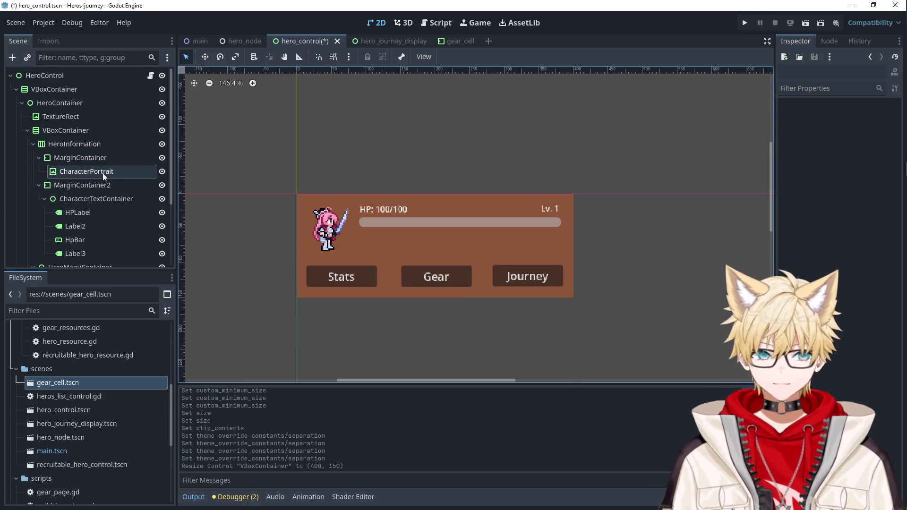
Collapse HeroContainer, preview StatsPage below the panel, leave it hidden, and select HeroControl.
left_click(27, 131)
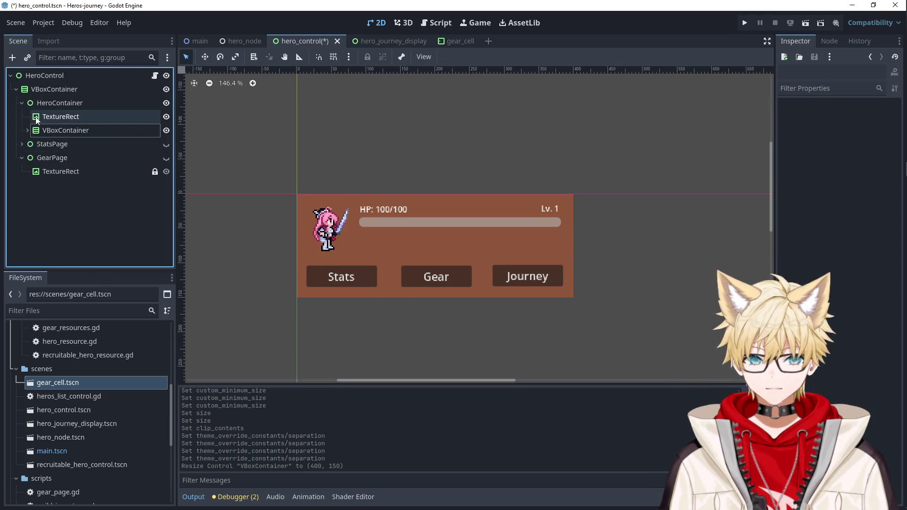
left_click(22, 103)
left_click(166, 120)
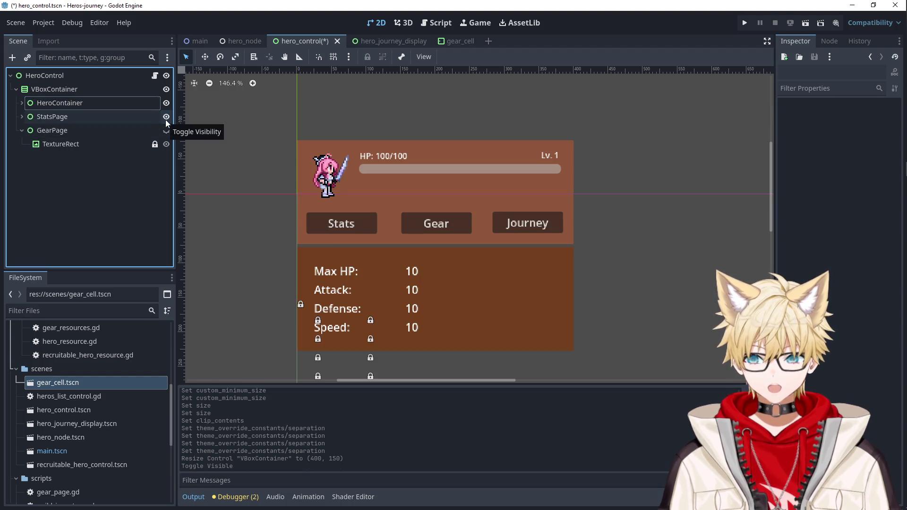
left_click(165, 118)
left_click(166, 118)
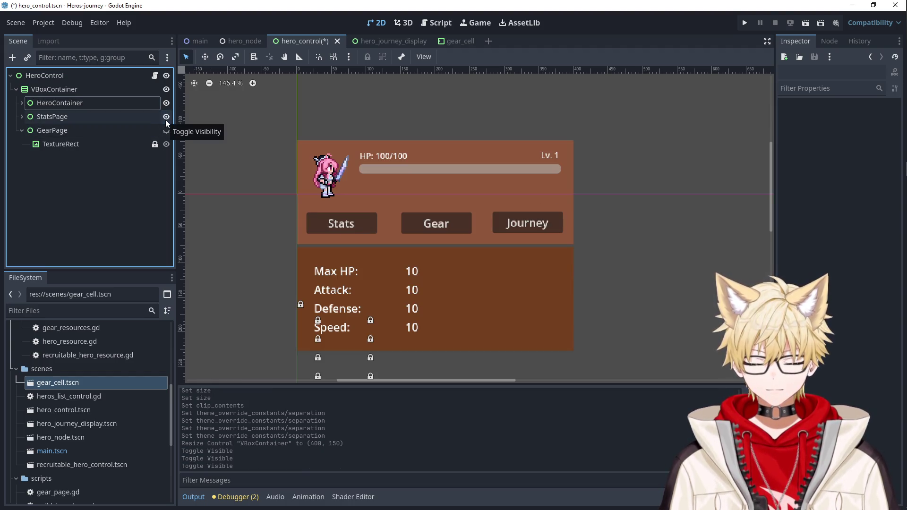
left_click(167, 118)
left_click(89, 77)
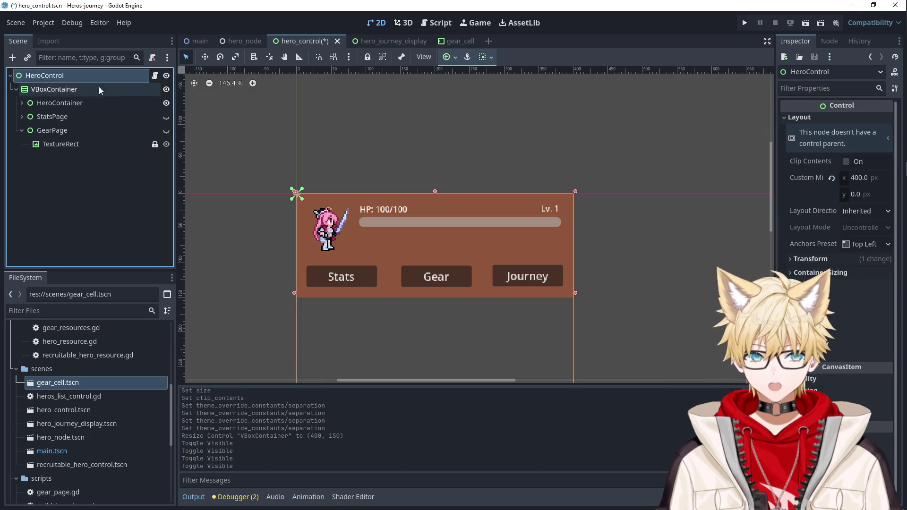
Anchor the outer VBoxContainer to Top Left and preview StatsPage on and off.
left_click(298, 246)
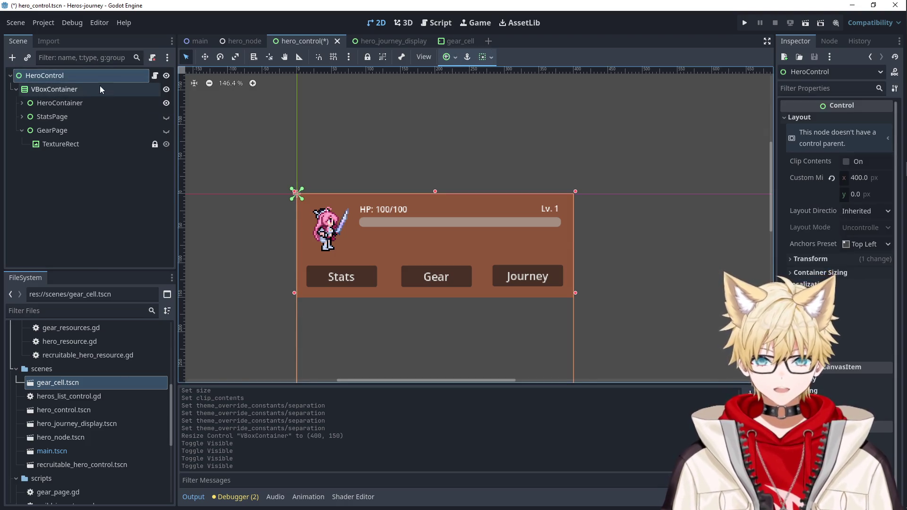
left_click(455, 57)
left_click(453, 96)
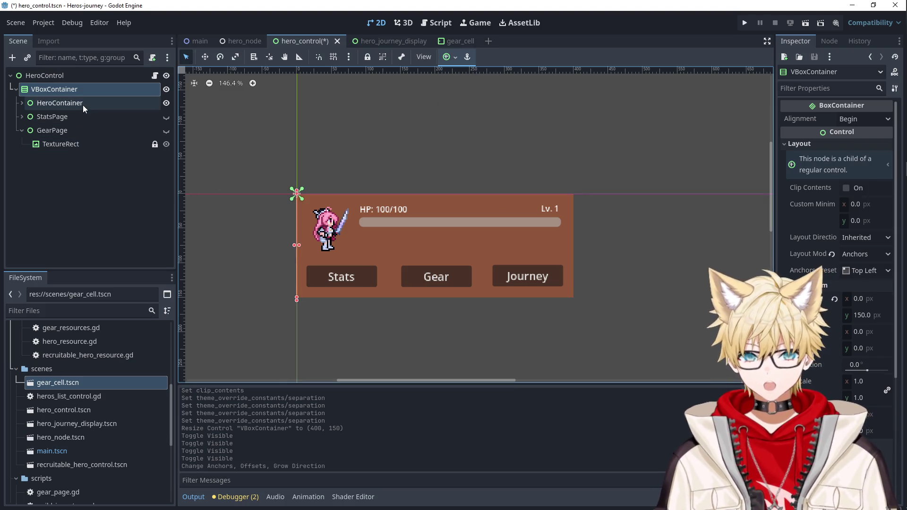
left_click(168, 118)
left_click(166, 117)
left_click(166, 117)
left_click(166, 117)
scroll(855, 348, "down", 5)
Search the outer VBoxContainer's properties for separation settings, then clear the filter.
left_click(827, 88)
type("sepe")
left_click(836, 152)
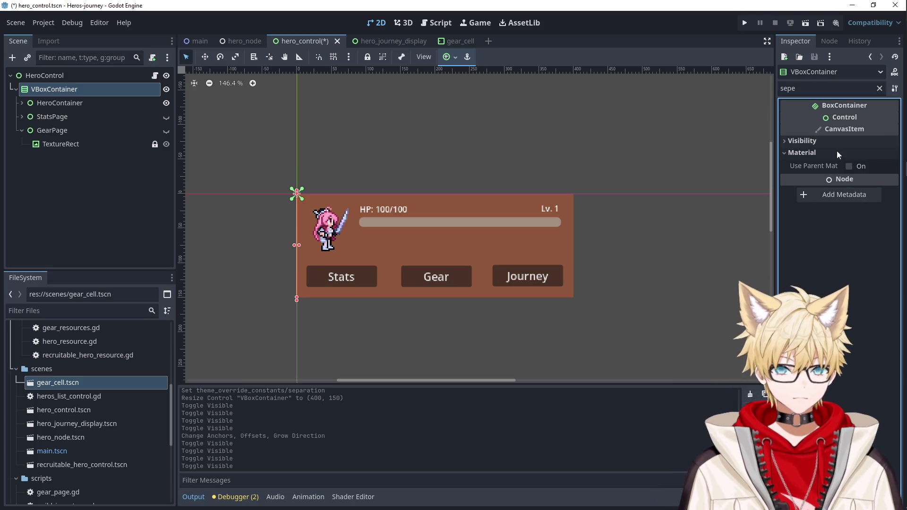
left_click(830, 141)
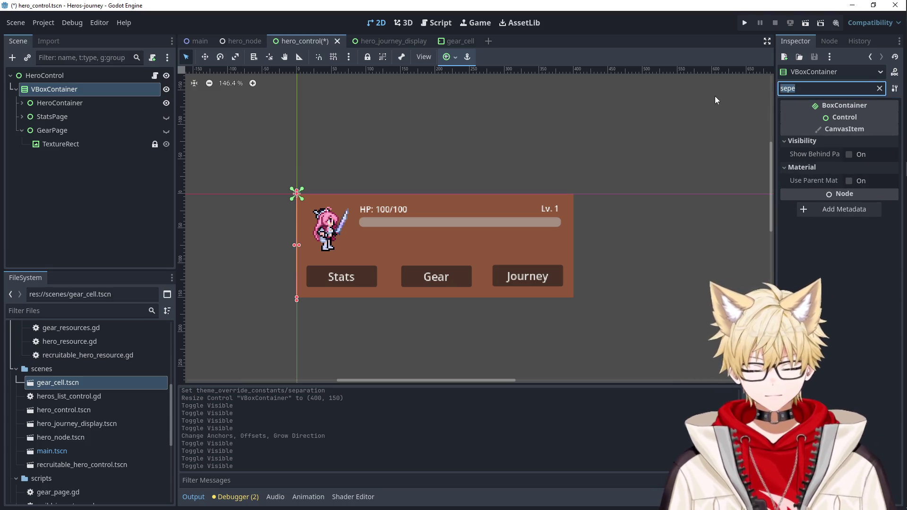
key("BackSpace")
scroll(844, 381, "down", 10)
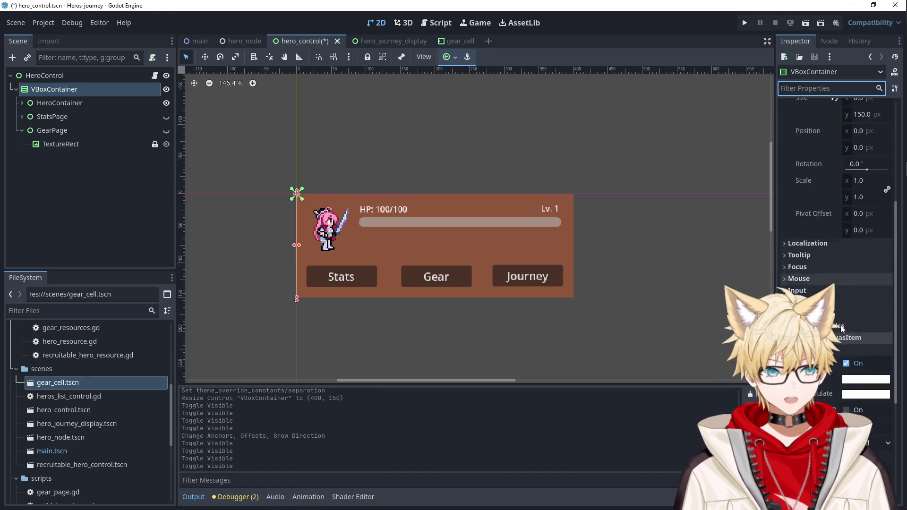
scroll(844, 381, "up", 8)
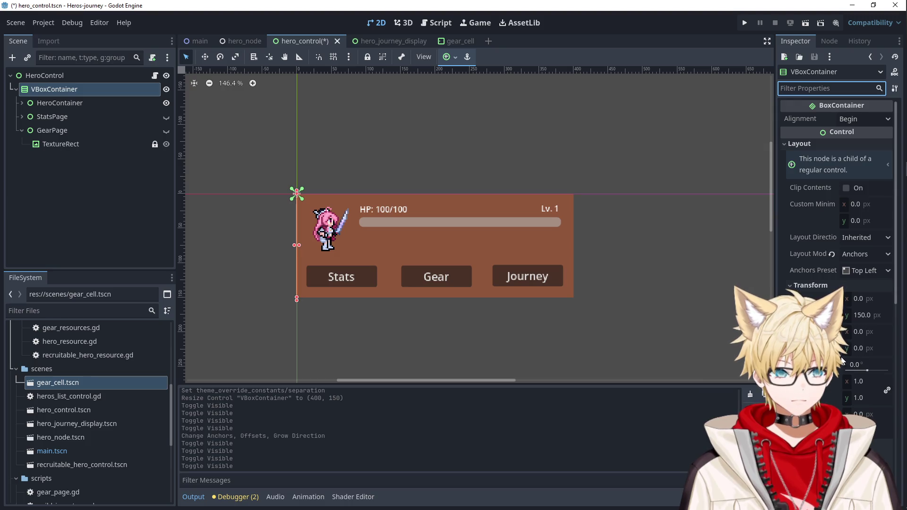
type("se")
key("BackSpace")
key("BackSpace")
Compare the inner VBoxContainer's size, then return to the outer VBoxContainer.
left_click(22, 103)
left_click(65, 130)
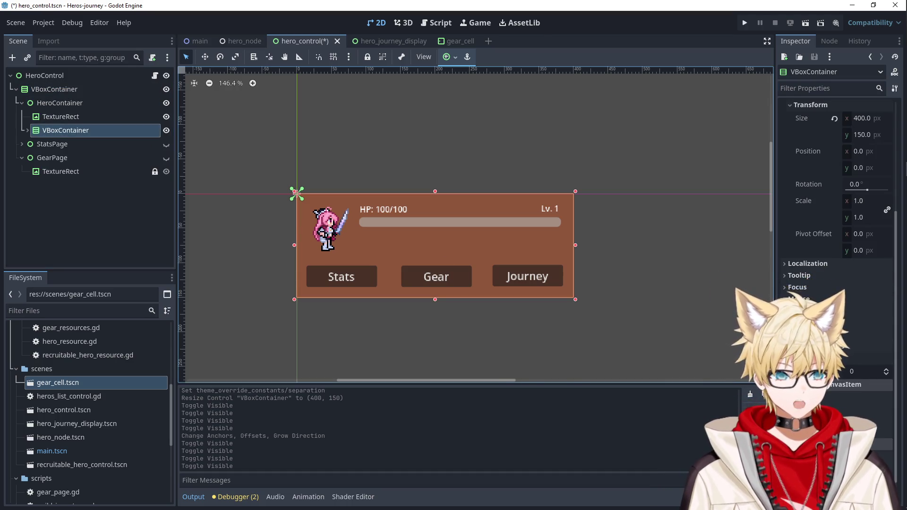
left_click(55, 89)
scroll(837, 213, "down", 3)
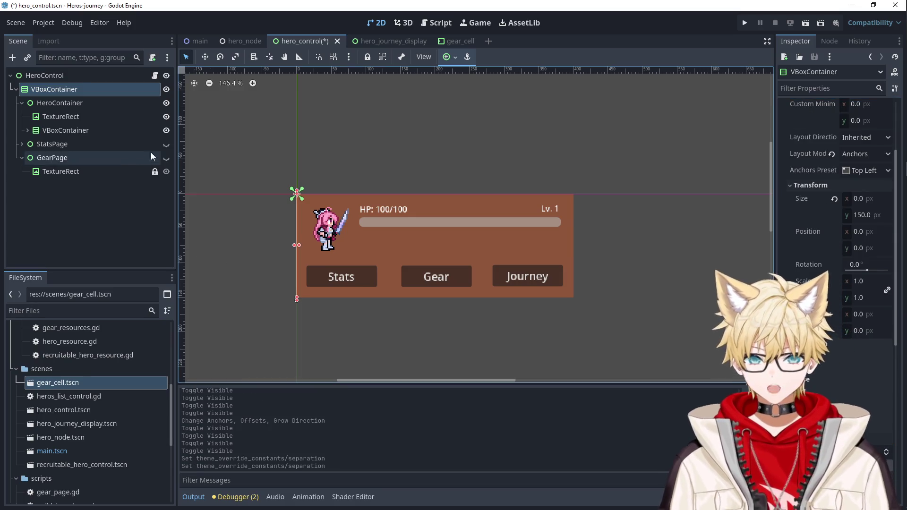
Show StatsPage and GearPage to watch the container grow, then hide both pages.
left_click(166, 145)
left_click(166, 144)
left_click(166, 145)
scroll(257, 256, "down", 2)
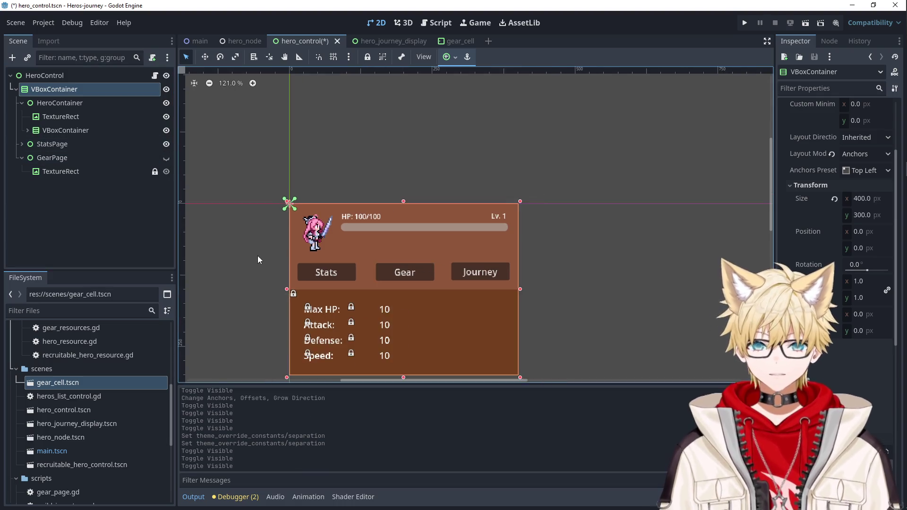
left_click_drag(257, 256, 288, 164)
left_click(166, 158)
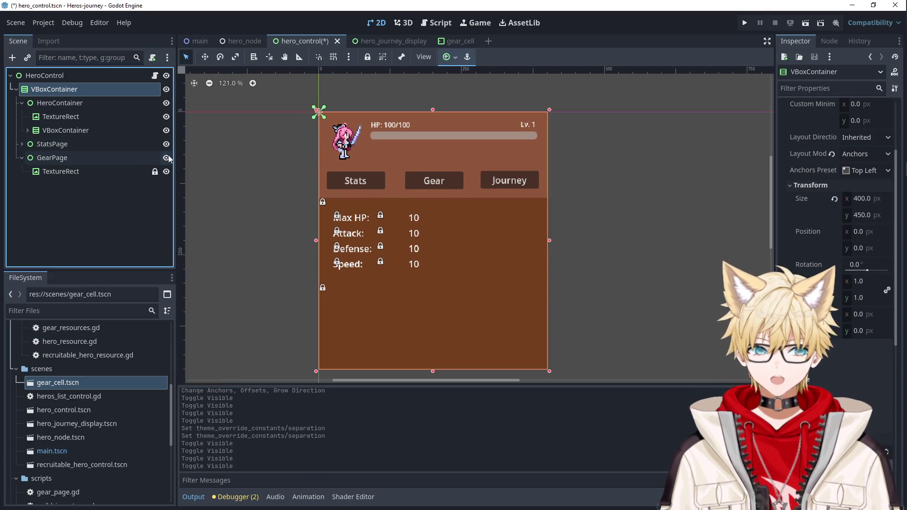
left_click(166, 158)
left_click(166, 150)
left_click(166, 150)
left_click(166, 150)
left_click(166, 150)
left_click(166, 151)
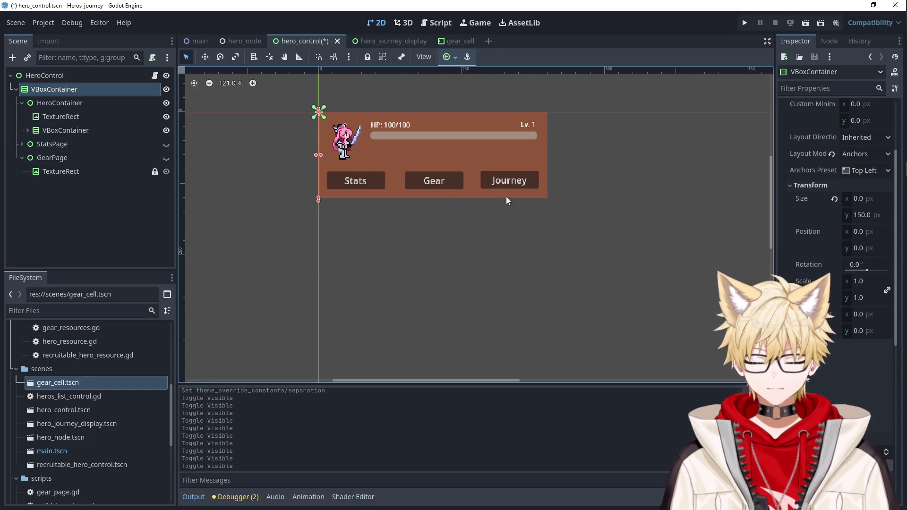
Set the outer VBoxContainer's Transform size width to 400.
scroll(876, 223, "up", 3)
left_click(858, 299)
type("400")
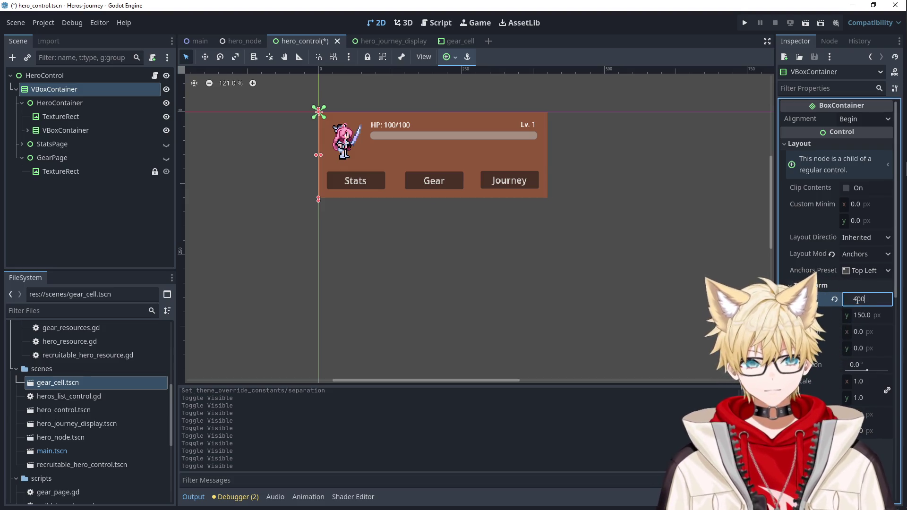
key("Return")
left_click(635, 197)
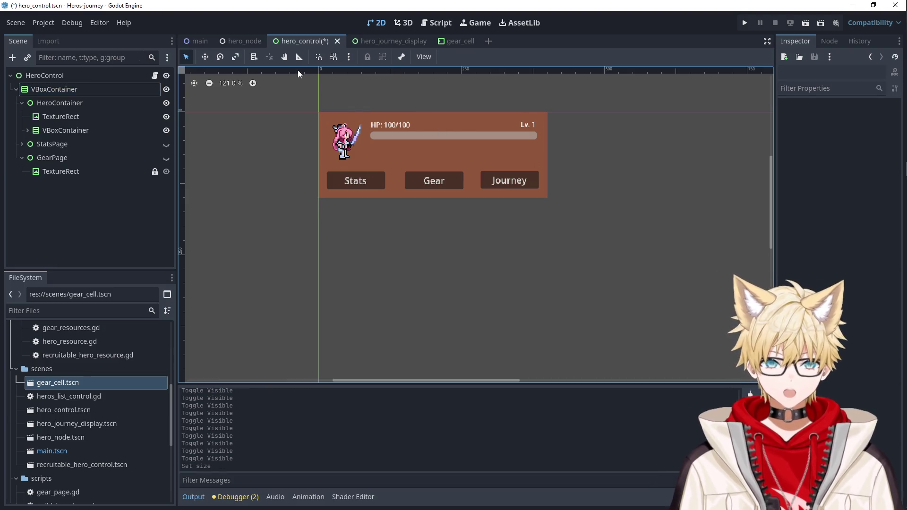
Open HeroControl's hero_listing.gd script in the script editor.
left_click(155, 76)
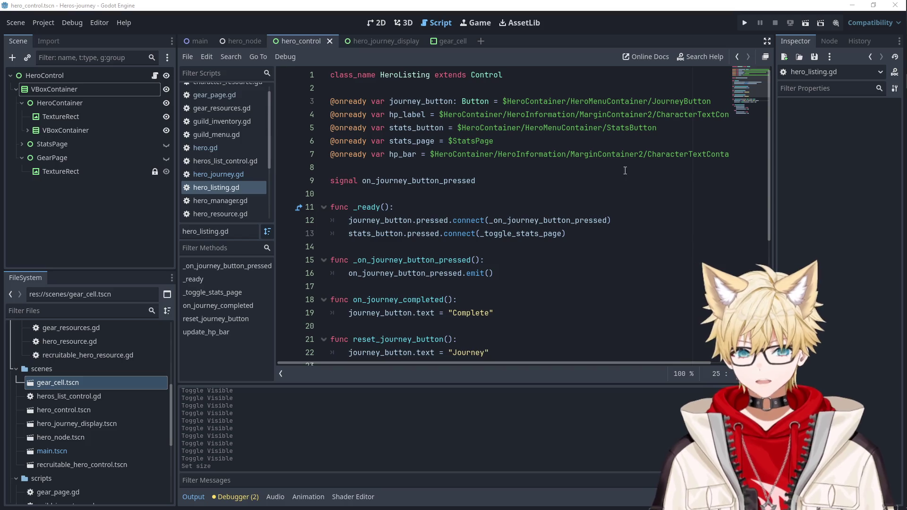
Inspect the hp_label and HeroMenuContainer declarations on lines 4–5 of hero_listing.gd.
left_click(565, 168)
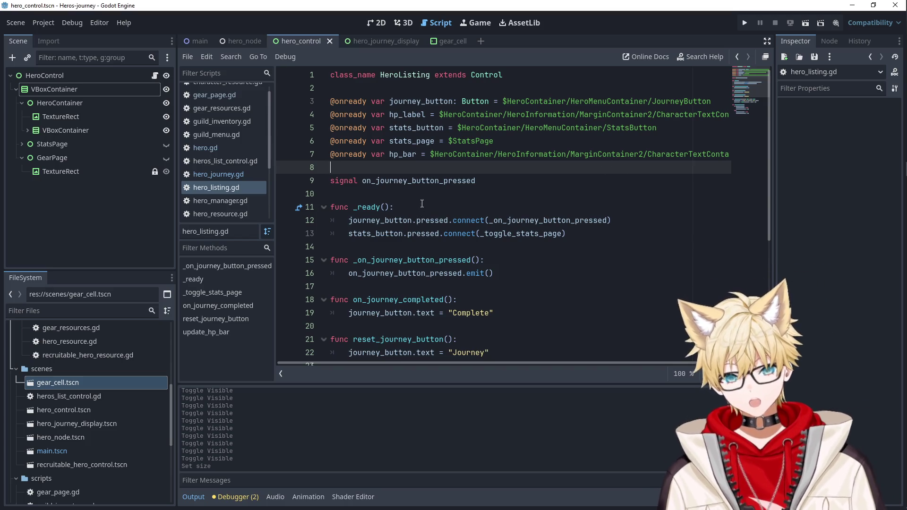
left_click(404, 114)
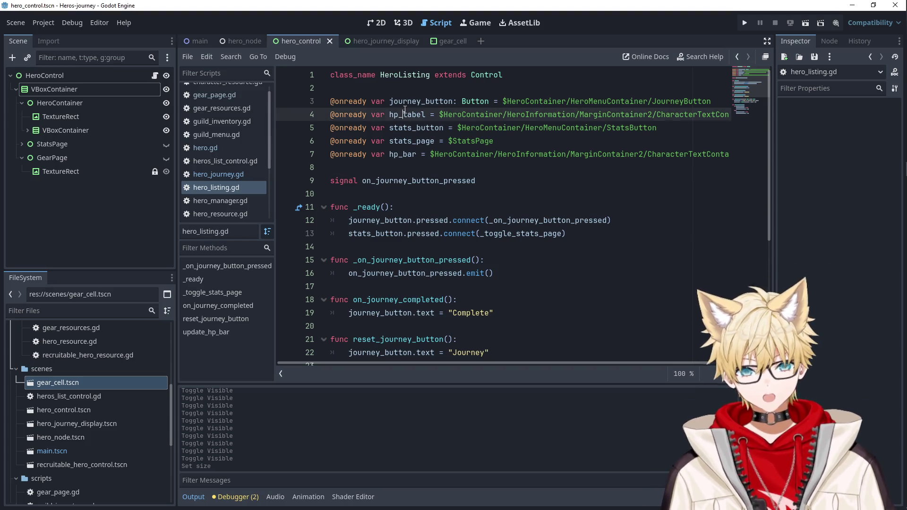
left_click(553, 128)
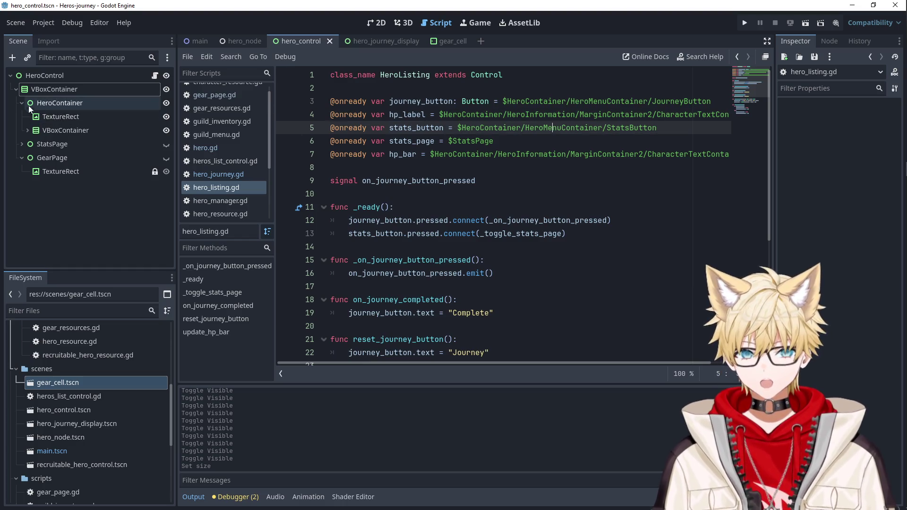
left_click(406, 115)
double_click(416, 101)
double_click(408, 115)
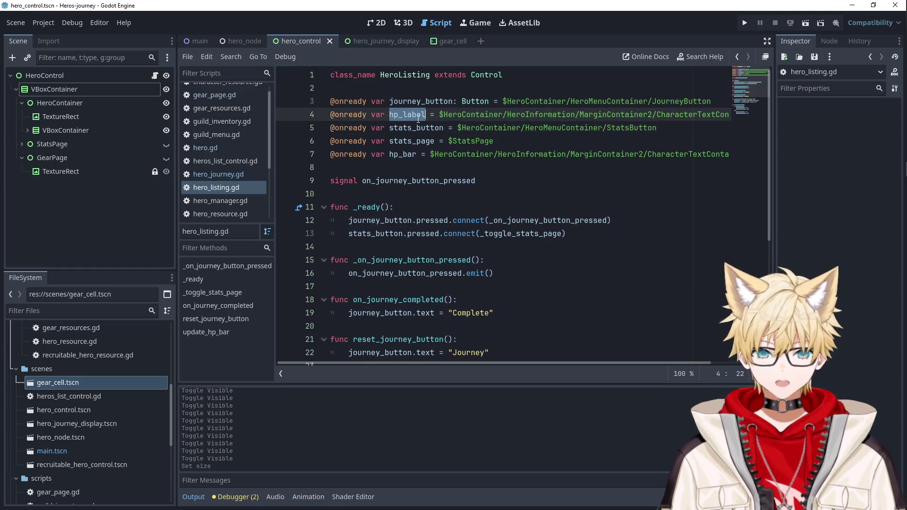
Expand HeroContainer's inner VBoxContainer in the Scene dock and select the HPLabel node.
left_click(21, 101)
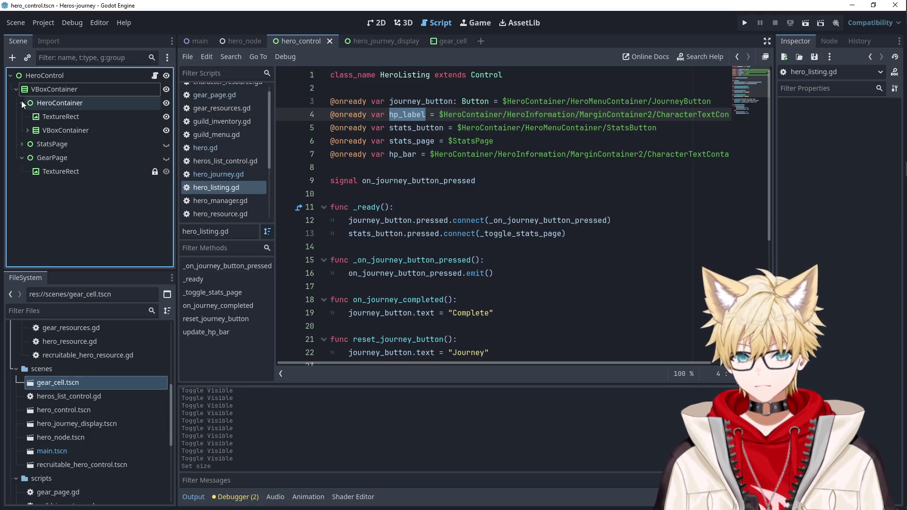
left_click(26, 130)
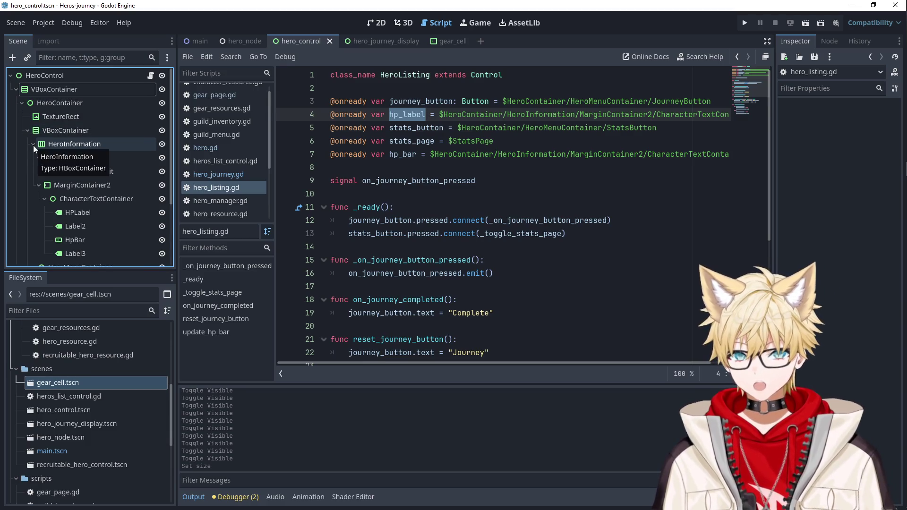
scroll(90, 187, "down", 3)
scroll(92, 188, "up", 3)
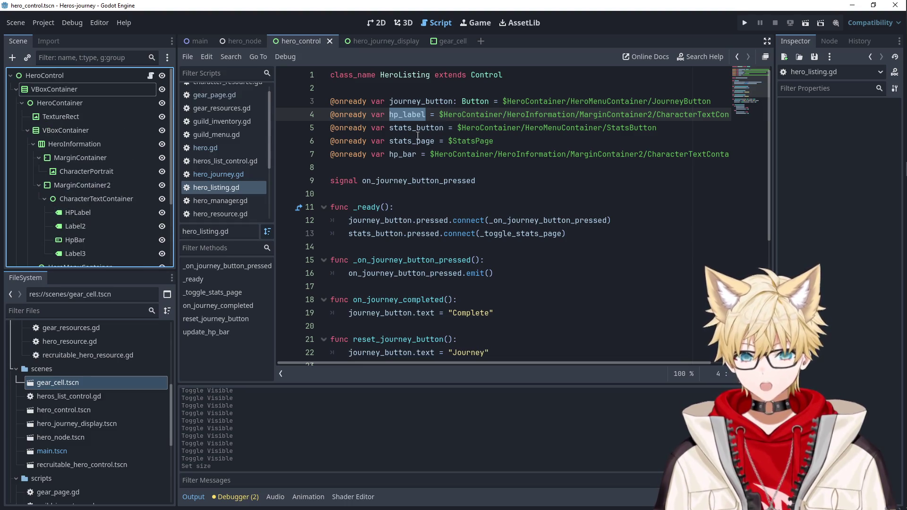
double_click(615, 114)
double_click(685, 114)
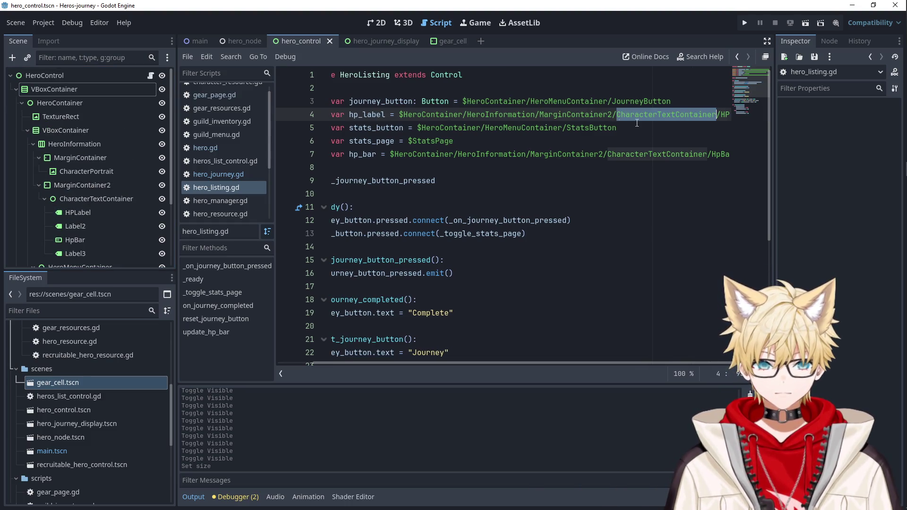
left_click_drag(588, 363, 517, 364)
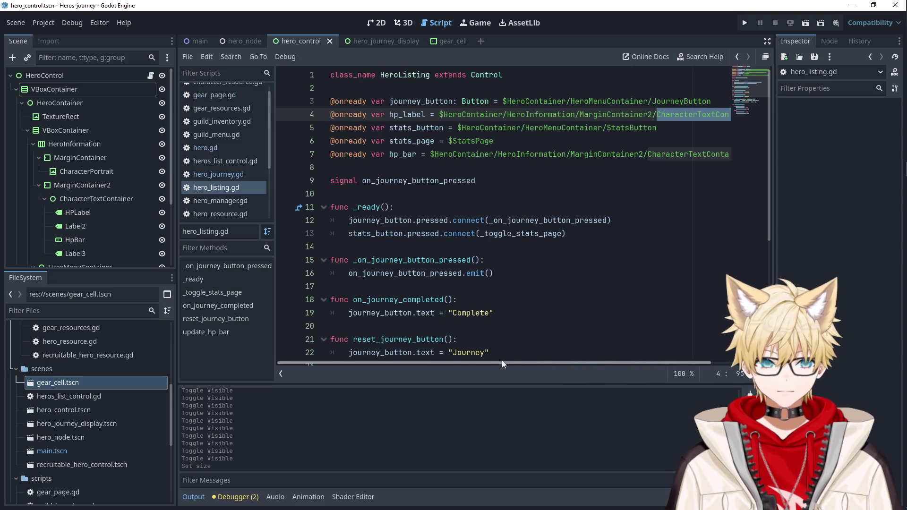
left_click(77, 213)
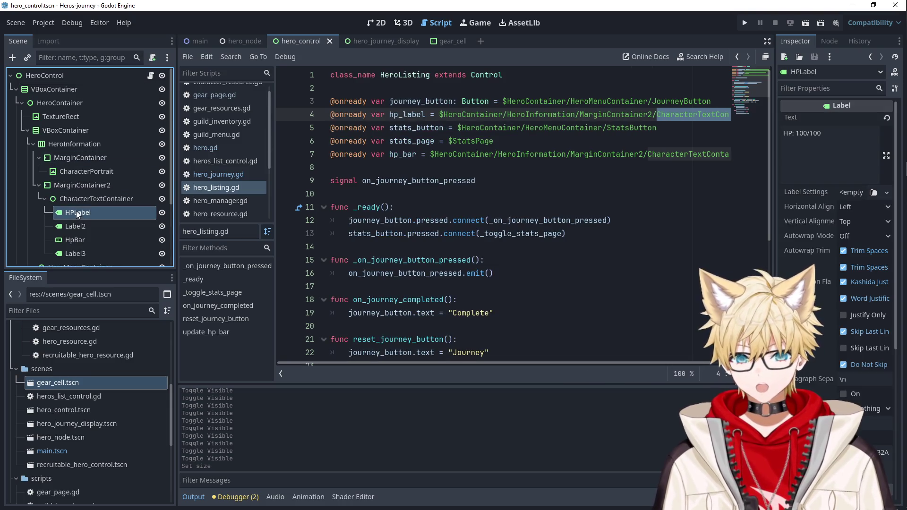
Replace the old hp_label declaration with a dragged-in HPLabel node path reference.
left_click(332, 127)
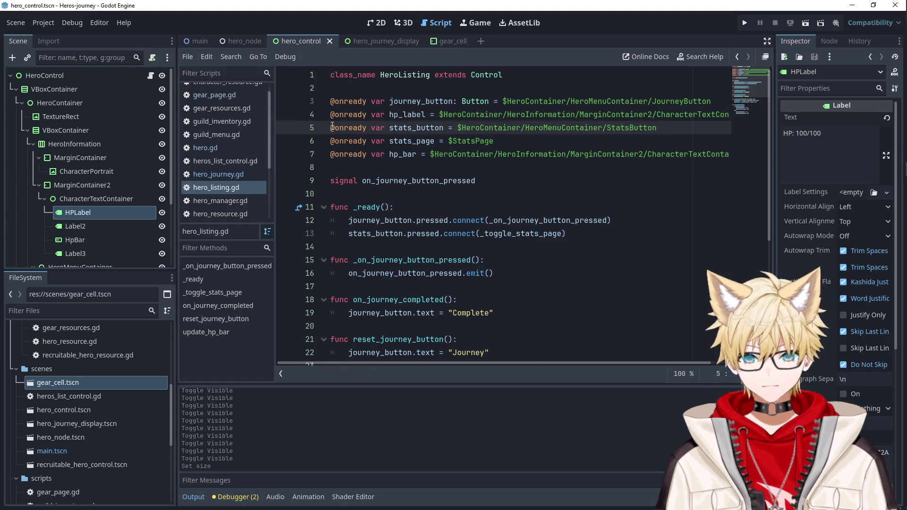
key("Return")
left_click(103, 216, "ctrl")
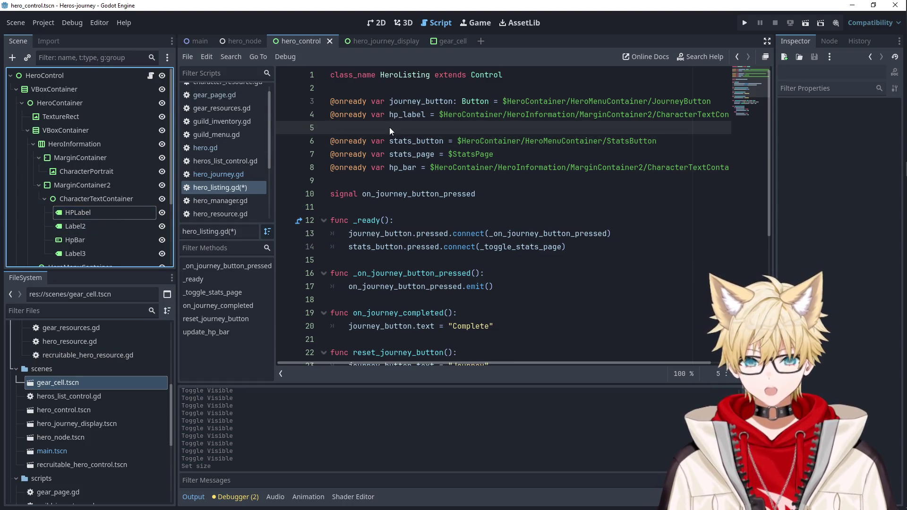
mouse_move(108, 214)
left_mouse_down()
mouse_move(352, 126)
mouse_move(728, 127)
mouse_move(737, 118)
mouse_move(730, 115)
left_mouse_up()
key("BackSpace")
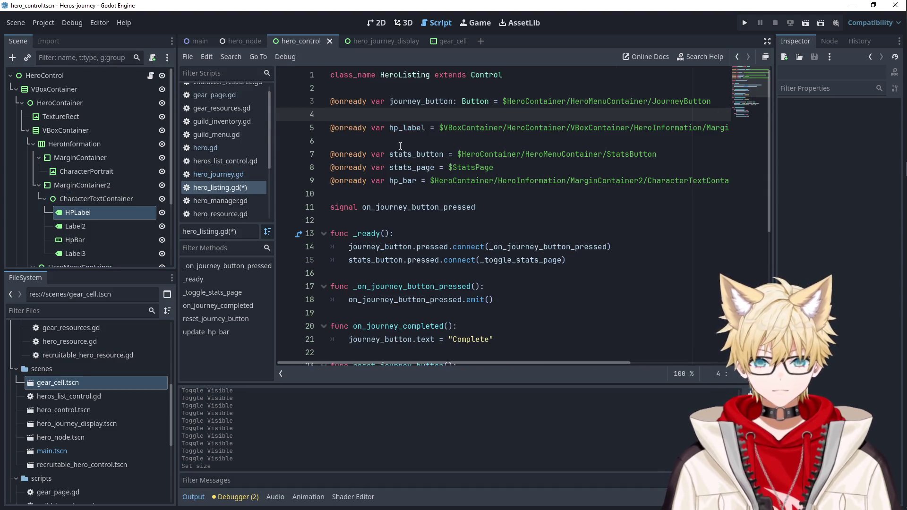
left_click(404, 146)
Drop JourneyButton into the script, removing the old journey_button declaration and leftover blank line.
scroll(58, 164, "down", 1)
scroll(58, 164, "down", 2)
mouse_move(67, 237)
left_mouse_down()
mouse_move(377, 107)
mouse_move(364, 115)
left_mouse_up()
left_click_drag(730, 101, 331, 101)
key("BackSpace")
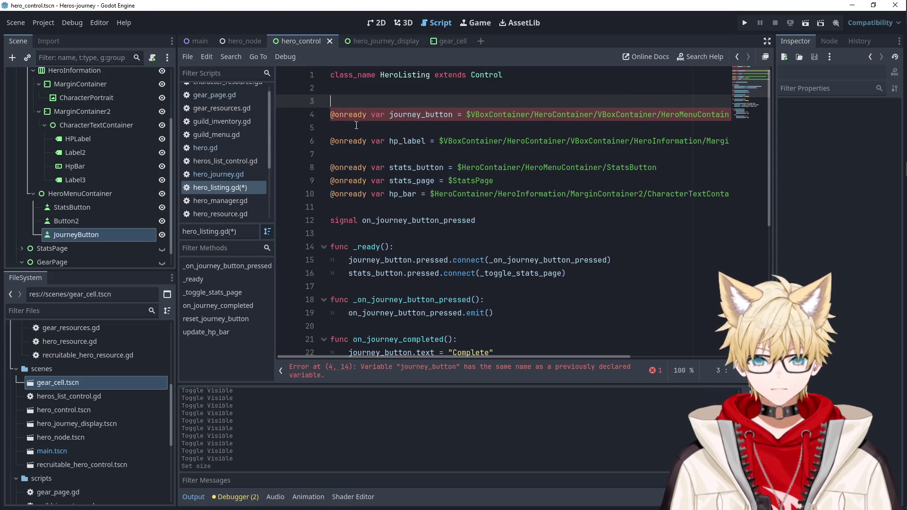
key("Down")
key("Down")
key("BackSpace")
Bring up the context menu for the JourneyButton node in the Scene dock.
left_click(356, 180)
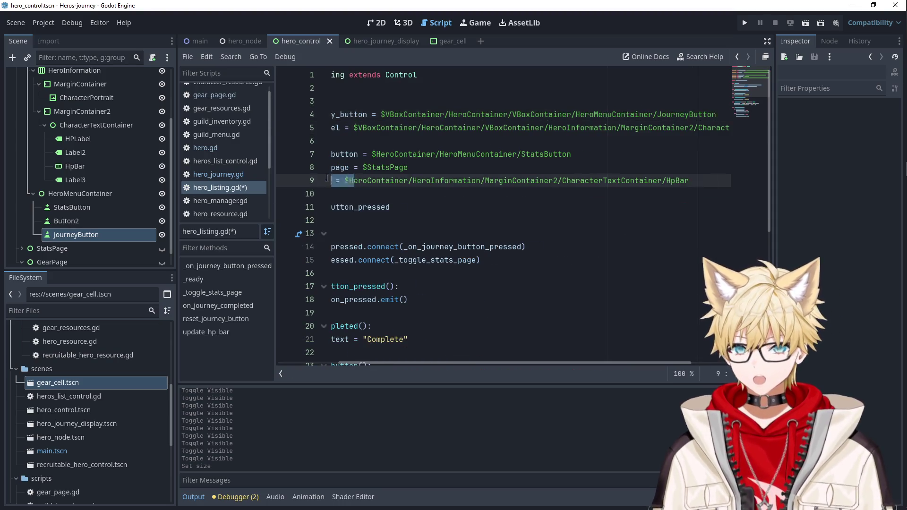
key("Home")
key("Up")
key("Up")
key("Up")
right_click(86, 233)
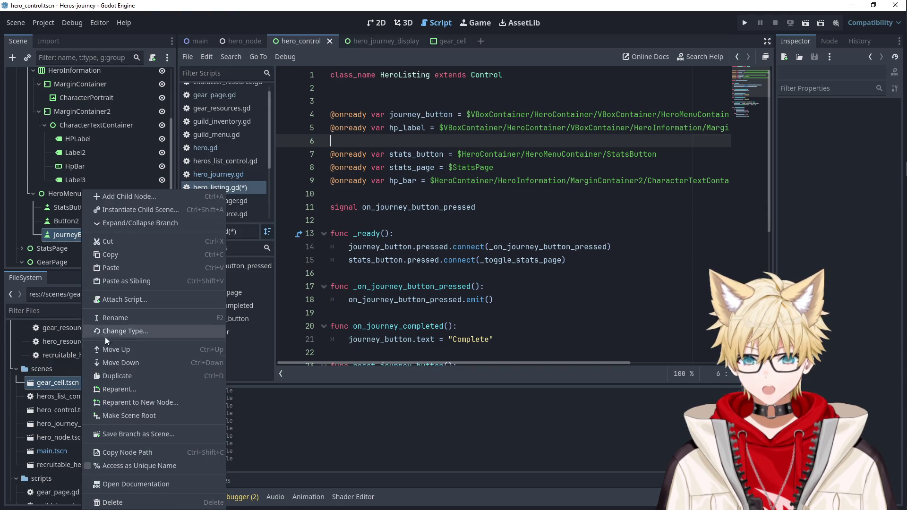
Make JourneyButton a unique name and replace its declaration with a %JourneyButton reference.
left_click(106, 466)
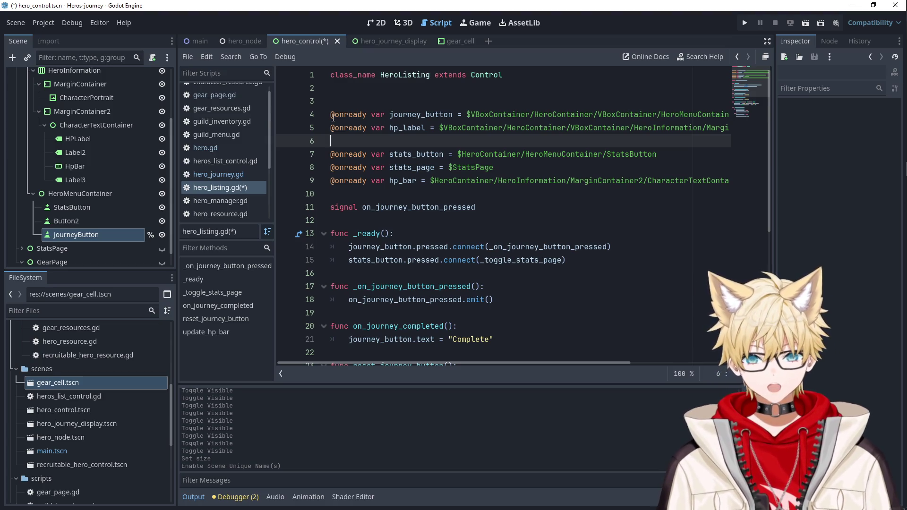
key("Up")
key("Up")
key("shift+End")
key("BackSpace")
mouse_move(100, 236)
left_mouse_down()
mouse_move(382, 124)
mouse_move(340, 115)
left_mouse_up()
Make HPLabel a unique name and replace the hp_label declaration with %HPLabel.
key("shift+Down")
key("shift+Down")
key("BackSpace")
key("Return")
key("Up")
key("Up")
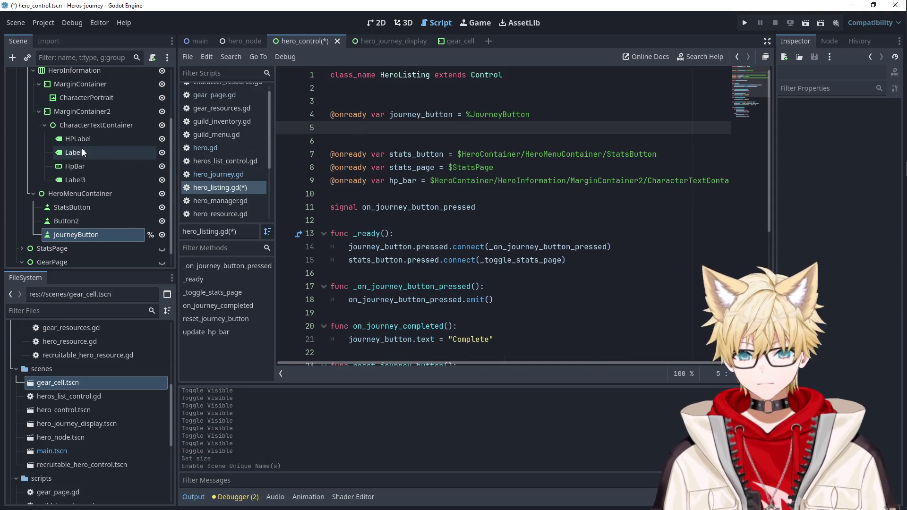
right_click(87, 141)
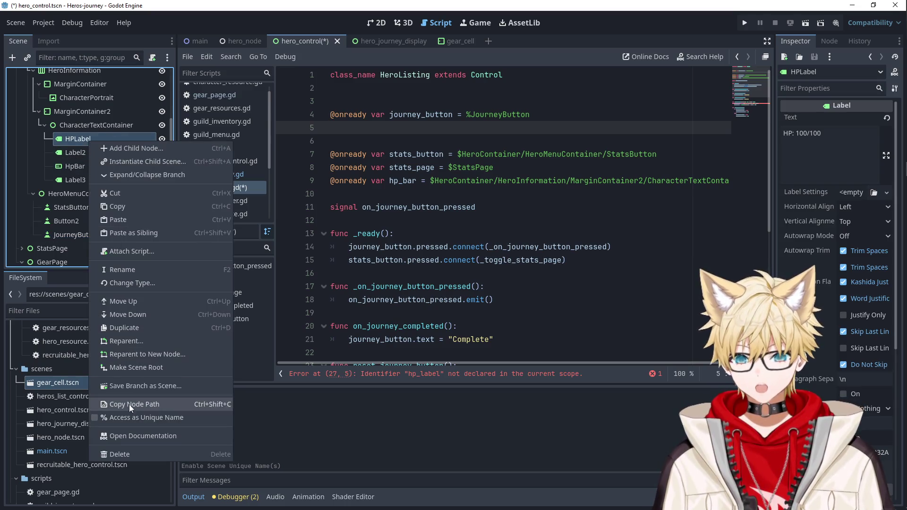
left_click(124, 417)
left_click_drag(108, 139, 362, 135)
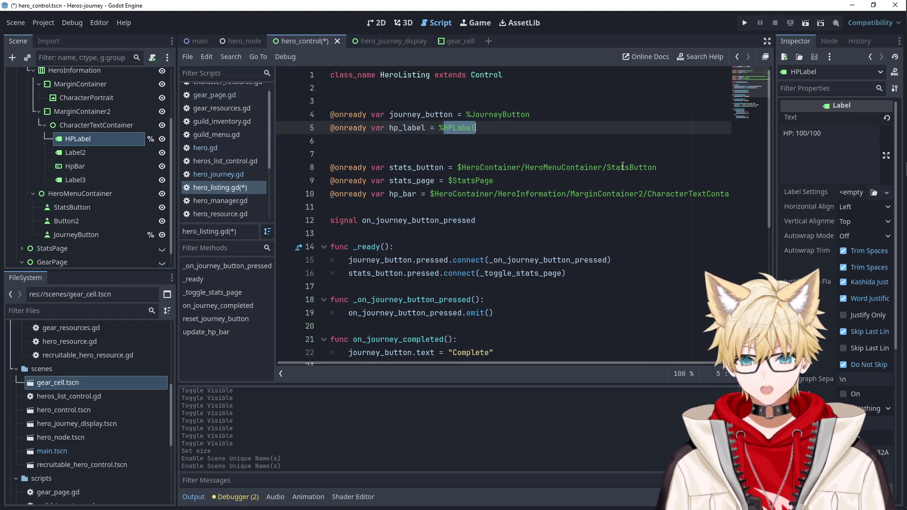
Make StatsButton a unique name and replace the stats_button declaration with %StatsButton.
right_click(72, 210)
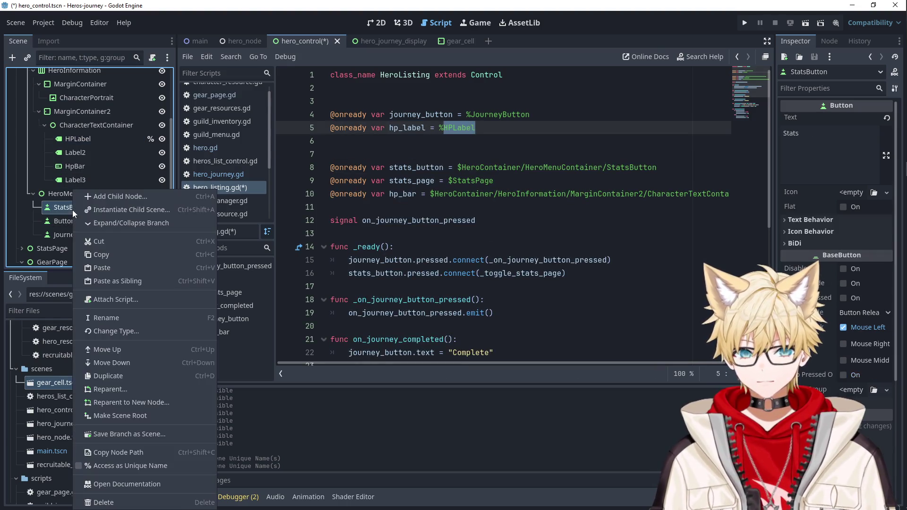
left_click(118, 466)
mouse_move(90, 208)
left_mouse_down()
mouse_move(364, 159)
mouse_move(360, 144)
left_mouse_up()
left_click_drag(657, 180, 299, 180)
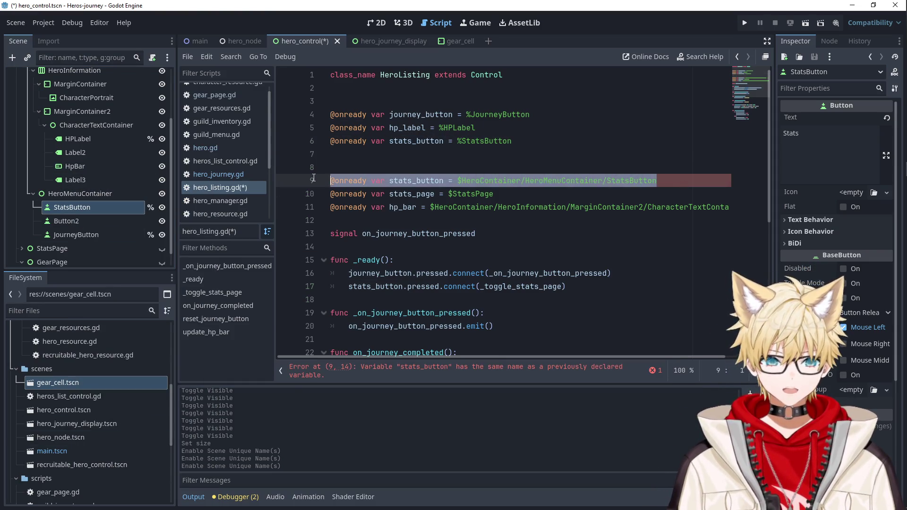
key("BackSpace")
key("BackSpace")
key("BackSpace")
Make StatsPage a unique name and replace the $StatsPage declaration with %StatsPage.
scroll(103, 201, "up", 3)
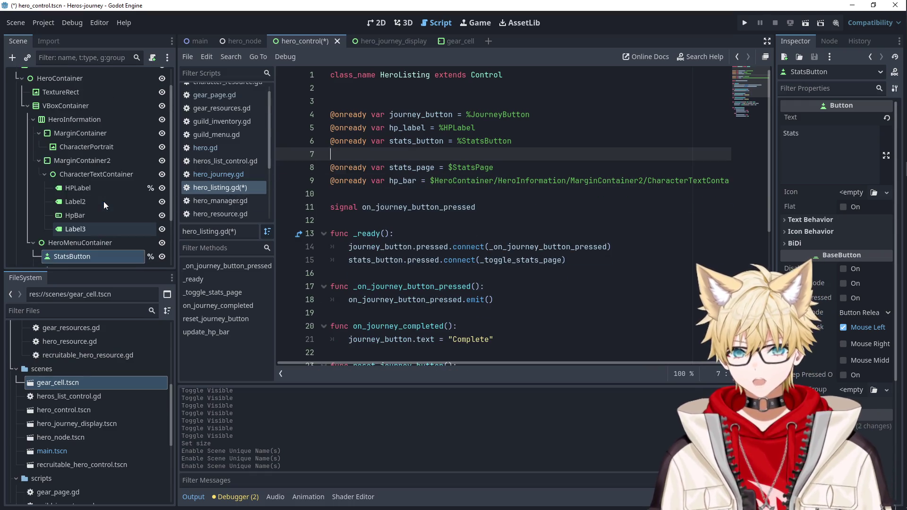
scroll(103, 202, "down", 4)
left_click(21, 231)
scroll(98, 234, "down", 3)
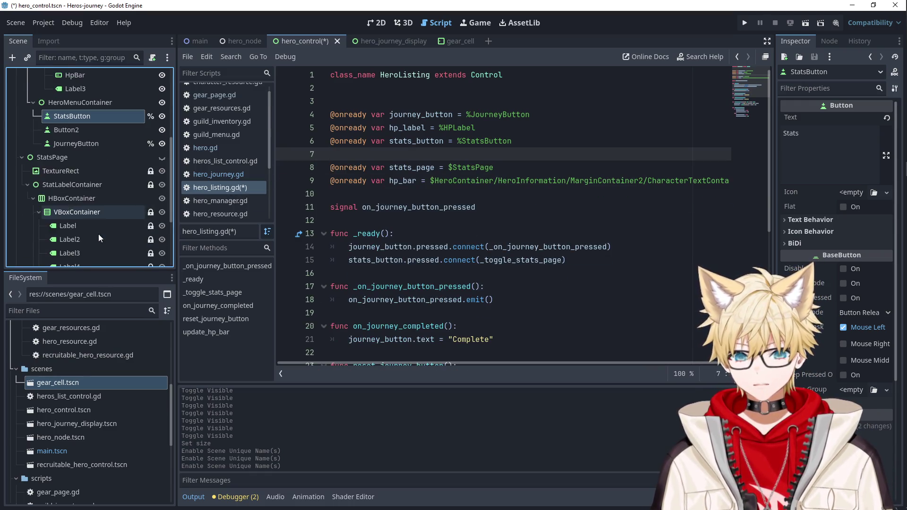
right_click(61, 158)
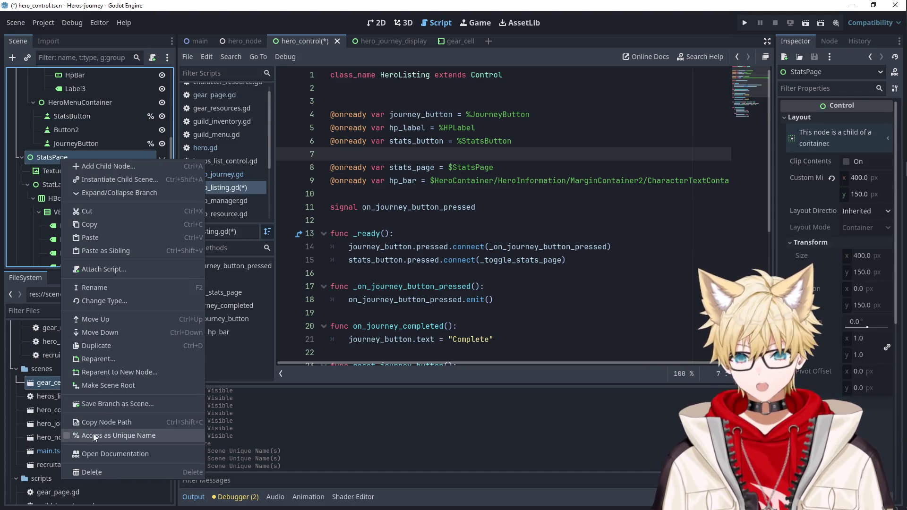
left_click(93, 433)
mouse_move(66, 160)
left_mouse_down()
mouse_move(355, 158)
mouse_move(340, 154)
left_mouse_up()
left_click_drag(495, 181, 288, 185)
key("BackSpace")
key("BackSpace")
Make HpBar a unique name, replace the hp_bar declaration with %HpBar, and save.
scroll(69, 178, "up", 5)
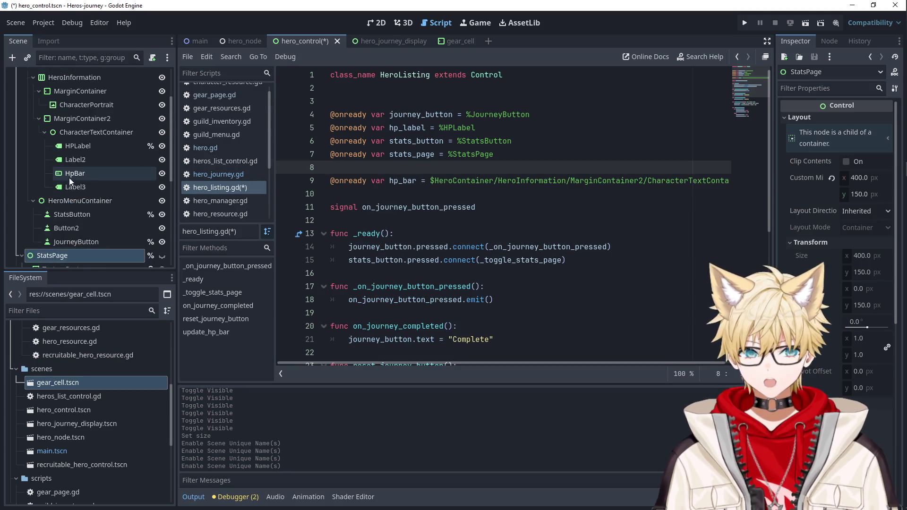
scroll(56, 159, "down", 5)
scroll(65, 179, "up", 2)
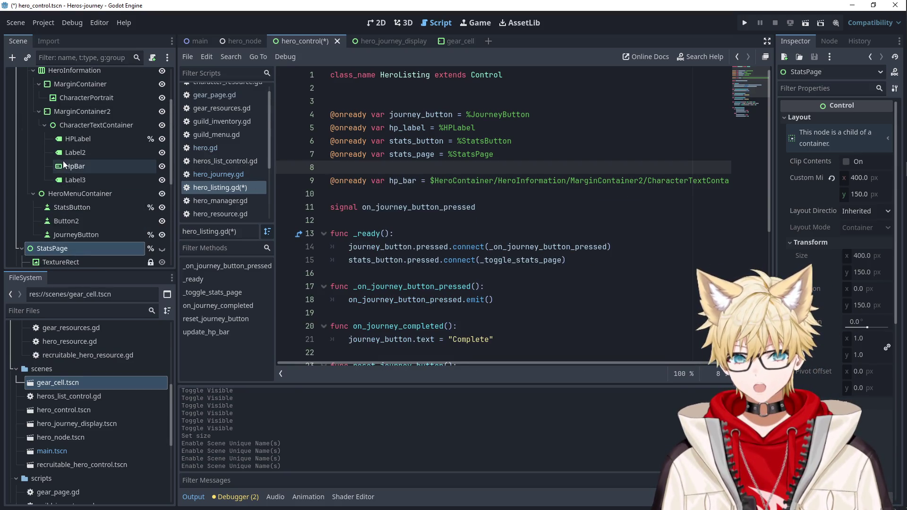
right_click(70, 166)
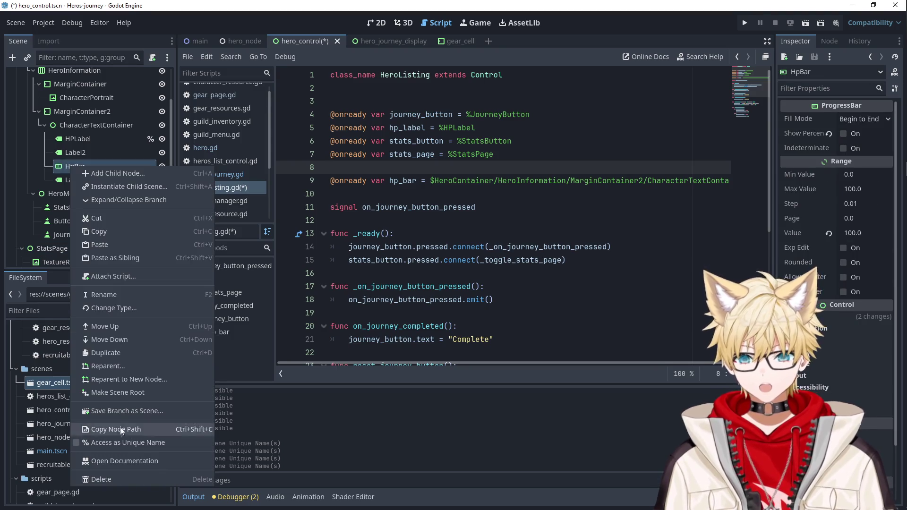
left_click(107, 444)
left_click_drag(156, 168, 421, 179)
left_click_drag(331, 208, 302, 193)
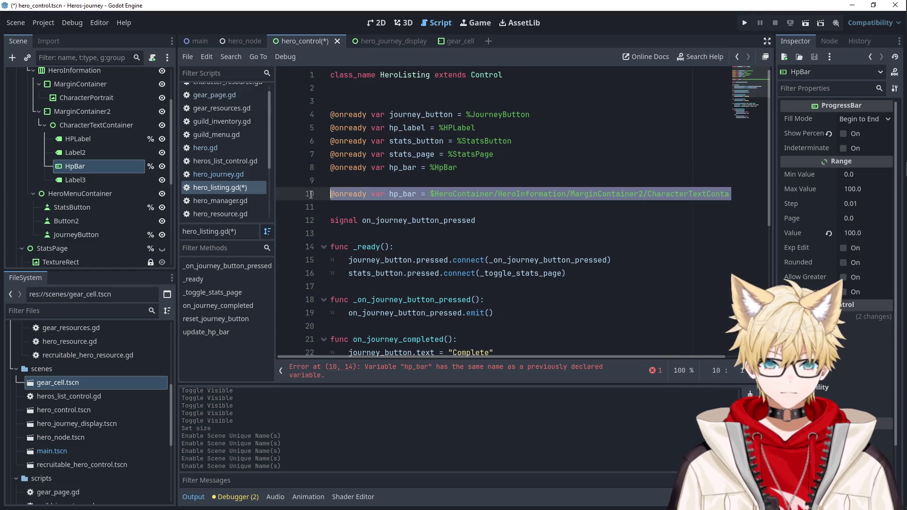
key("BackSpace")
key("BackSpace")
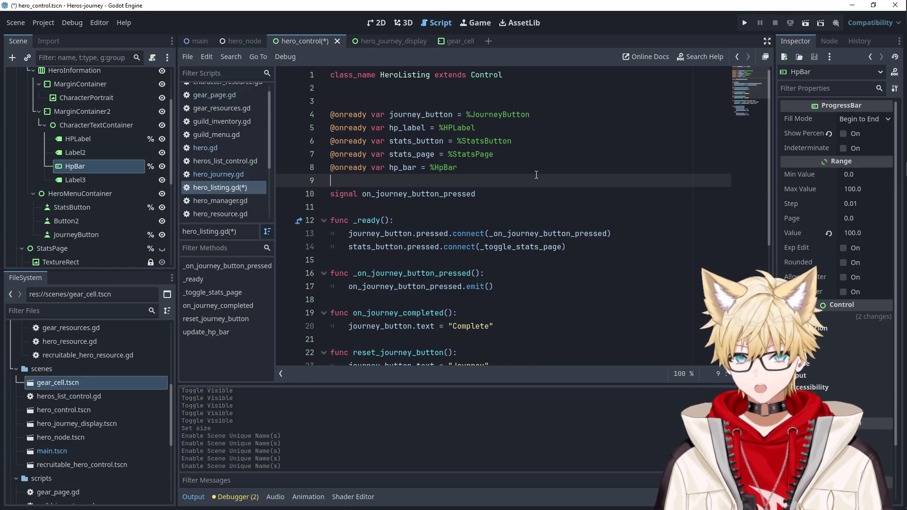
key("ctrl+s")
Run the game, recruit the first tavern hero, send it journeying and show its stats.
left_click(745, 23)
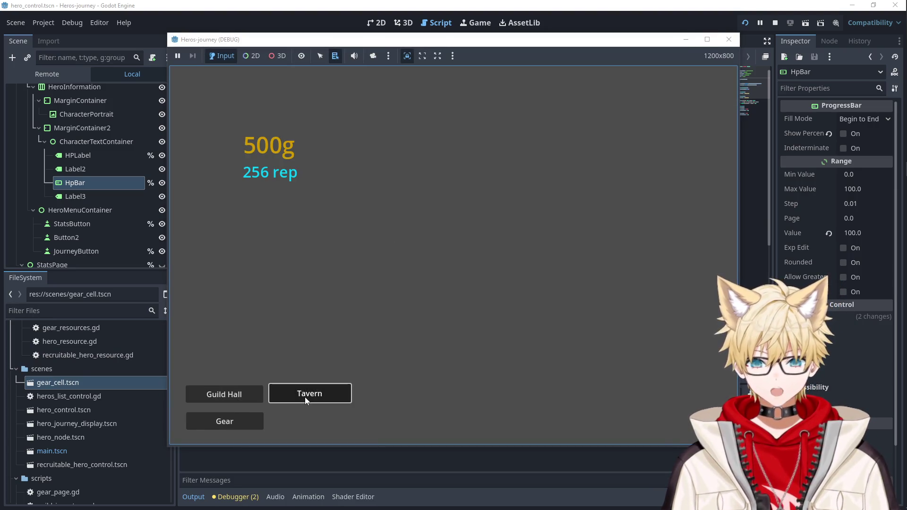
left_click(306, 395)
left_click(320, 180)
left_click(529, 126)
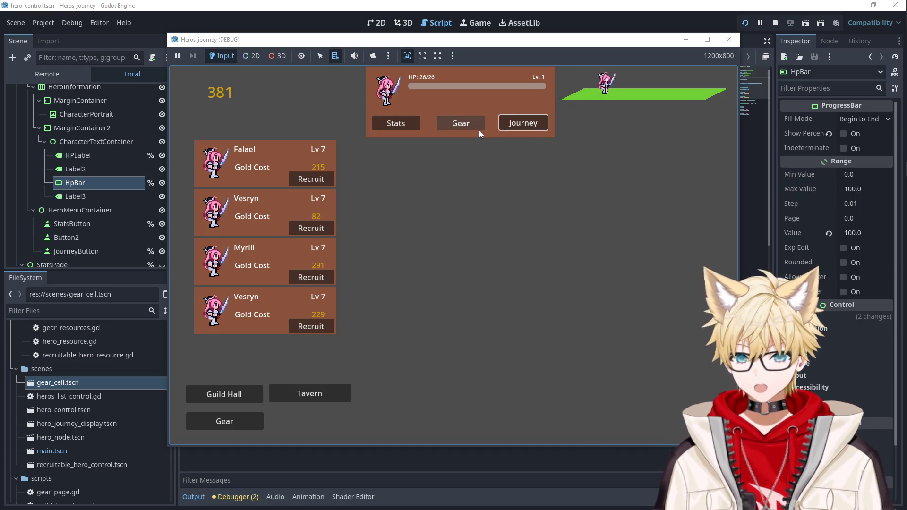
left_click(408, 126)
left_click(407, 126)
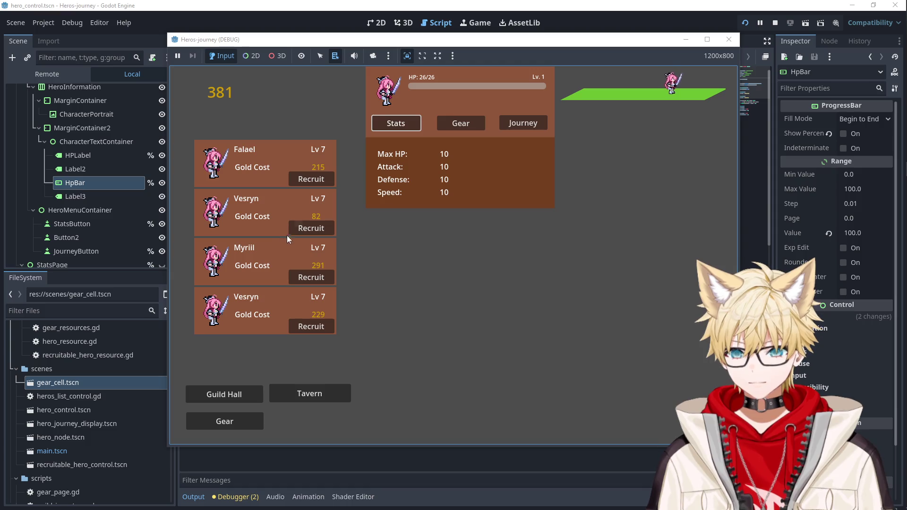
Recruit Vesryn for 82 gold, show the second hero's stats, and close the game.
left_click(311, 228)
left_click(410, 267)
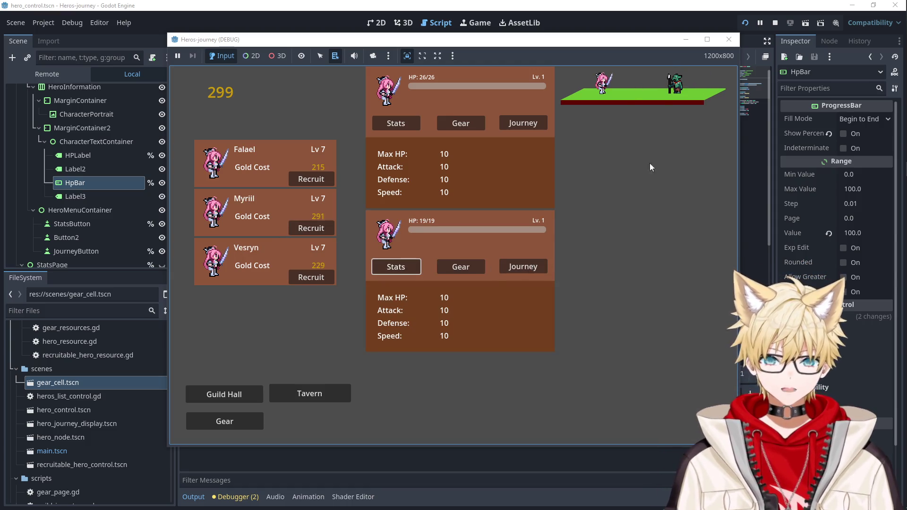
left_click(729, 40)
mouse_move(554, 248)
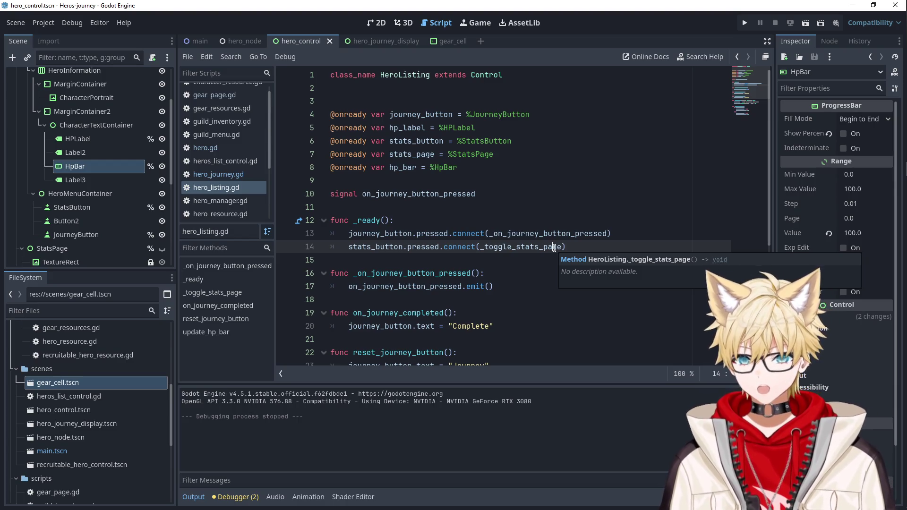
mouse_move(452, 207)
left_mouse_down()
mouse_move(407, 118)
mouse_move(373, 102)
left_mouse_up()
left_click(361, 97)
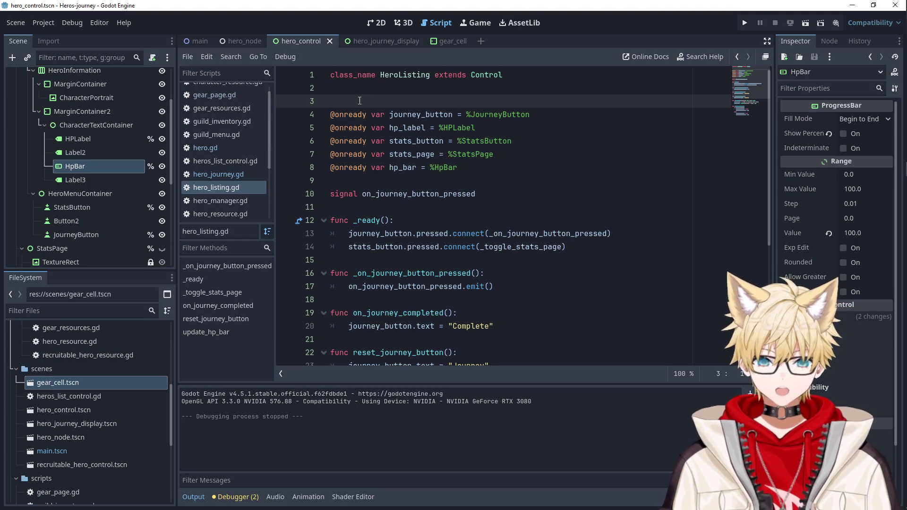
key("Delete")
left_click(359, 167)
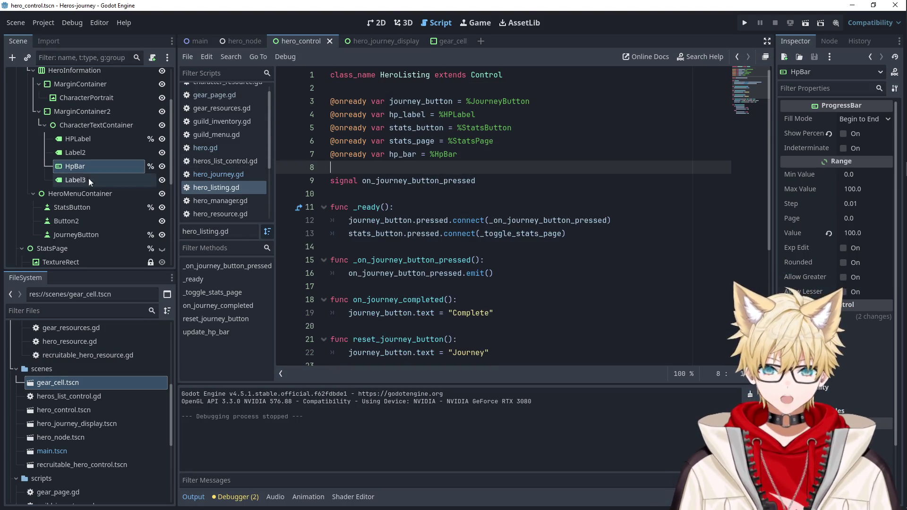
scroll(75, 196, "down", 5)
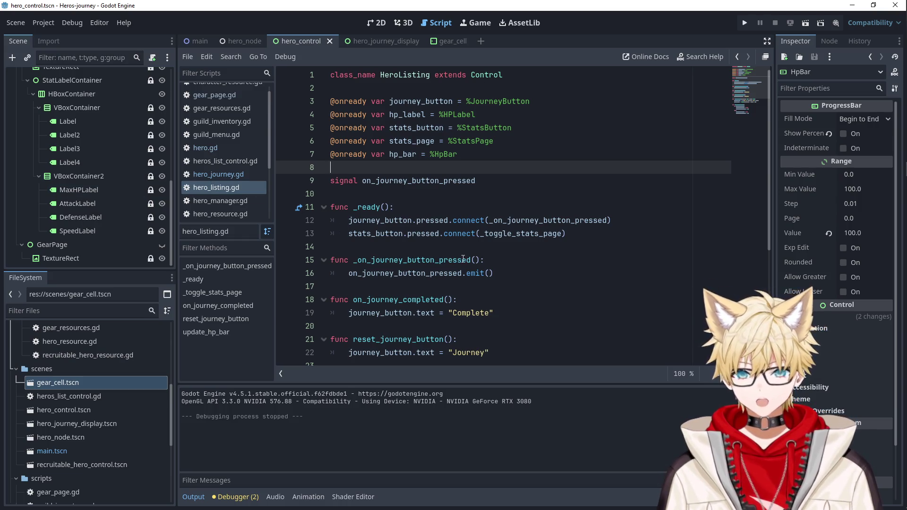
mouse_move(905, 236)
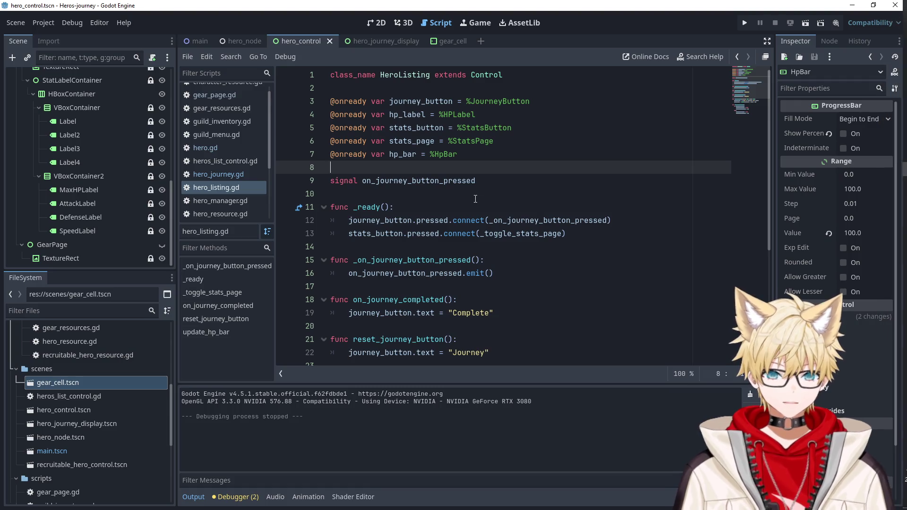
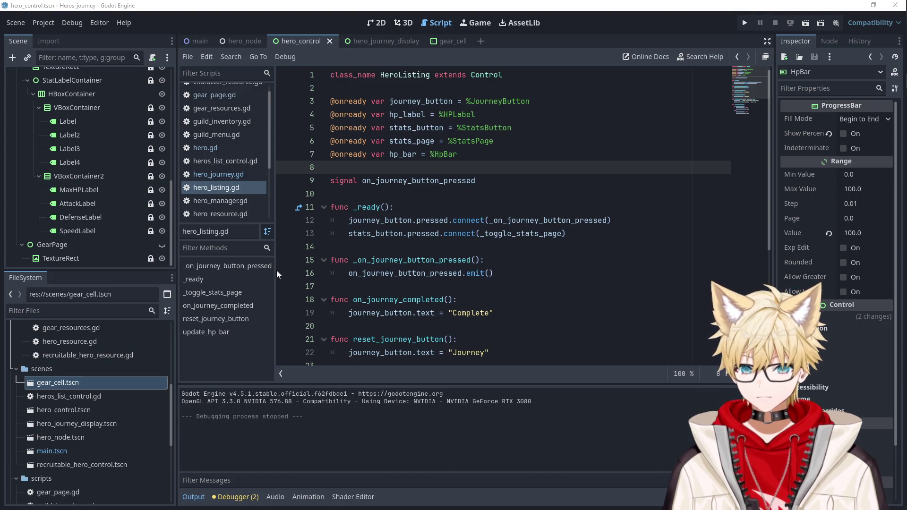
left_click(517, 199)
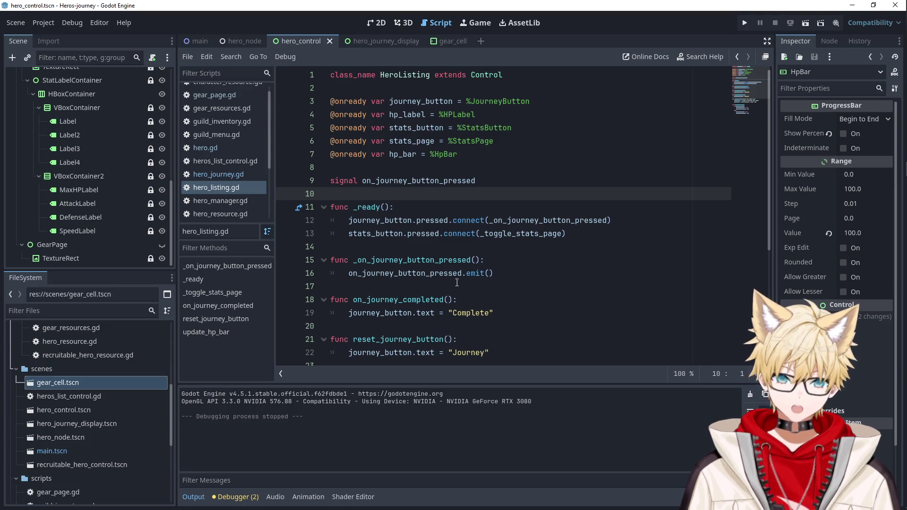
scroll(457, 279, "down", 5)
scroll(453, 281, "up", 5)
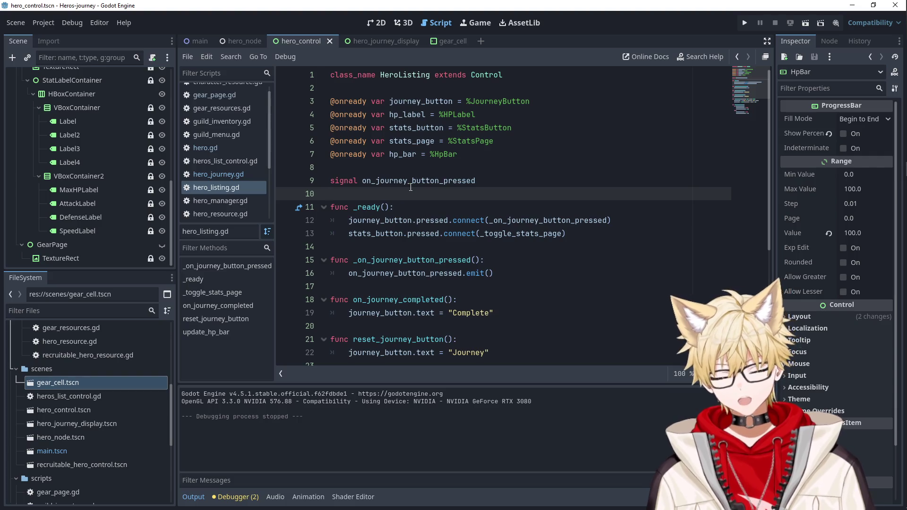
scroll(106, 211, "up", 10)
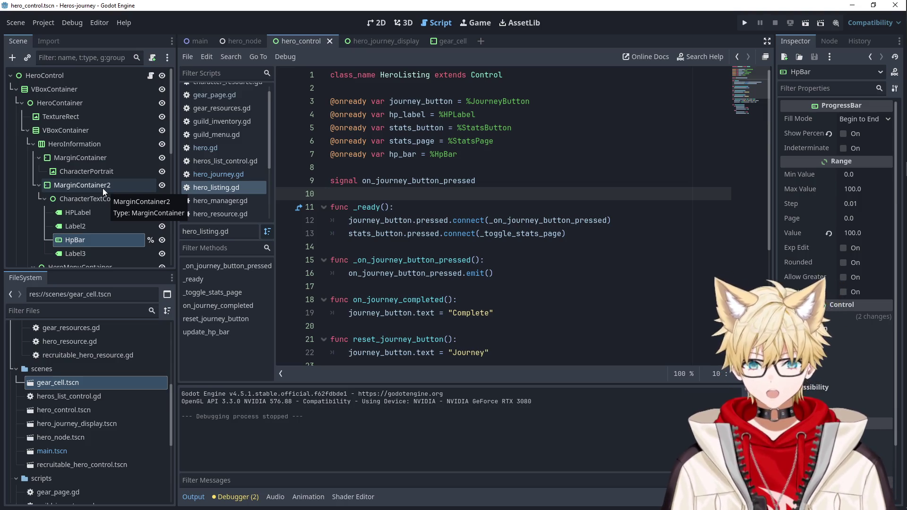
left_click(368, 166)
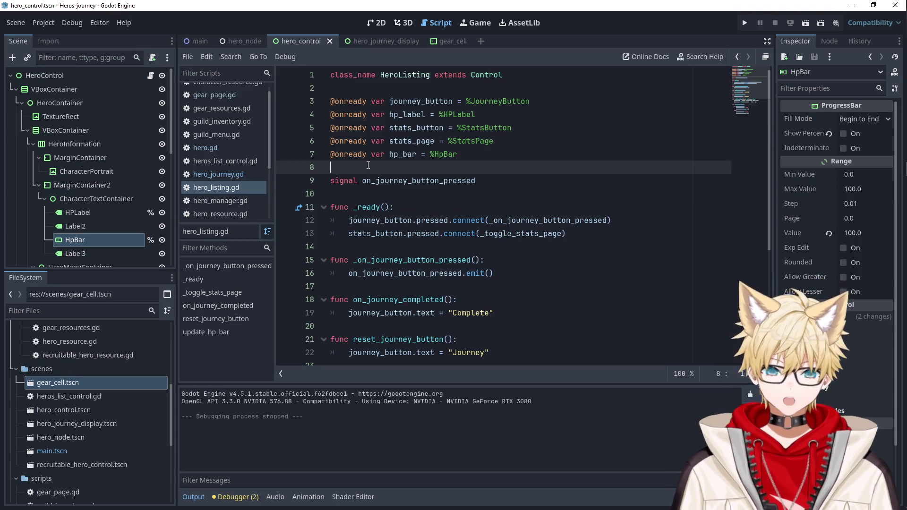
left_click(357, 154)
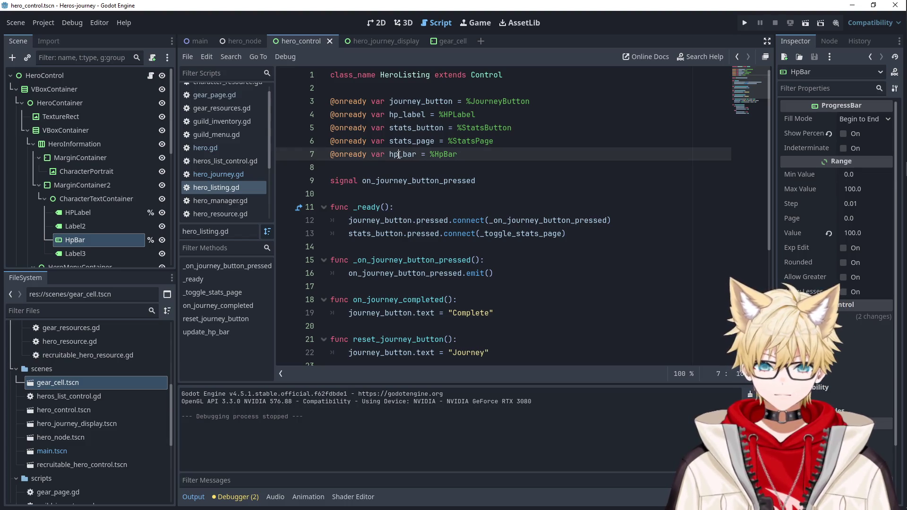
scroll(95, 199, "down", 2)
scroll(72, 190, "up", 2)
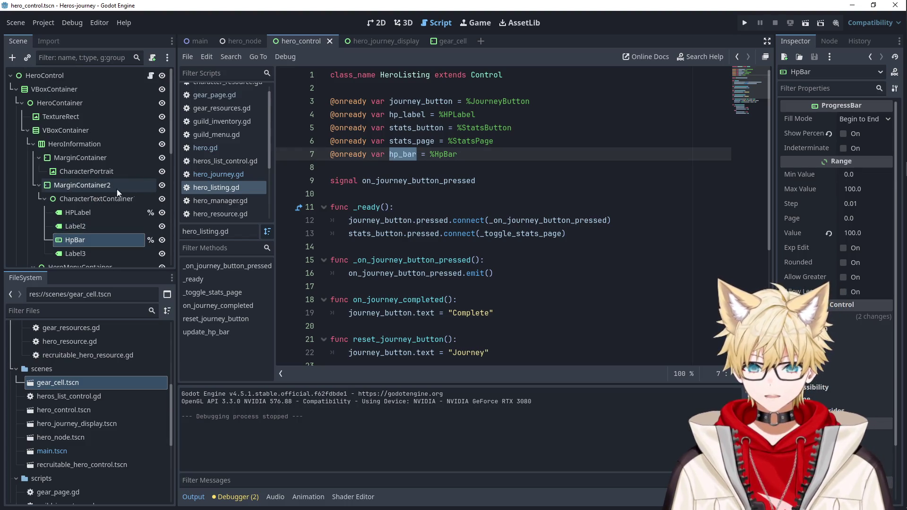
Fold StatsPage, unfold GearPage and HeroContainer's VBoxContainer, and begin renaming Button2.
left_click(26, 130)
left_click(22, 102)
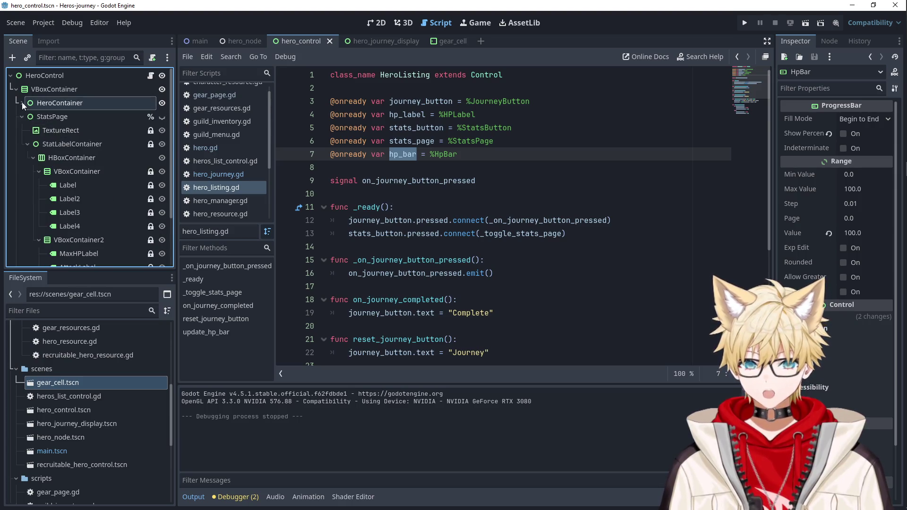
left_click(18, 119)
left_click(22, 131)
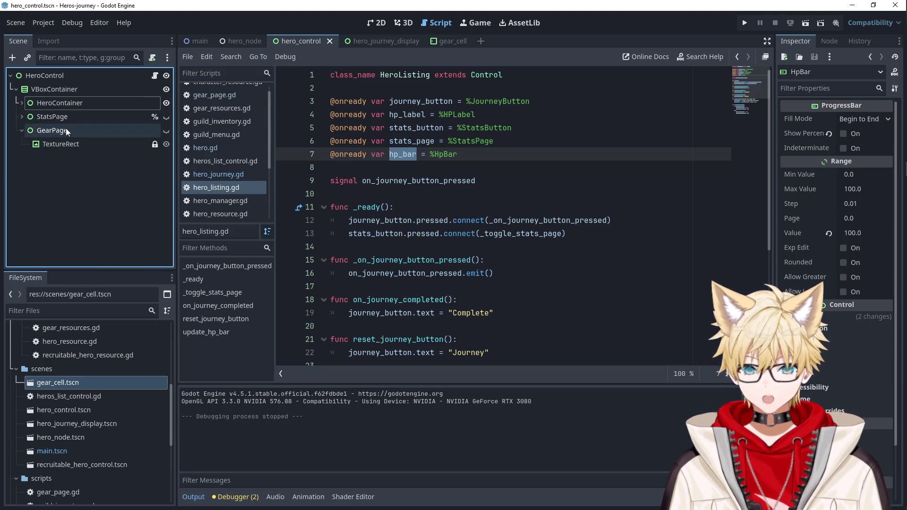
left_click(23, 104)
left_click(26, 126)
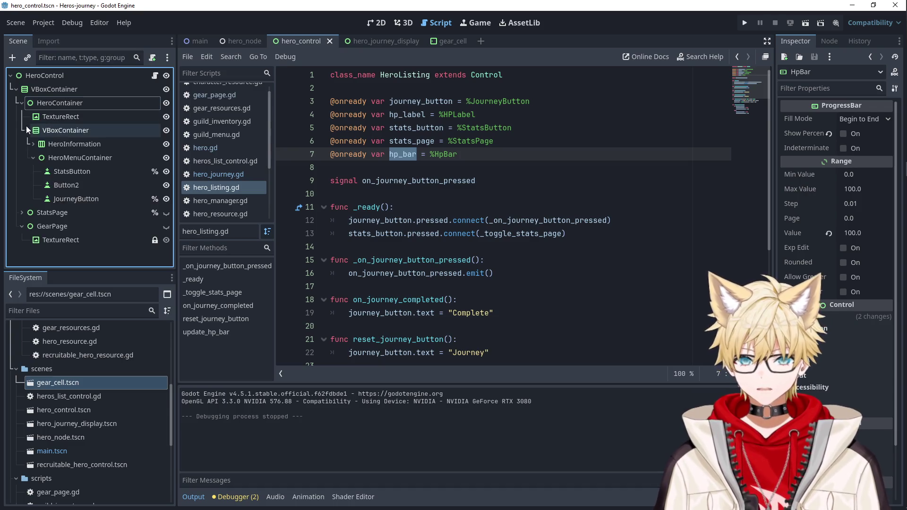
double_click(95, 186)
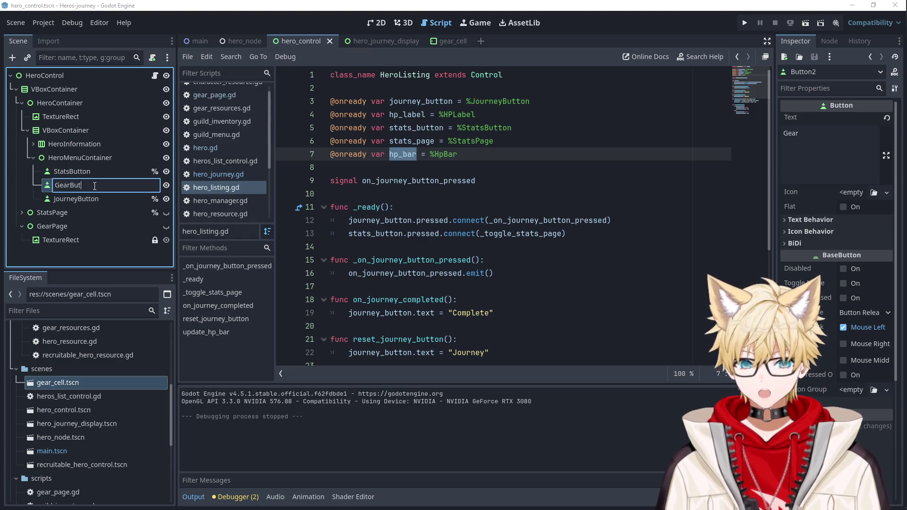
Rename Button2 to GearButton and enable Access as Unique Name on it.
type("tton")
key("Return")
right_click(93, 185)
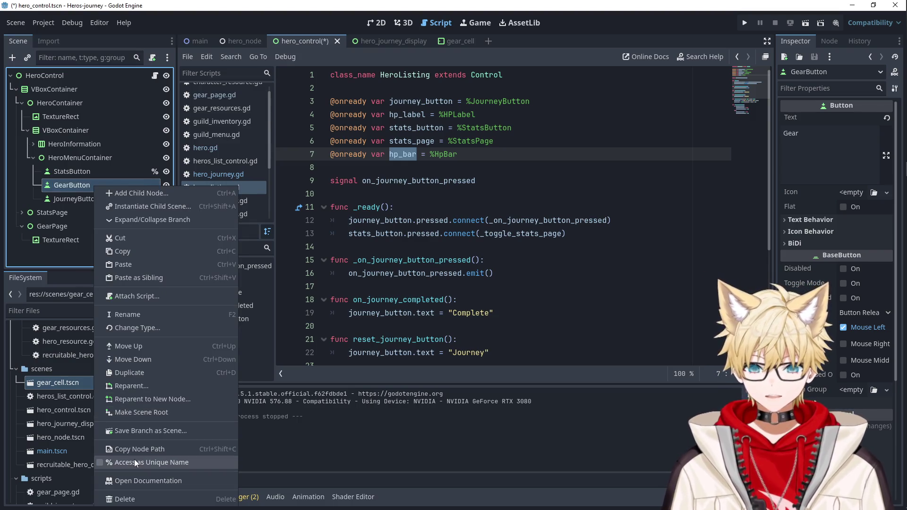
left_click(134, 463)
left_click_drag(185, 186, 381, 169)
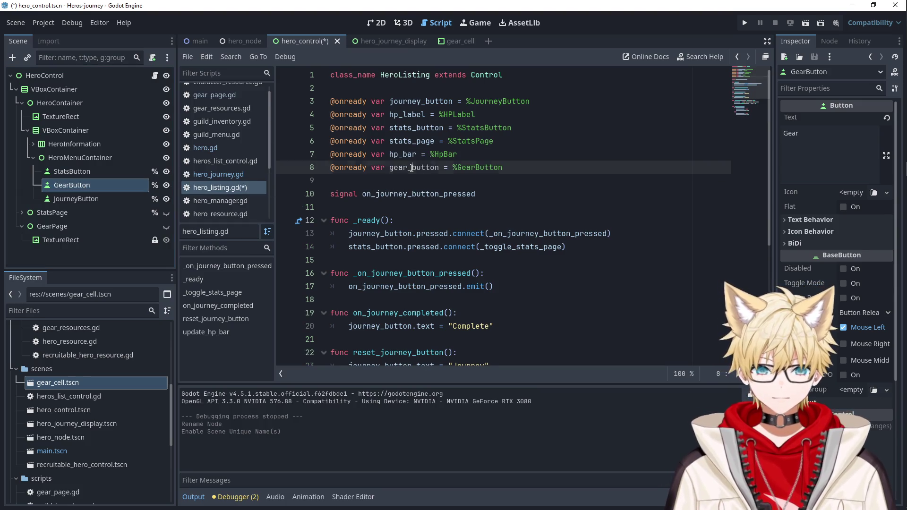
left_click(467, 193)
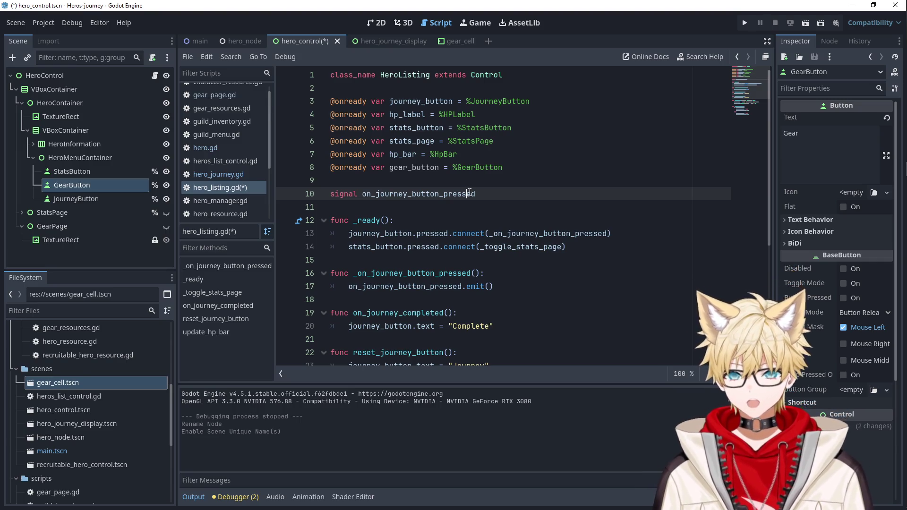
mouse_move(893, 170)
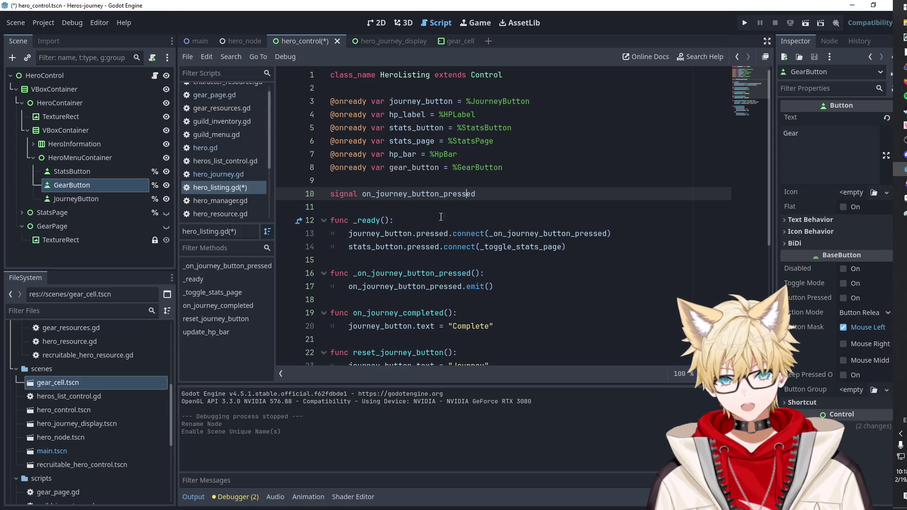
Review the gear_button variable and the _on_journey_button_pressed and _toggle_stats_page handlers.
left_click(386, 178)
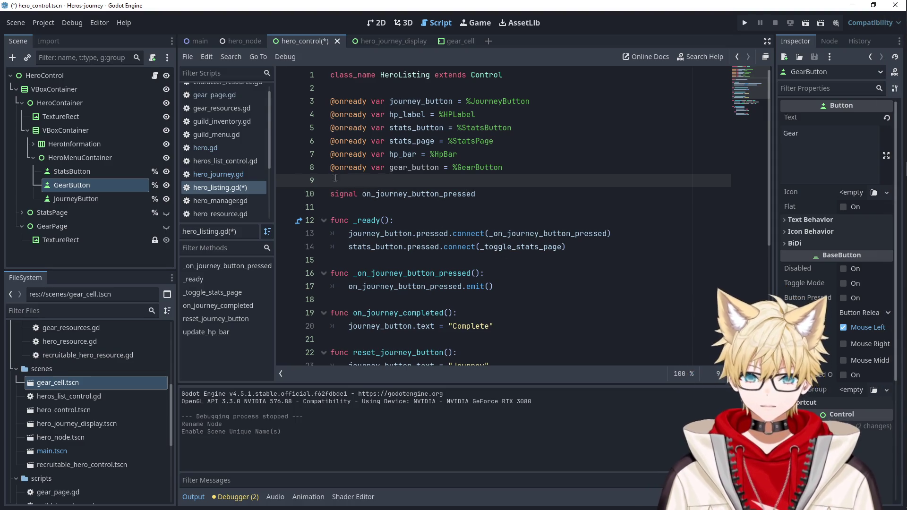
double_click(422, 168)
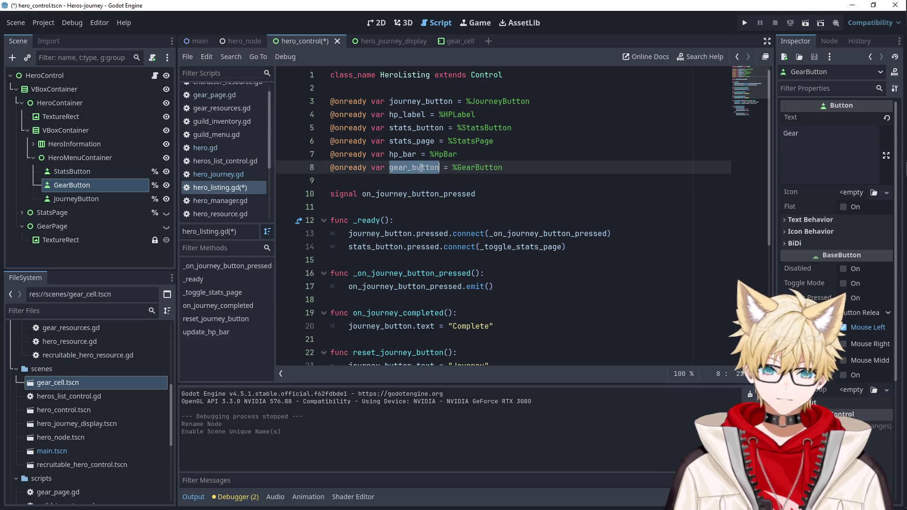
double_click(391, 234)
double_click(543, 234)
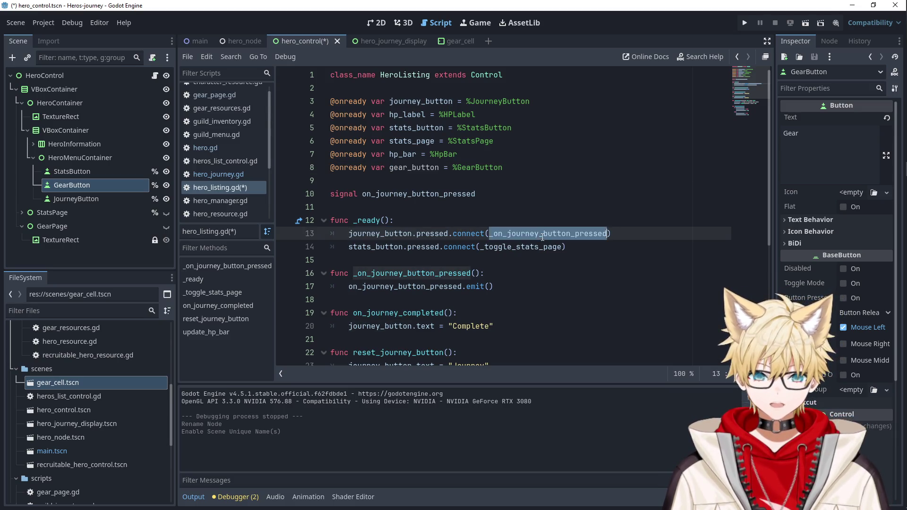
scroll(452, 244, "down", 2)
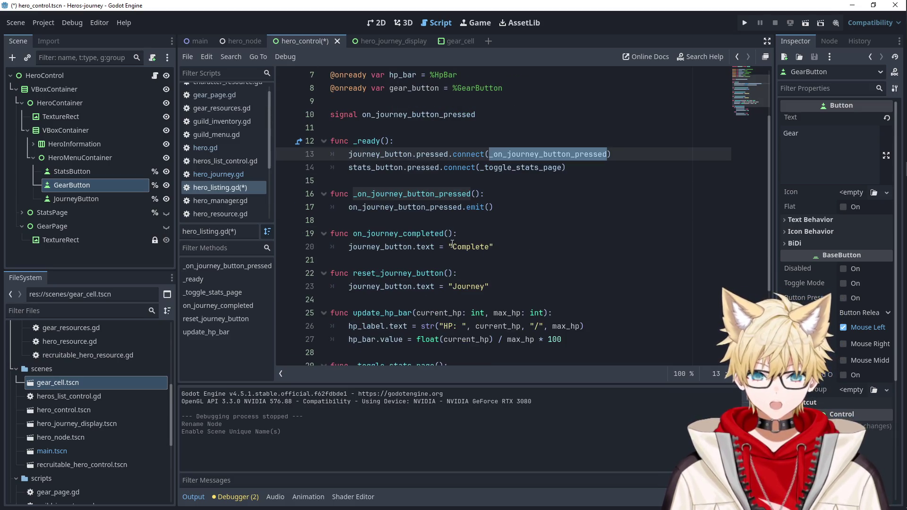
double_click(386, 167)
double_click(520, 168)
scroll(451, 295, "down", 3)
scroll(451, 296, "up", 3)
scroll(463, 265, "down", 1)
scroll(477, 235, "up", 2)
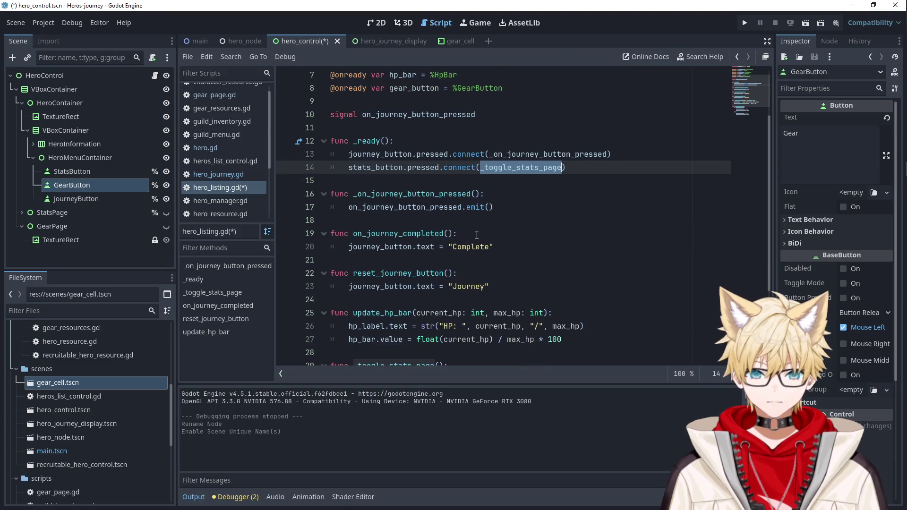
scroll(520, 212, "down", 3)
Delete the custom_minimum_size.y = 150 and = 300 lines from _toggle_stats_page, then save and run.
left_click(464, 248)
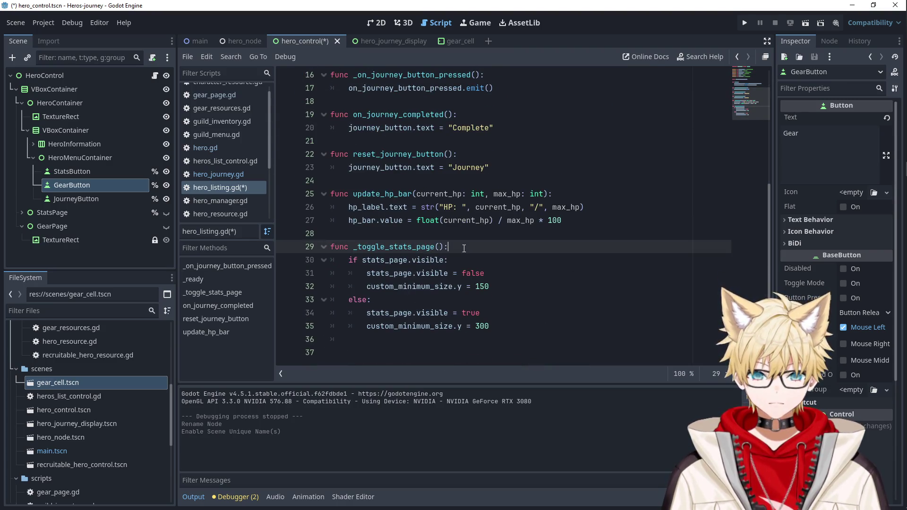
key("Return")
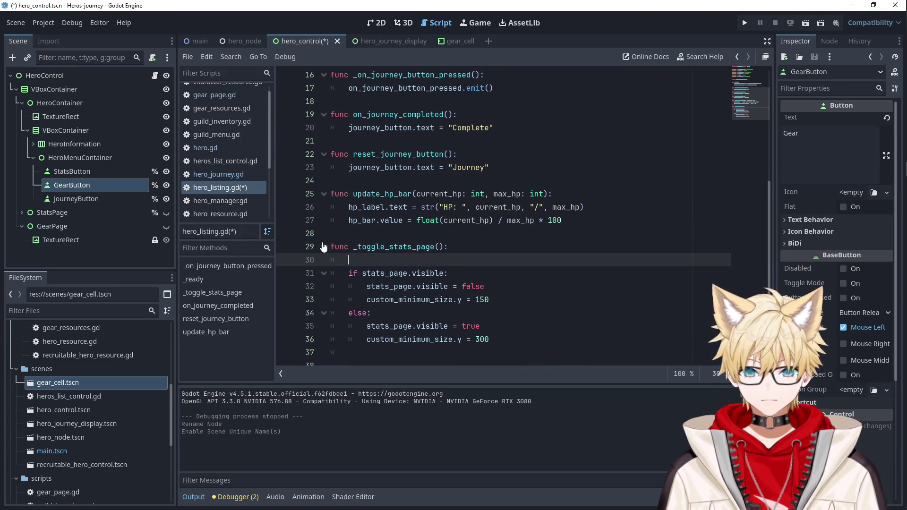
type("g")
key("BackSpace")
key("BackSpace")
key("BackSpace")
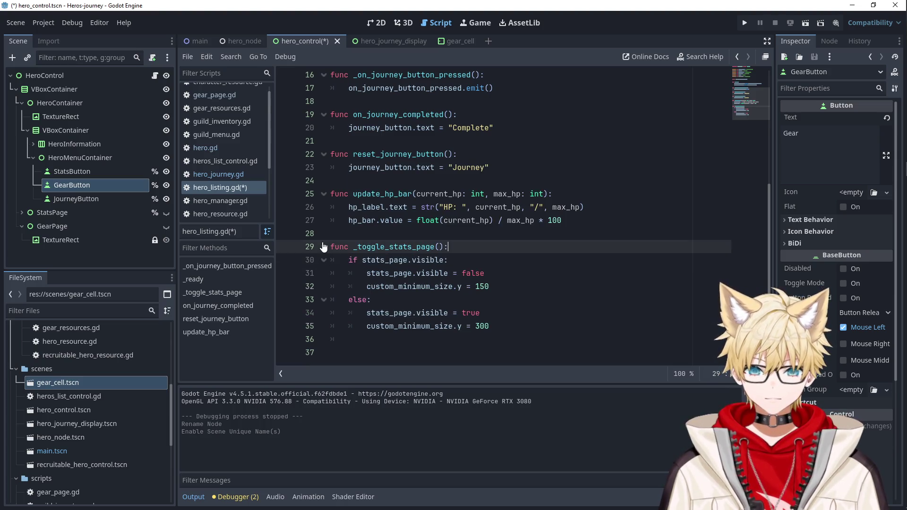
double_click(399, 260)
double_click(399, 273)
double_click(432, 273)
left_click(491, 275)
left_click_drag(490, 286, 331, 285)
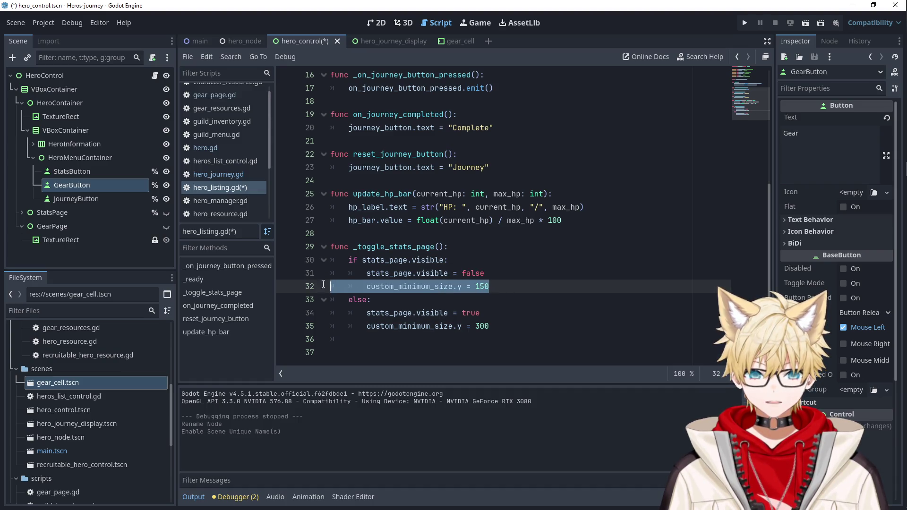
key("BackSpace")
key("BackSpace")
left_click_drag(490, 313, 331, 313)
key("BackSpace")
key("BackSpace")
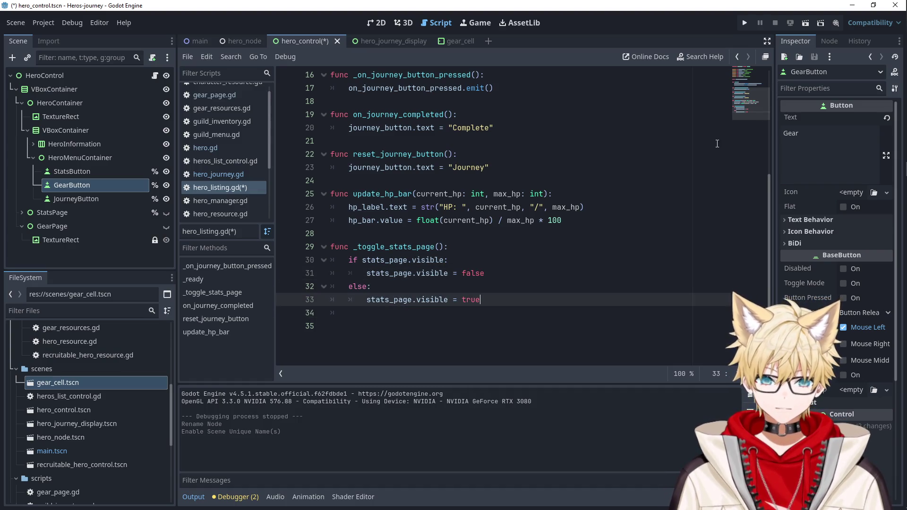
left_click(745, 23)
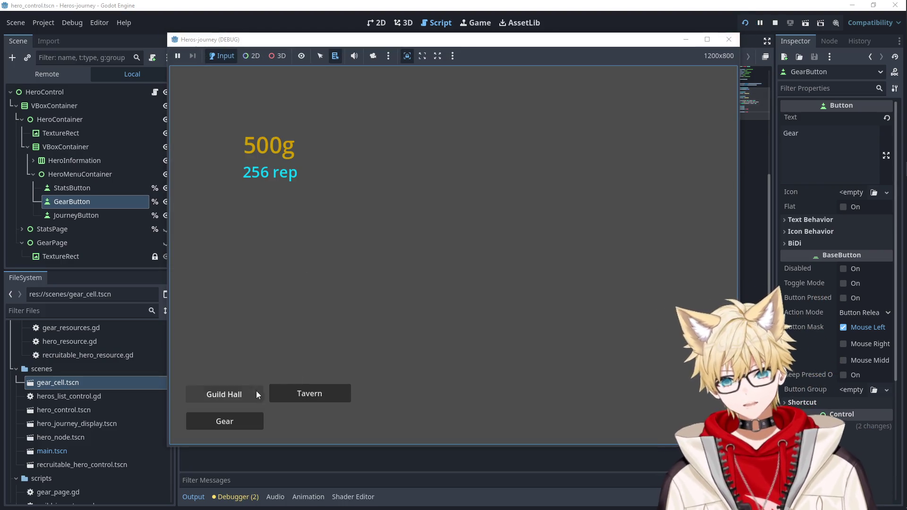
Recruit two heroes in the running game and toggle a hero's stats panel.
left_click(256, 392)
left_click(311, 178)
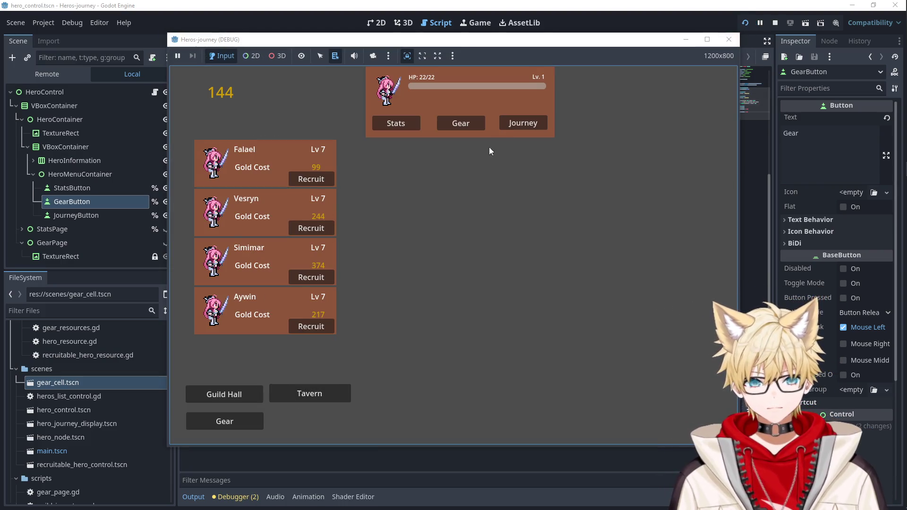
left_click(396, 123)
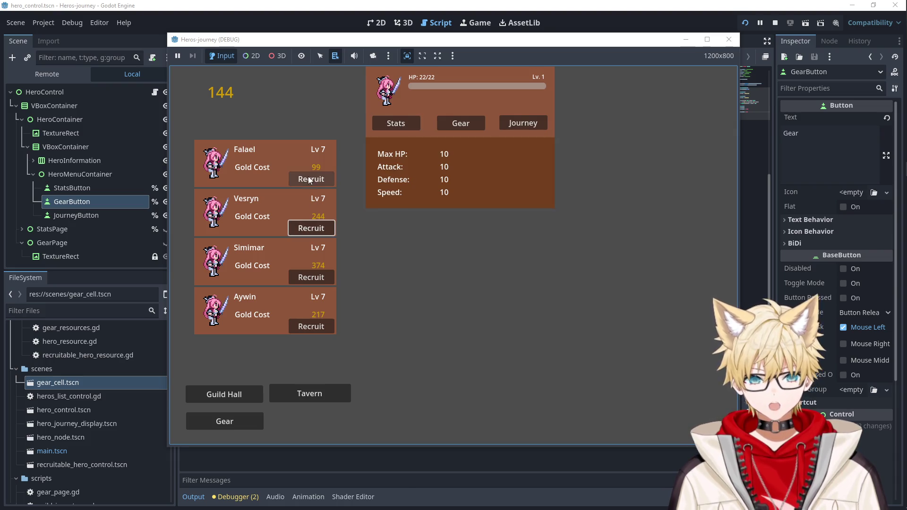
left_click(310, 180)
left_click(411, 129)
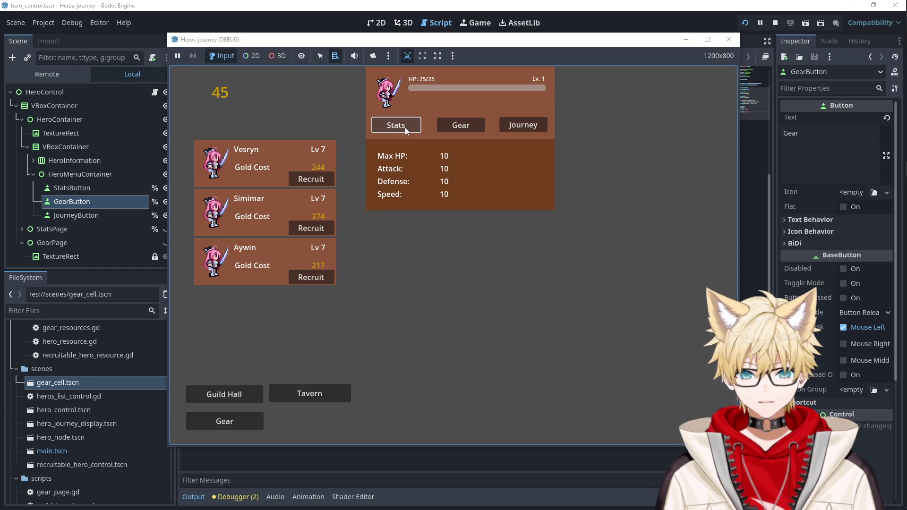
left_click(311, 277)
Restart the game, recruit Tavern heroes including Vulred, then stop the run.
left_click(745, 22)
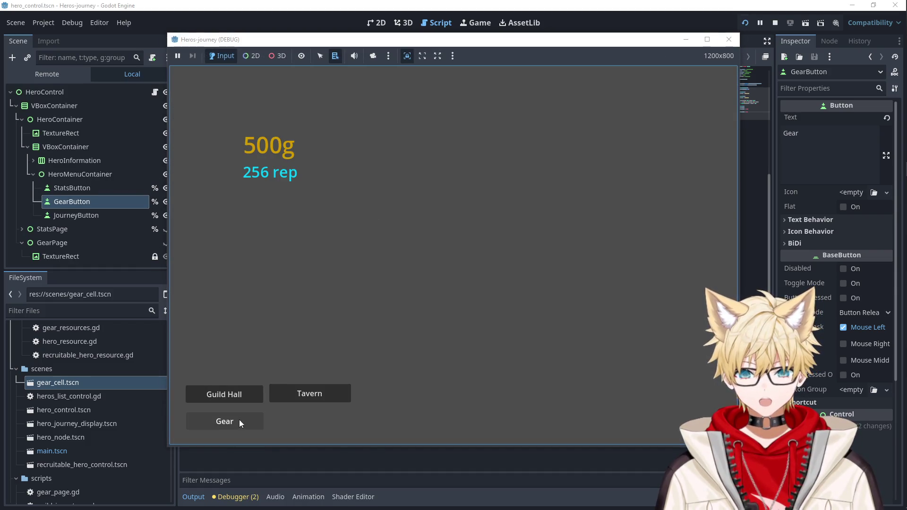
left_click(288, 393)
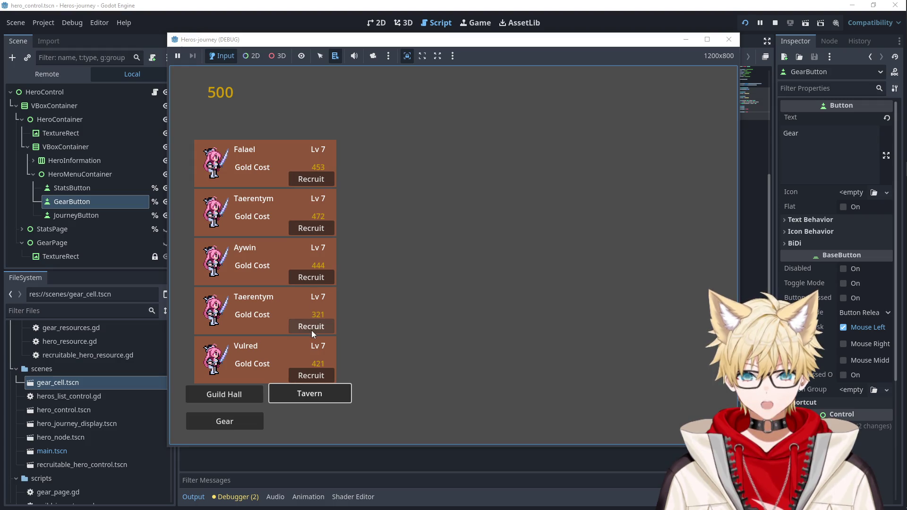
key("F5")
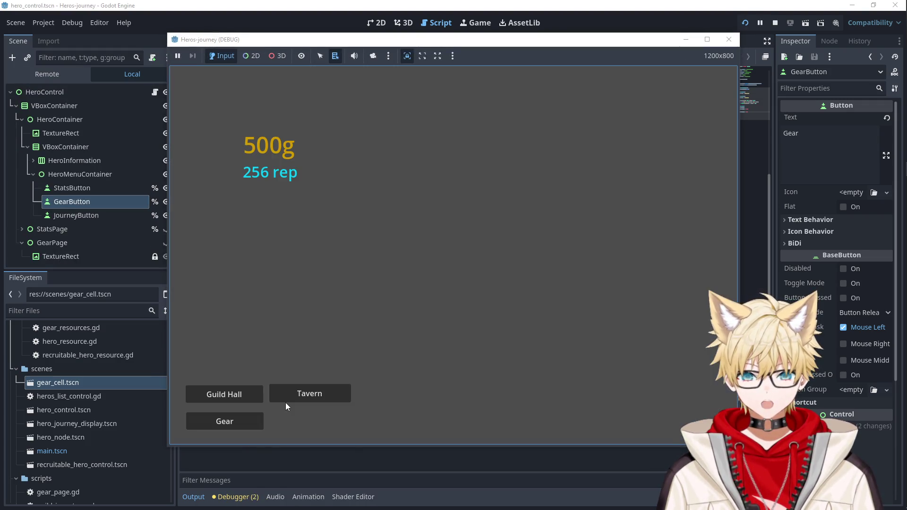
left_click(286, 397)
left_click(304, 182)
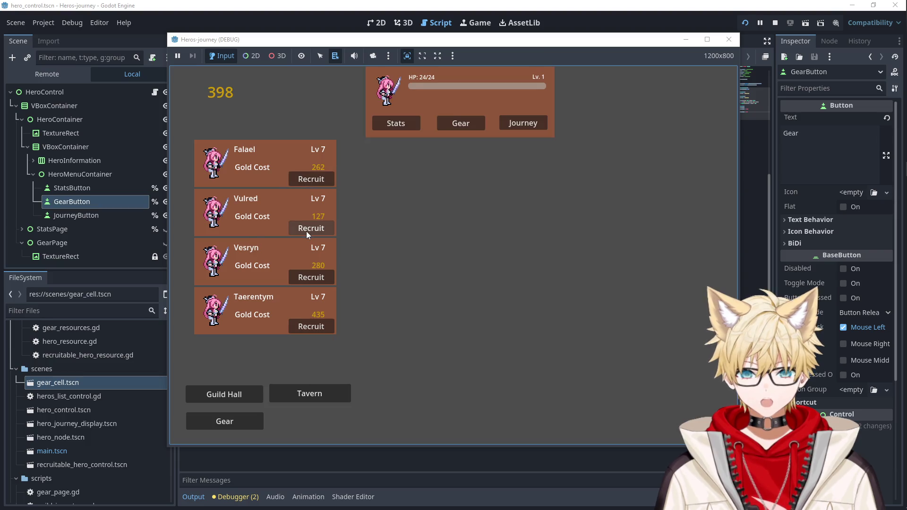
left_click(306, 230)
left_click(729, 39)
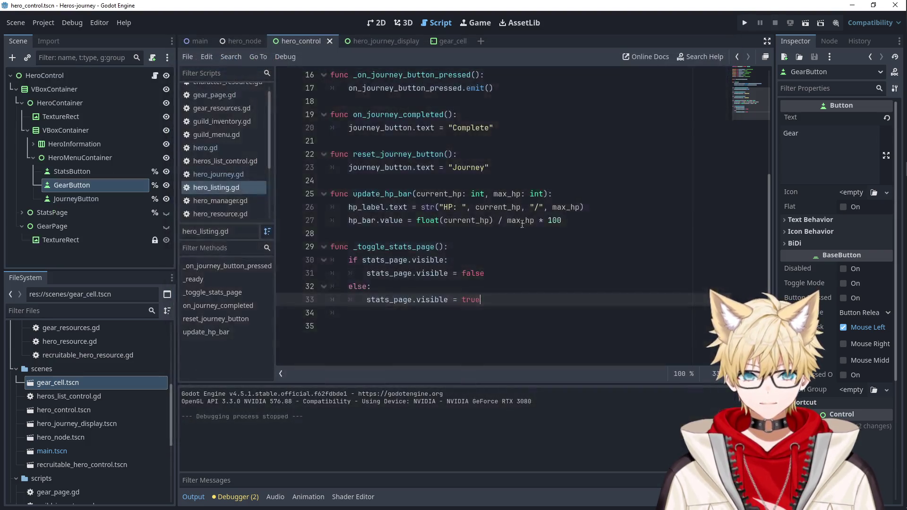
In the 2D view, drag HeroControl's bottom handle up to resize it to 400×330.
left_click(92, 79)
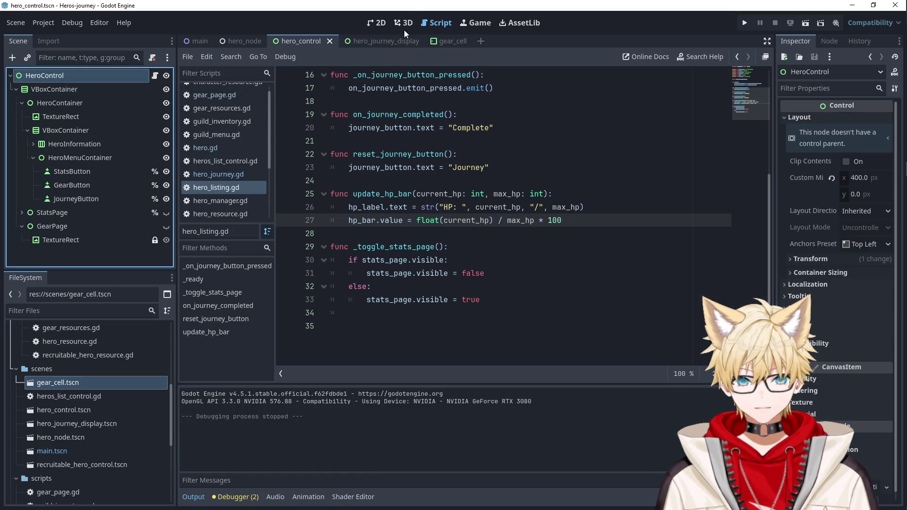
left_click(377, 23)
mouse_move(424, 277)
left_mouse_down()
mouse_move(446, 187)
mouse_move(436, 319)
mouse_move(435, 305)
left_mouse_up()
left_click(101, 87)
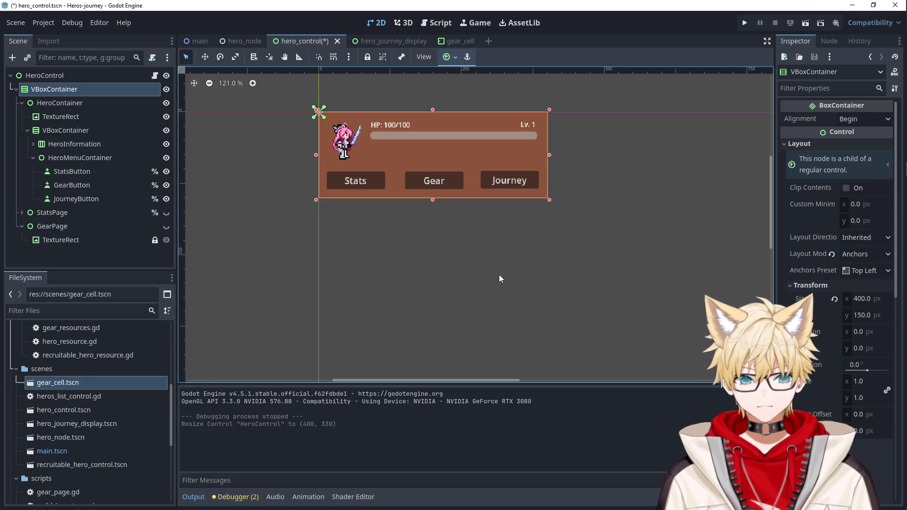
Drag HeroControl's bottom handle further up to shrink it to 400×215 and check its size.
left_click(90, 103)
left_click(80, 76)
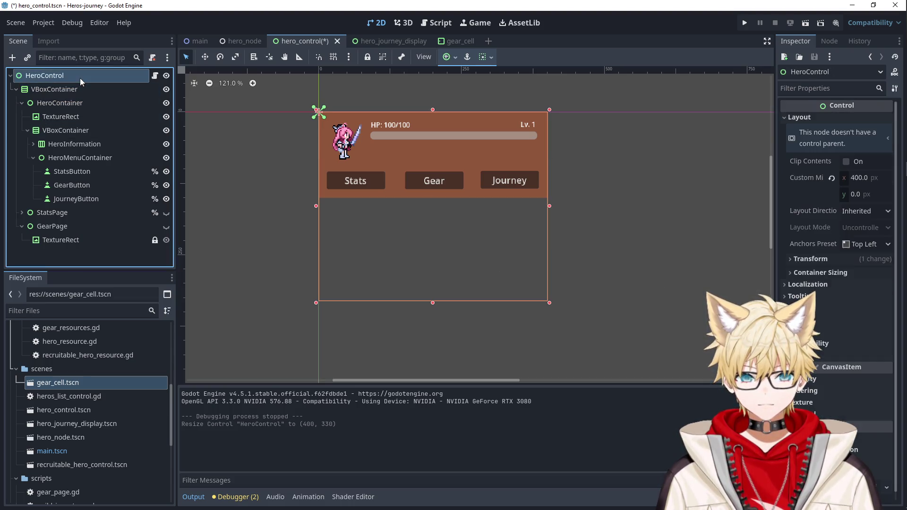
mouse_move(434, 307)
left_mouse_down()
mouse_move(449, 161)
mouse_move(455, 203)
mouse_move(474, 236)
left_mouse_up()
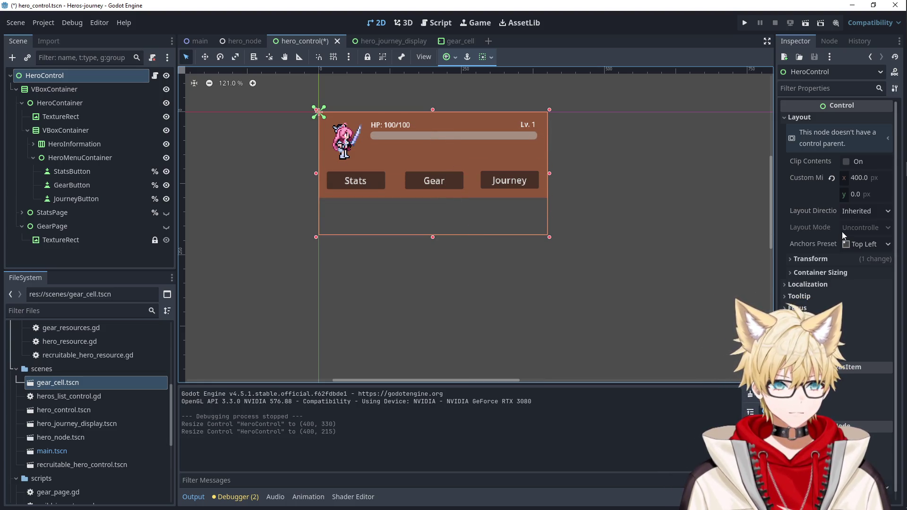
left_click(830, 259)
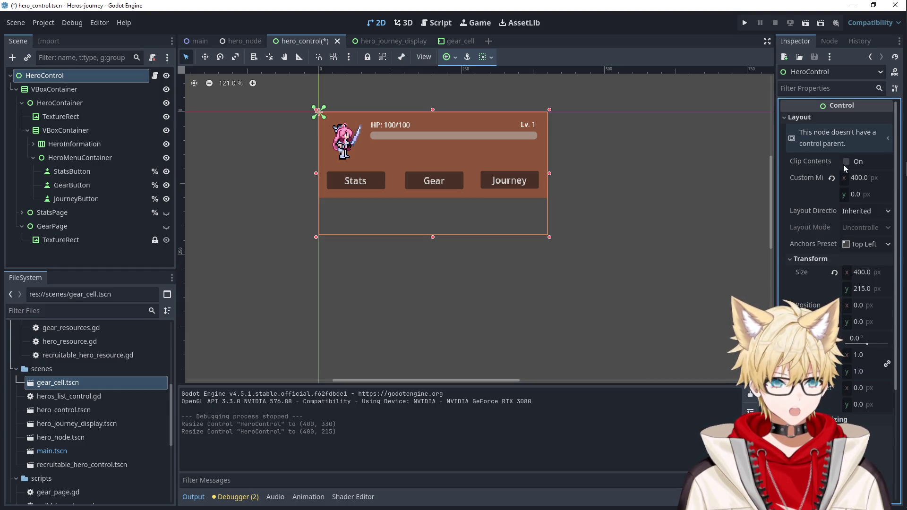
key("ctrl+z")
Inspect the VBoxContainer and HeroContainer localization and minimum size settings in the Inspector.
left_click(56, 90)
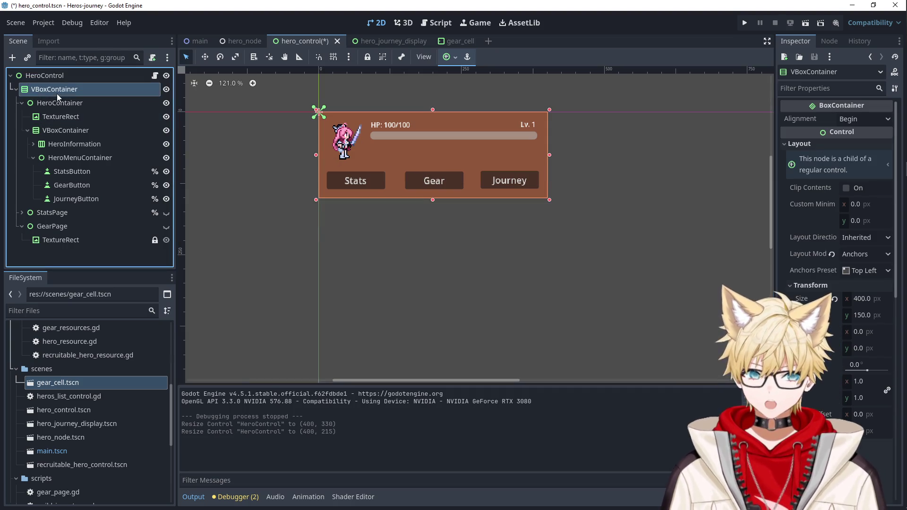
left_click(22, 103)
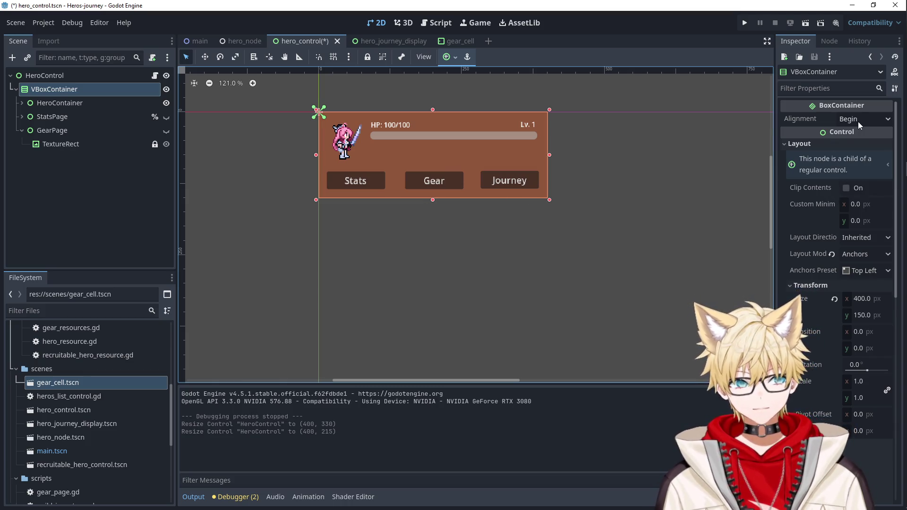
scroll(851, 207, "down", 4)
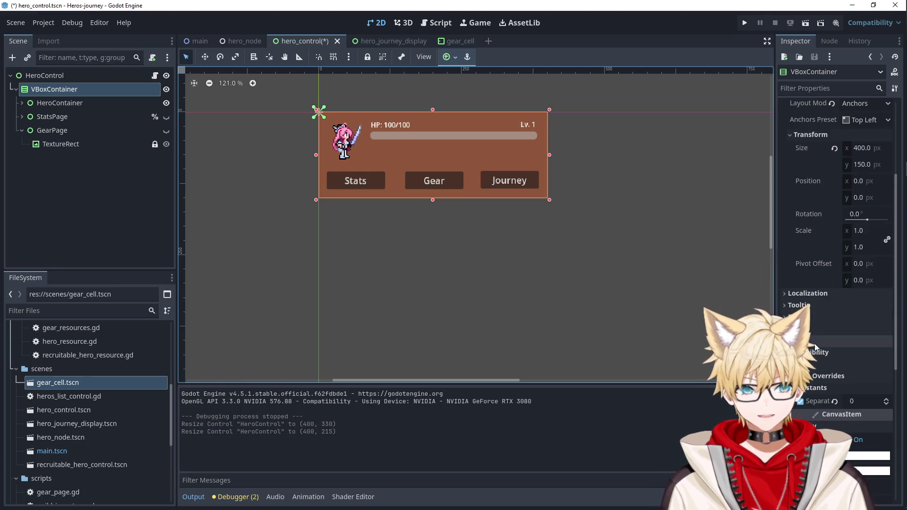
left_click(818, 294)
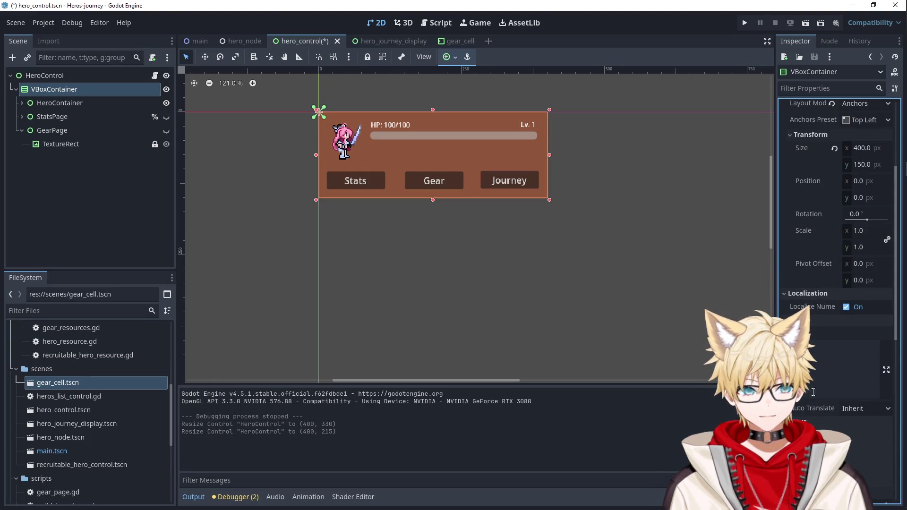
scroll(814, 386, "down", 3)
scroll(819, 397, "up", 6)
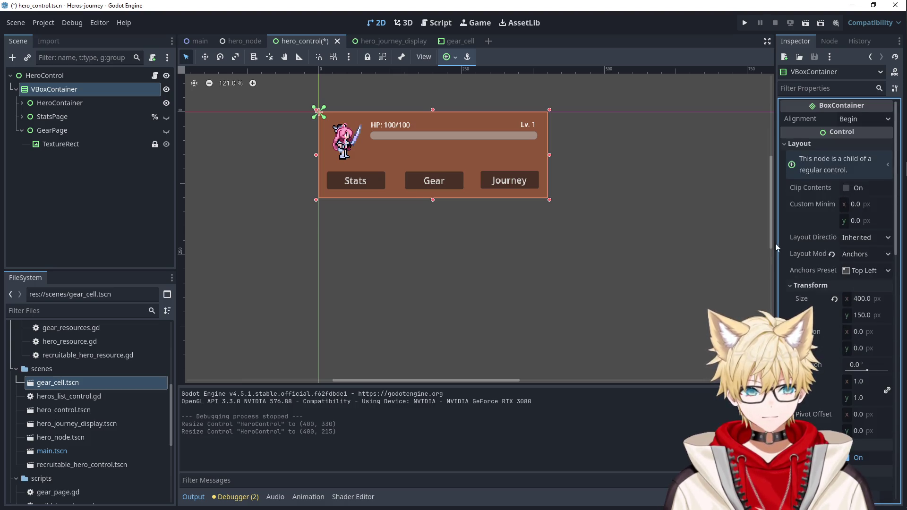
left_click(100, 103)
left_click(97, 115)
left_click(95, 103)
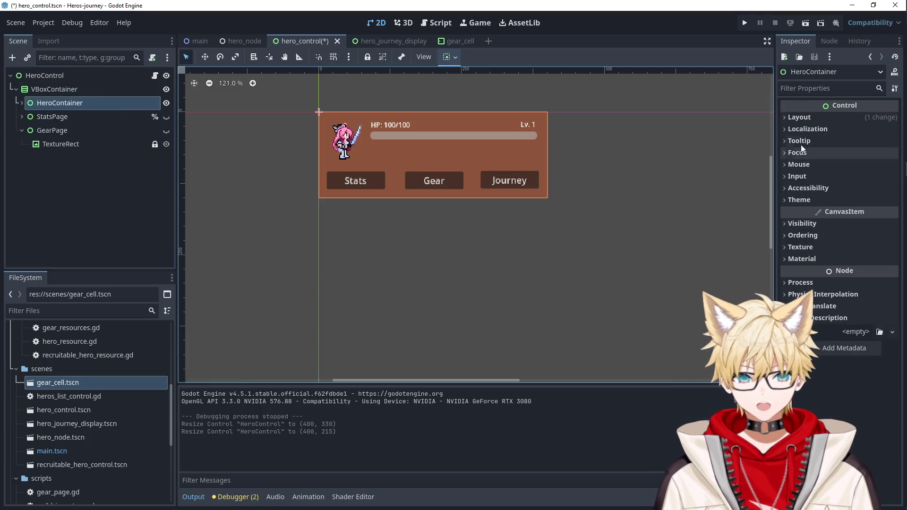
left_click(822, 117)
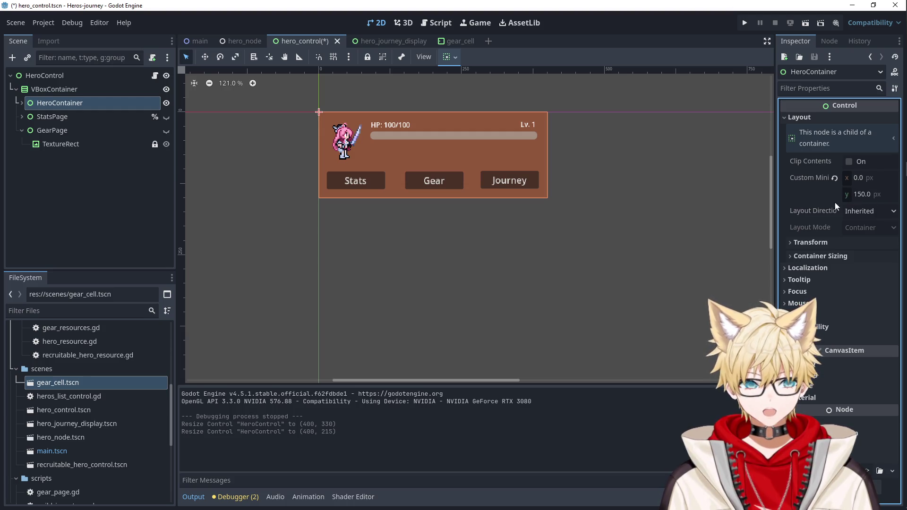
left_click(55, 89)
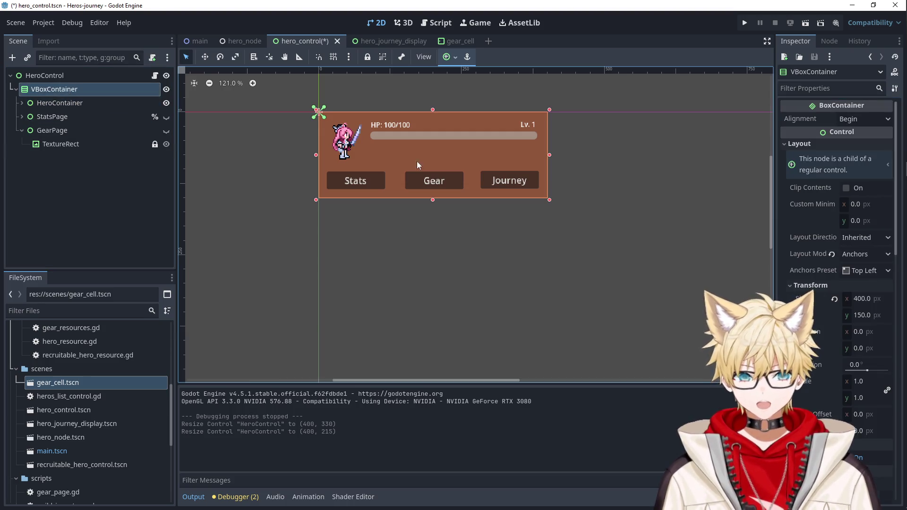
mouse_move(812, 219)
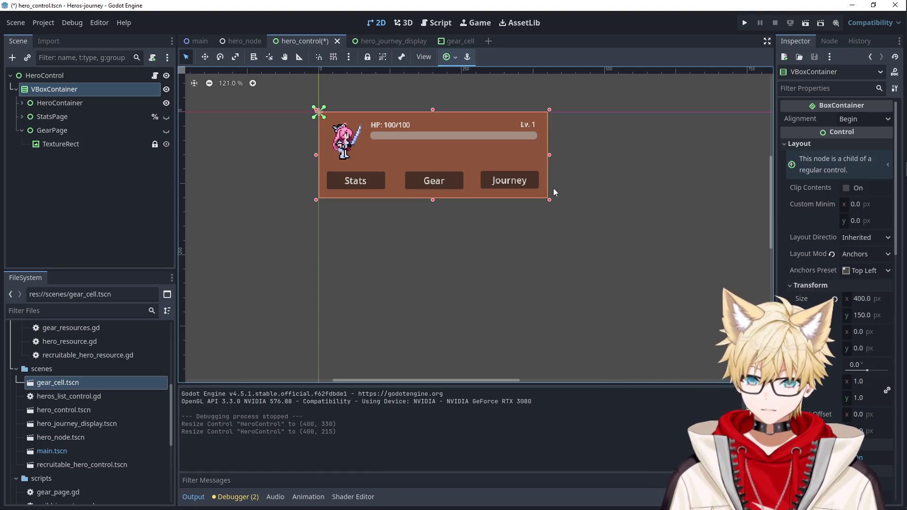
Open the main scene, select HerosListVBox under HerosListControl, and keep its alignment at Begin.
left_click(384, 42)
left_click(245, 42)
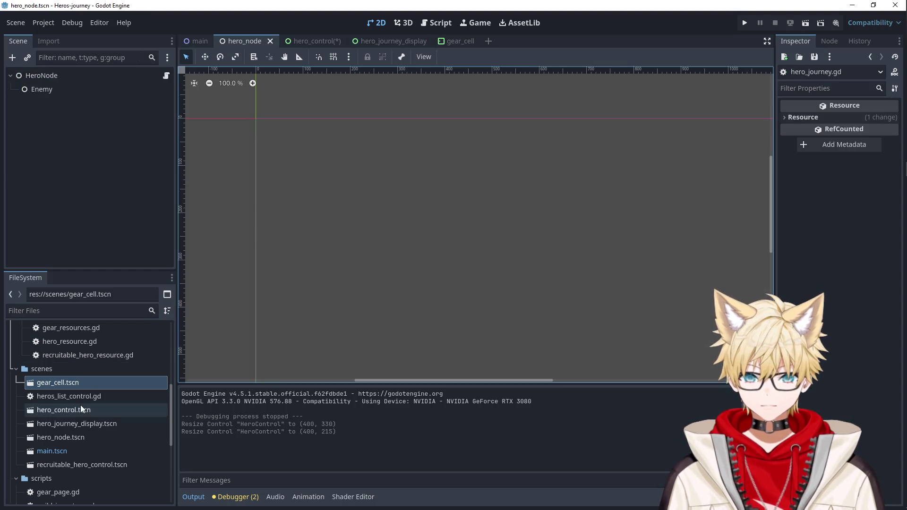
left_click(197, 41)
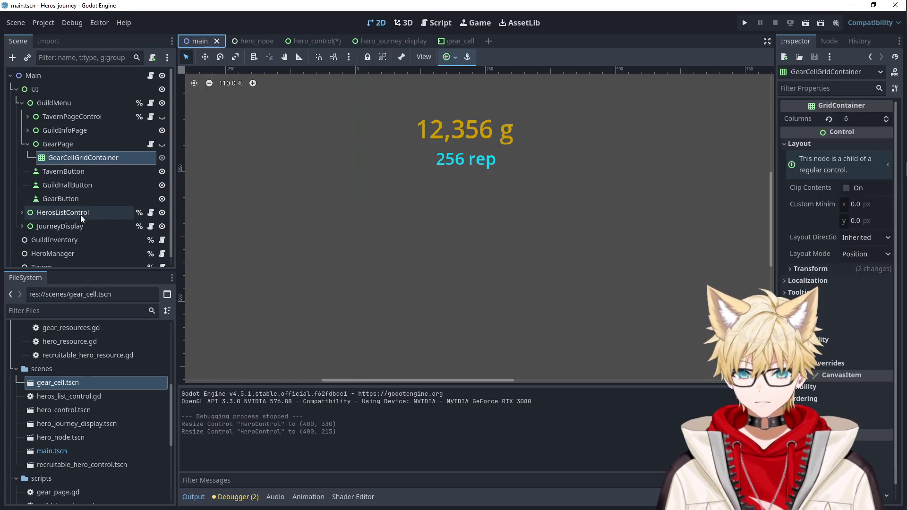
left_click(22, 212)
left_click(39, 229)
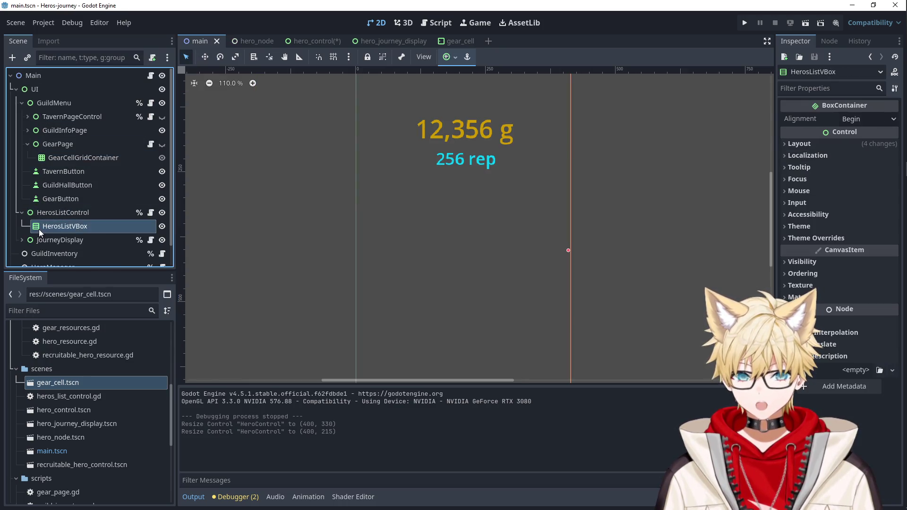
left_click(867, 121)
left_click(866, 126)
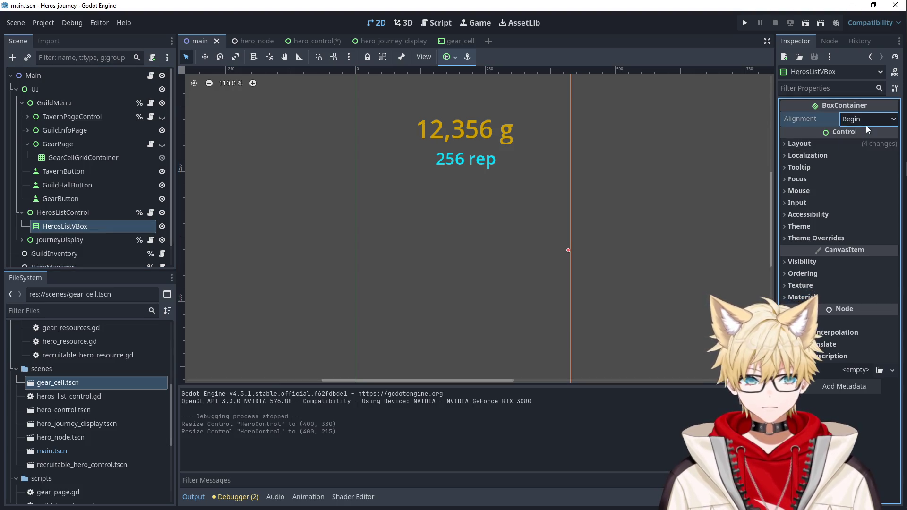
Review HerosListVBox's Layout (direction Inherited), Accessibility, Tooltip and Localization sections.
left_click(813, 145)
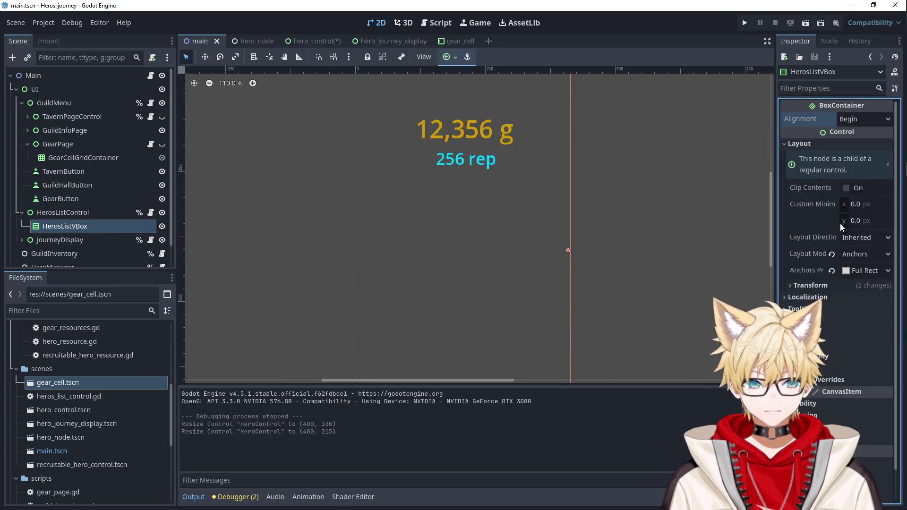
left_click(852, 242)
left_click(852, 242)
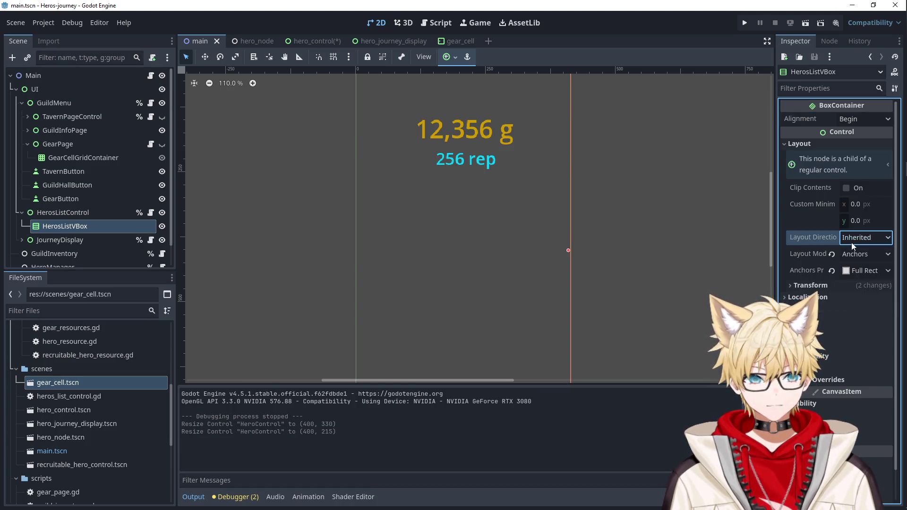
left_click(820, 358)
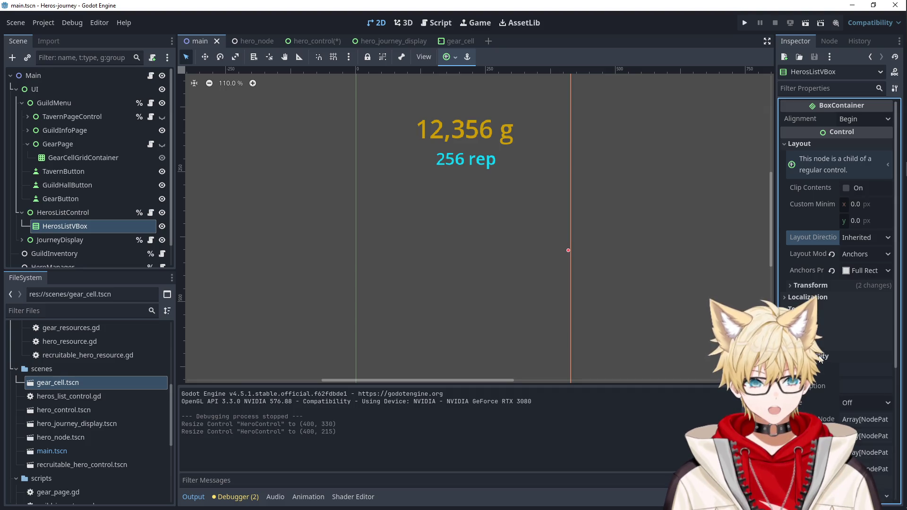
left_click(819, 310)
left_click(807, 296)
scroll(571, 220, "down", 5)
left_click_drag(626, 203, 469, 204)
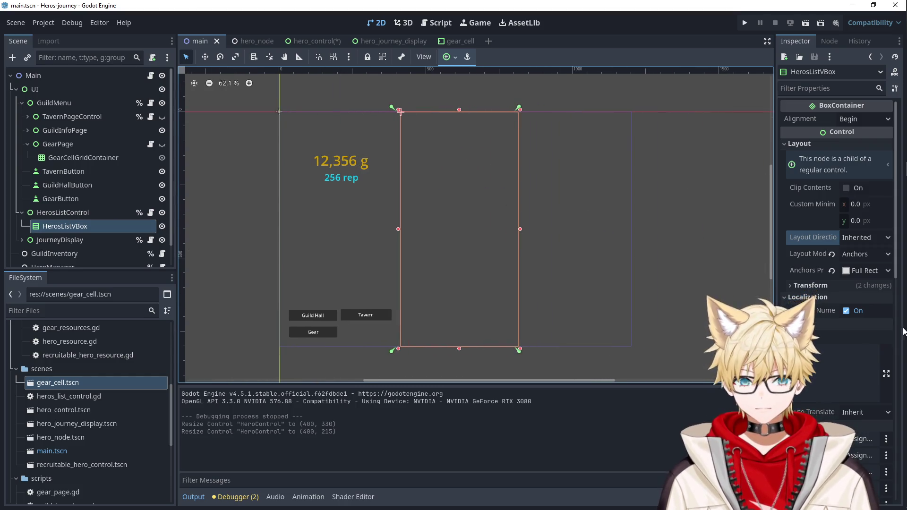
scroll(832, 330, "down", 10)
scroll(820, 409, "down", 3)
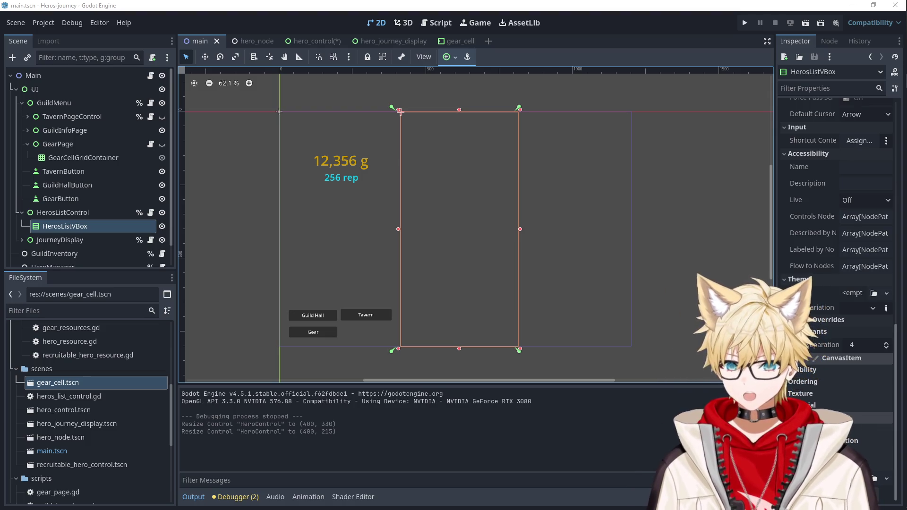
Run the game and select the live HerosListVBox under Main > UI > HerosListControl.
left_click(745, 23)
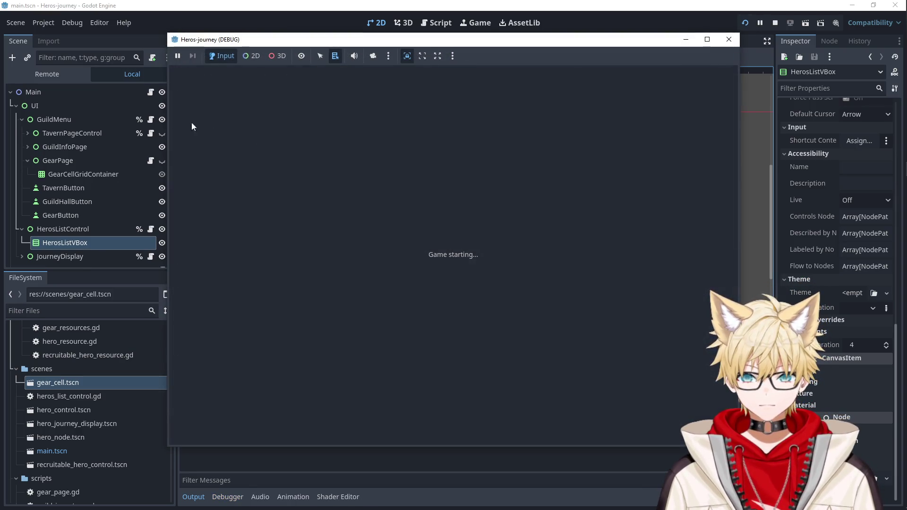
left_click(66, 76)
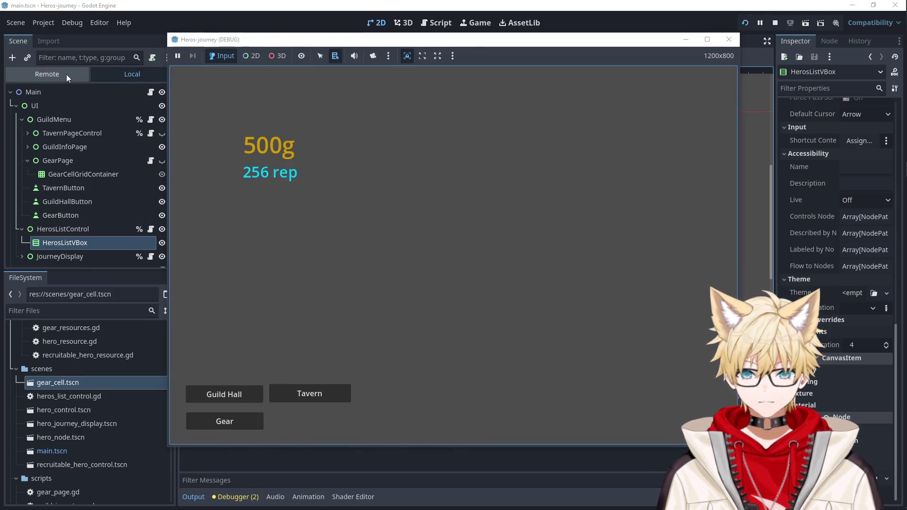
left_click(16, 106)
left_click(22, 120)
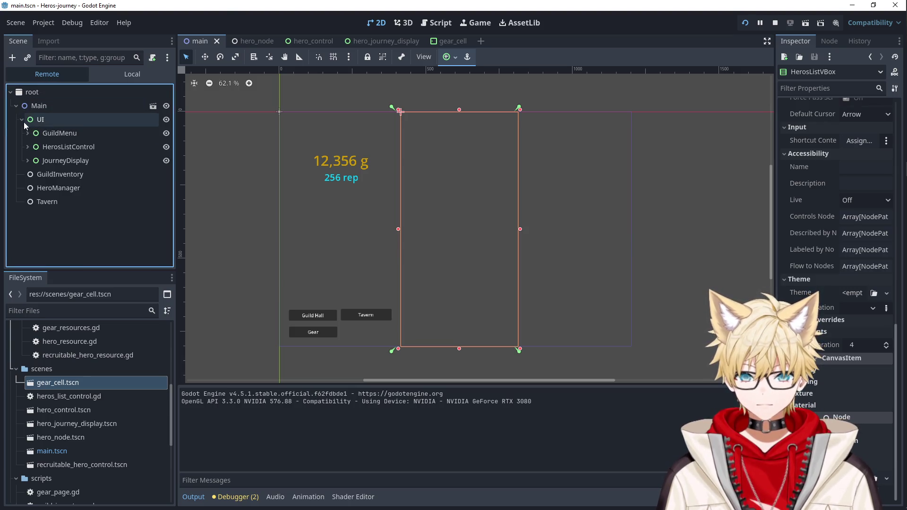
left_click(27, 148)
left_click(51, 161)
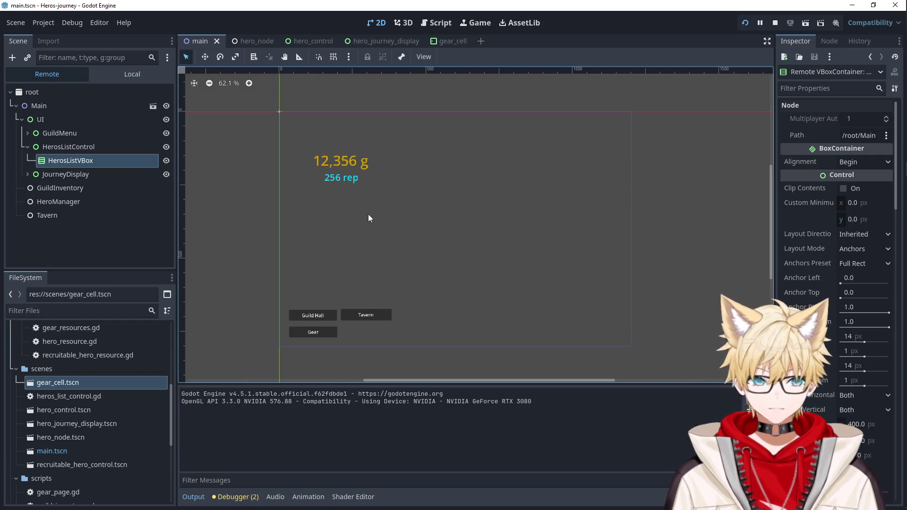
Recruit two Tavern heroes including Simimar, inspect their live HeroControl nodes, then open hero_control.tscn.
key("alt+Tab")
left_click(307, 394)
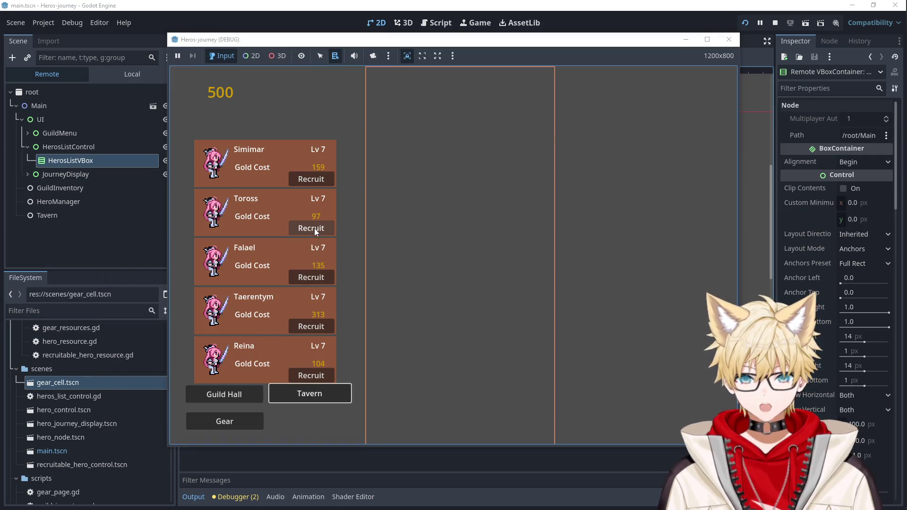
left_click(304, 229)
left_click(311, 179)
key("alt+Tab")
left_click(128, 175)
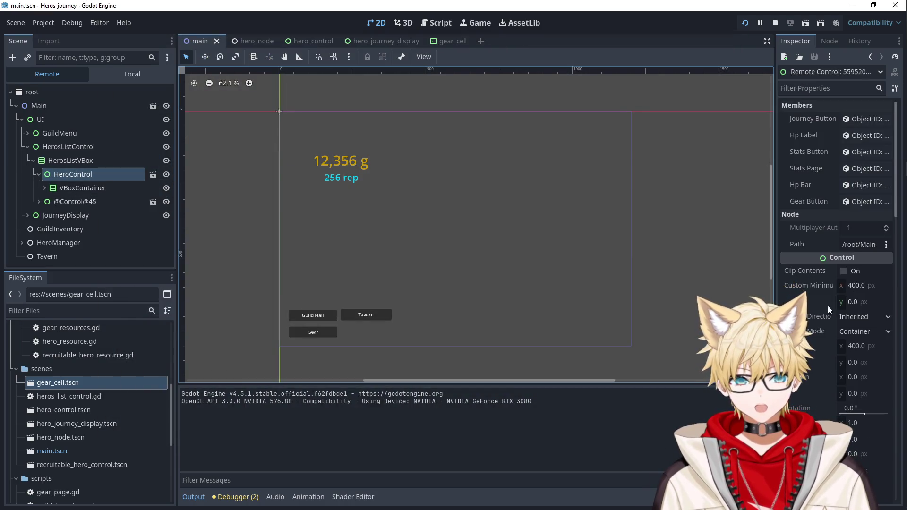
left_click(126, 202)
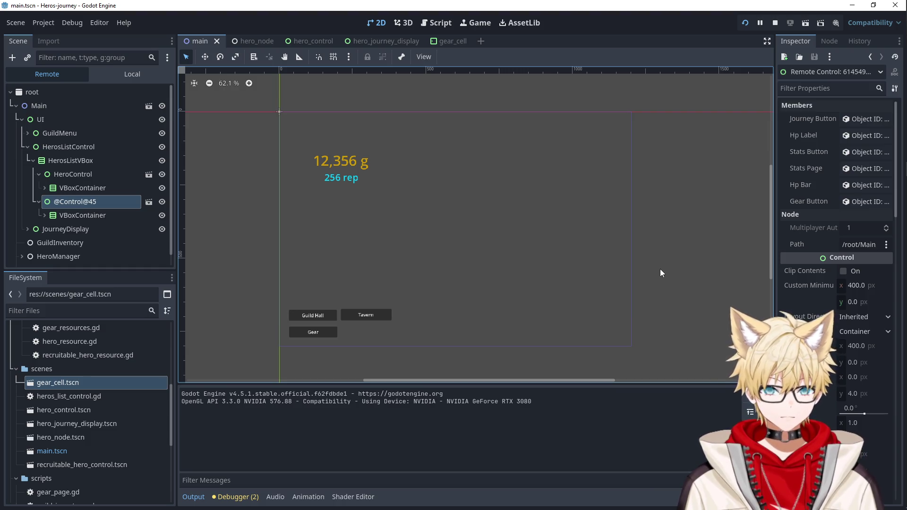
key("alt+Tab")
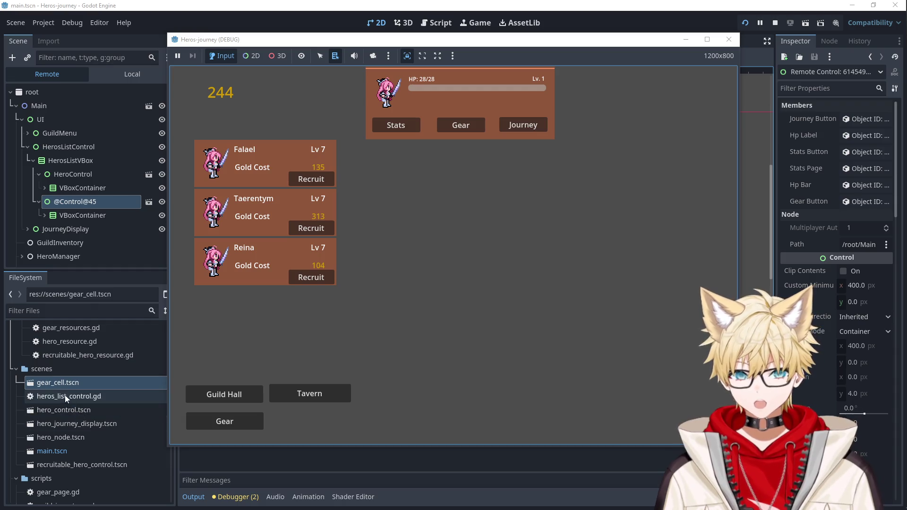
left_click(67, 442)
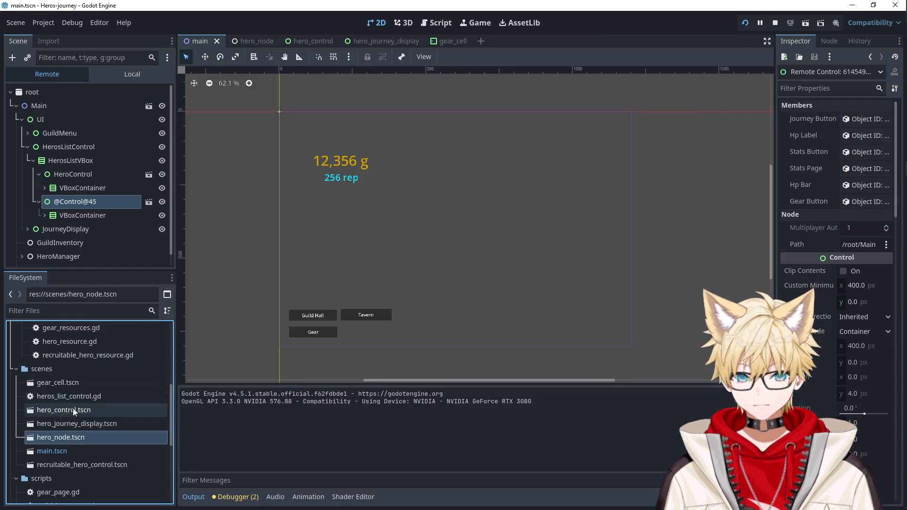
double_click(73, 411)
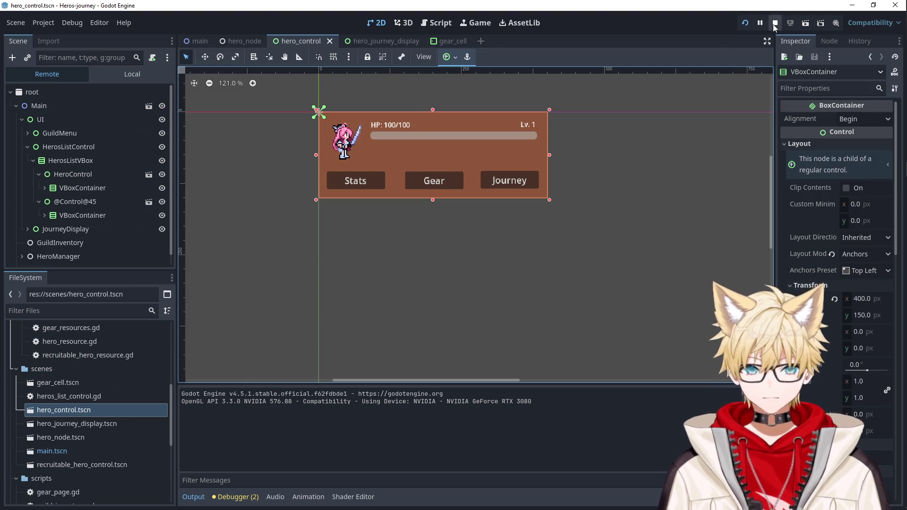
Stop the game and set HeroControl's Custom Minimum Size y to 150.
key("F8")
left_click(45, 76)
key("F2")
left_click(433, 236)
mouse_move(432, 237)
left_mouse_down()
mouse_move(446, 196)
mouse_move(440, 220)
mouse_move(431, 217)
mouse_move(431, 251)
mouse_move(431, 223)
left_mouse_up()
key("ctrl+z")
left_click(875, 197)
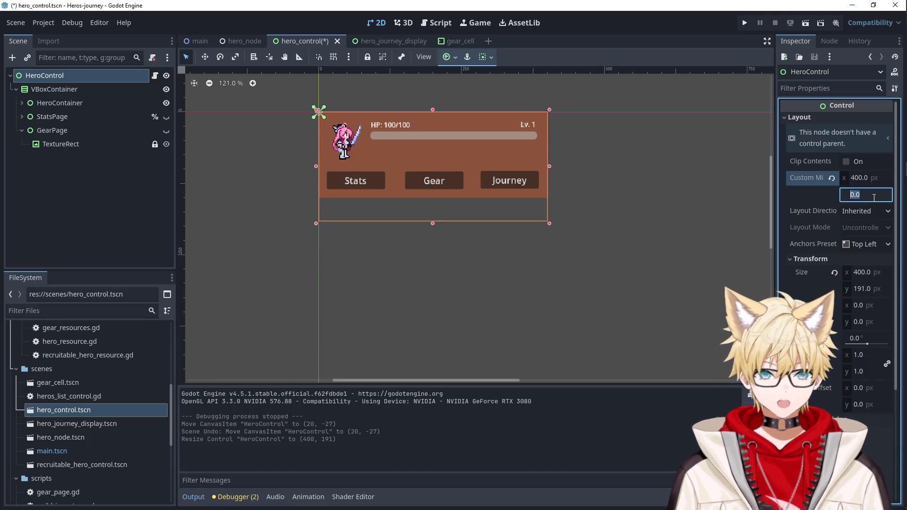
left_click(537, 212)
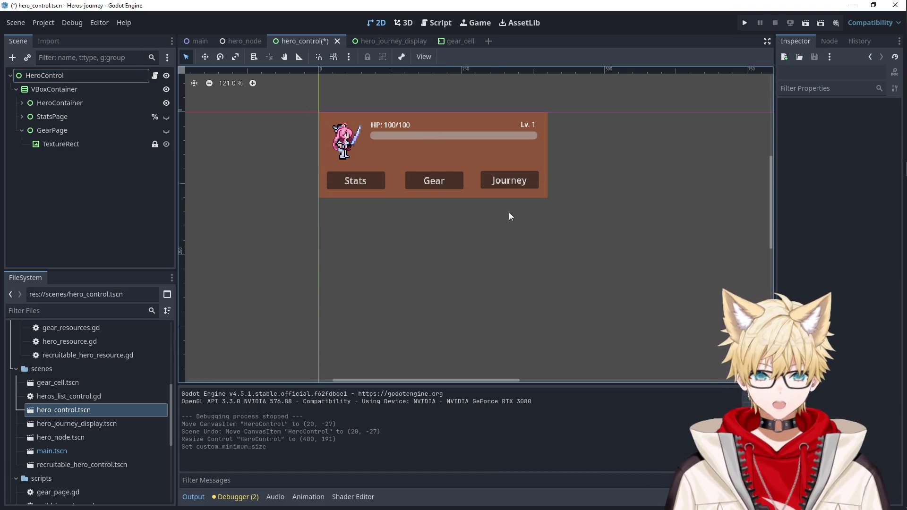
left_click(429, 160)
left_click(327, 115)
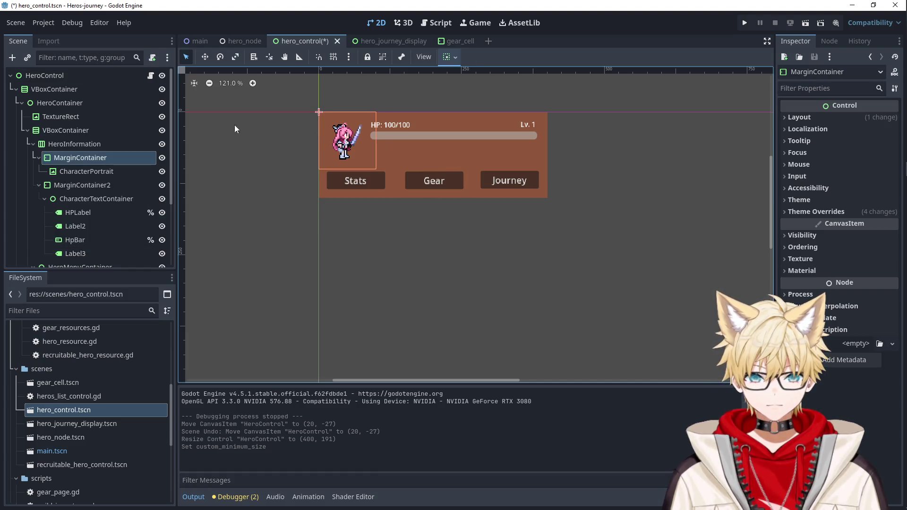
left_click(83, 91)
mouse_move(432, 200)
left_mouse_down()
mouse_move(432, 284)
mouse_move(433, 119)
left_mouse_up()
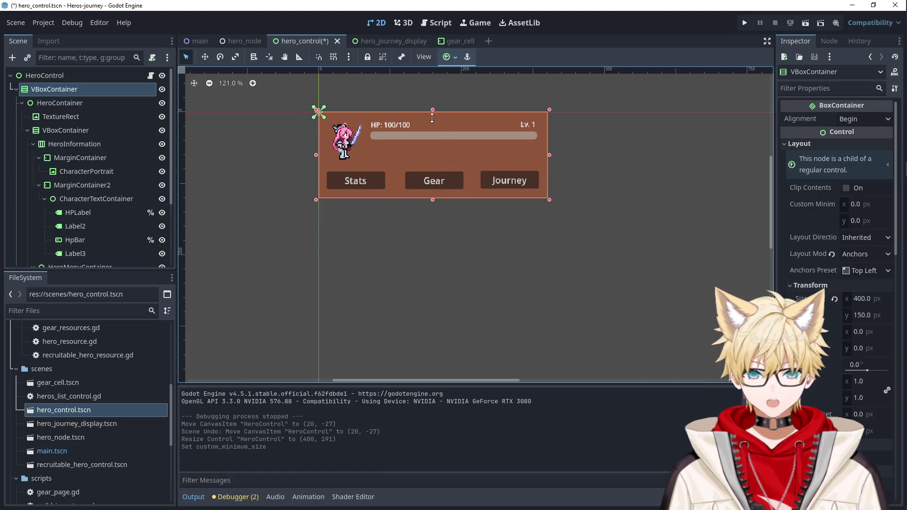
Run the game, recruit Toross and Lyari from the Tavern, then close the window.
left_click(745, 23)
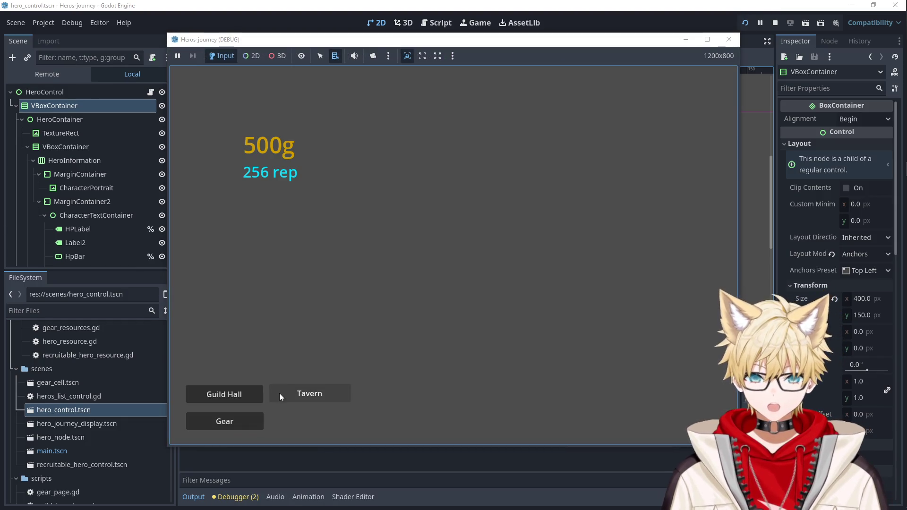
left_click(280, 394)
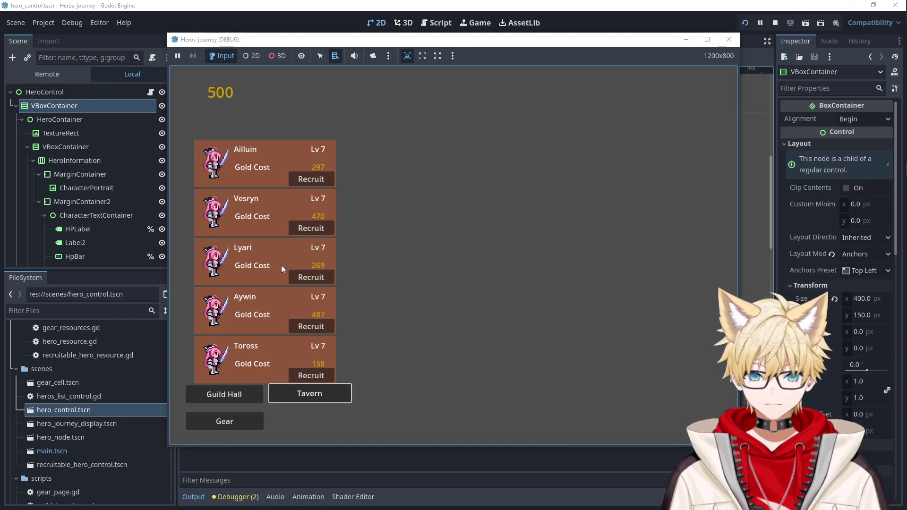
left_click(310, 371)
left_click(312, 276)
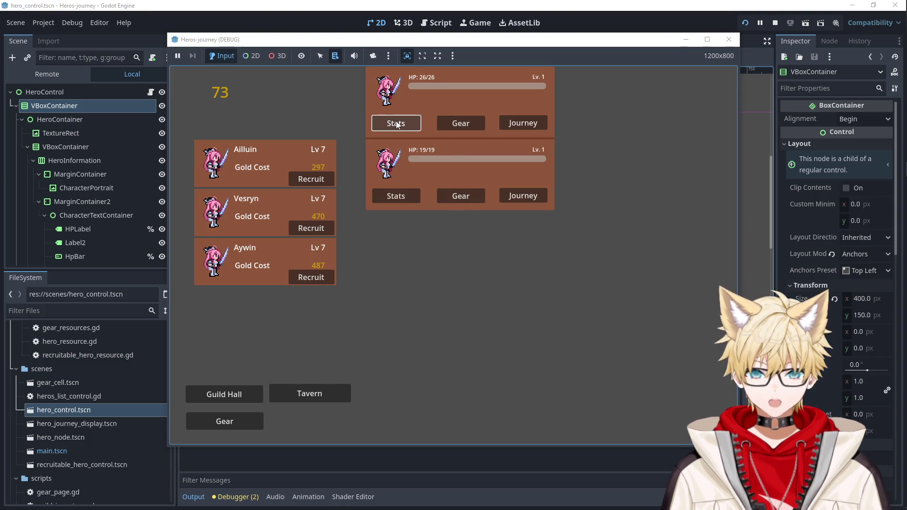
left_click(720, 43)
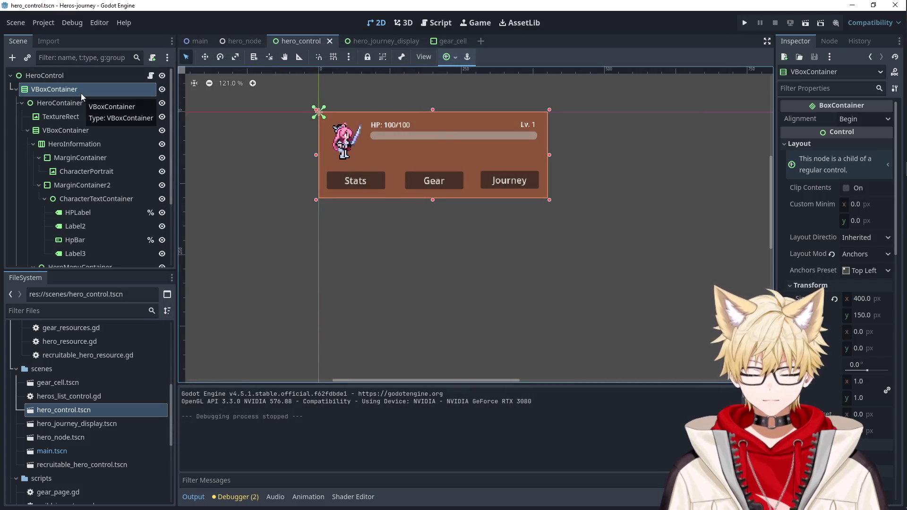
Shrink the HeroControl card's height to 150 so it measures 400×150.
left_click(82, 77)
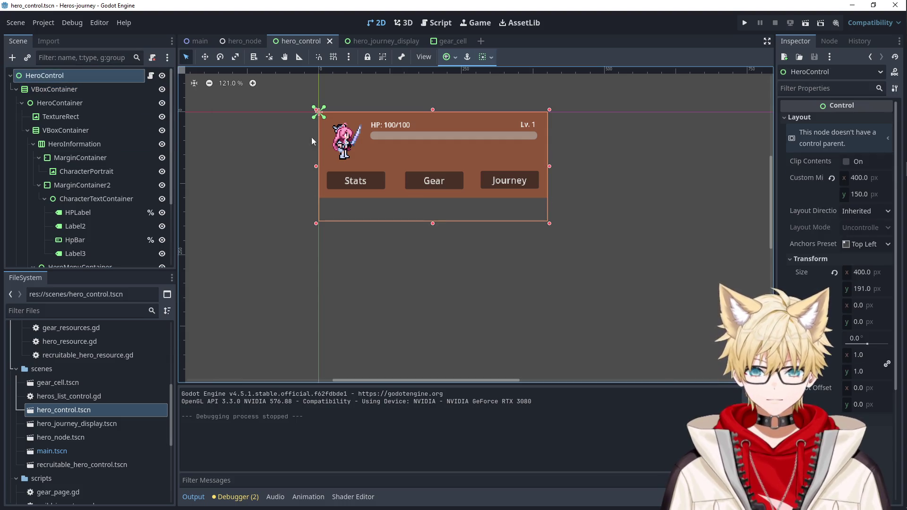
left_click(438, 224)
left_click(76, 74)
left_click_drag(432, 178, 434, 163)
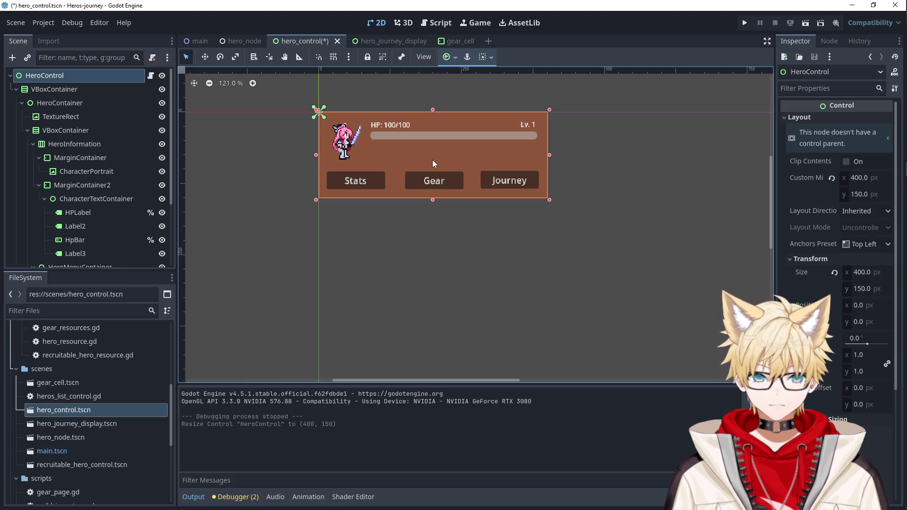
Inspect the card's HpBar, Label3, portrait, MarginContainer and HeroMenuContainer nodes.
left_click(90, 89)
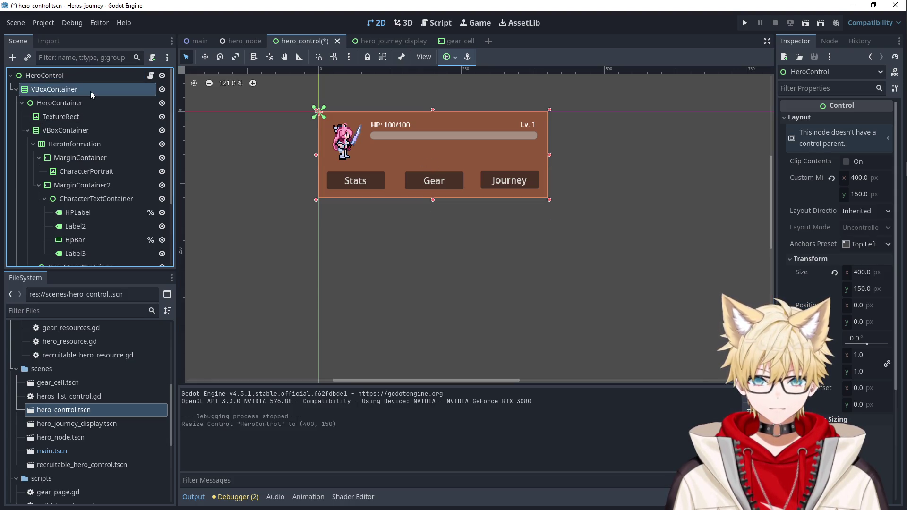
left_click(22, 103)
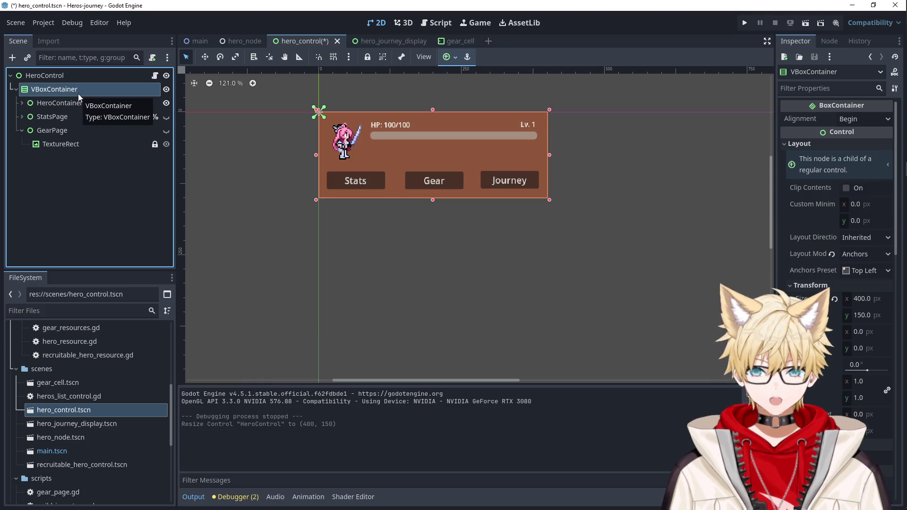
left_click(118, 74)
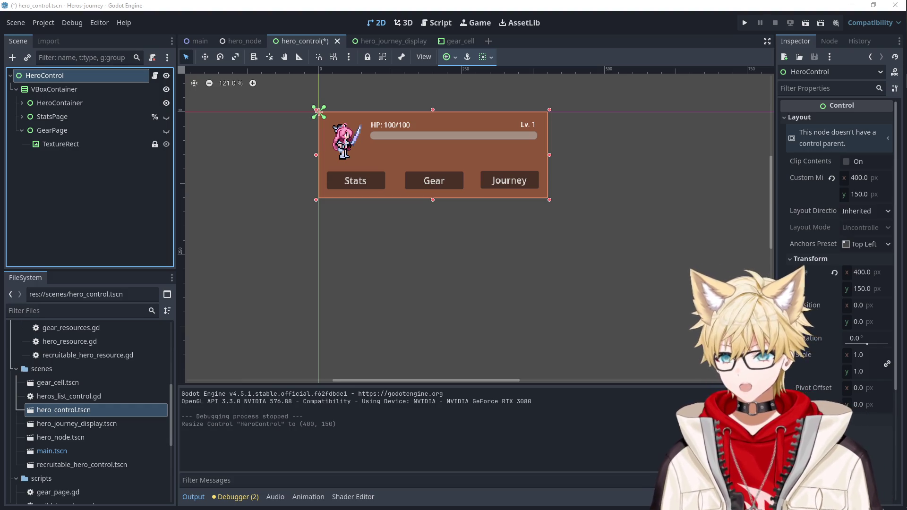
left_click(426, 263)
left_click(443, 134)
left_click(449, 144)
left_click(345, 142)
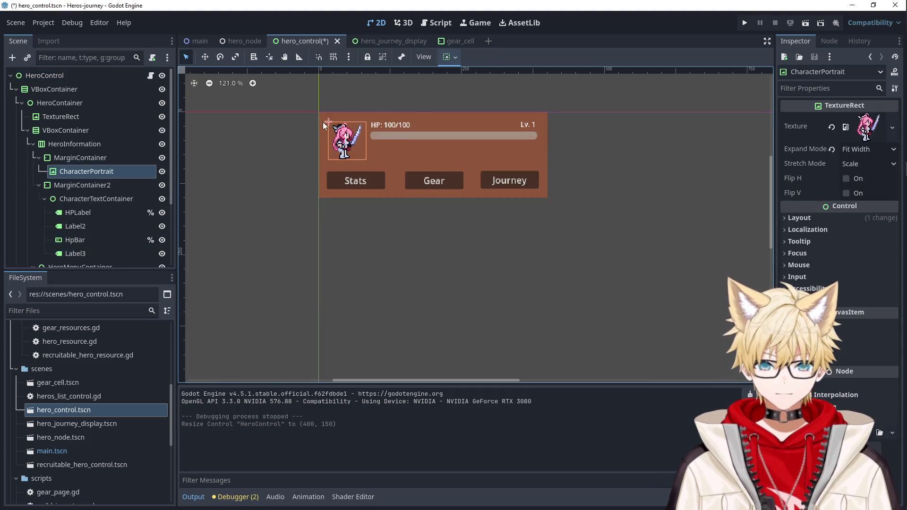
left_click(319, 120)
left_click(320, 189)
scroll(130, 193, "up", 1)
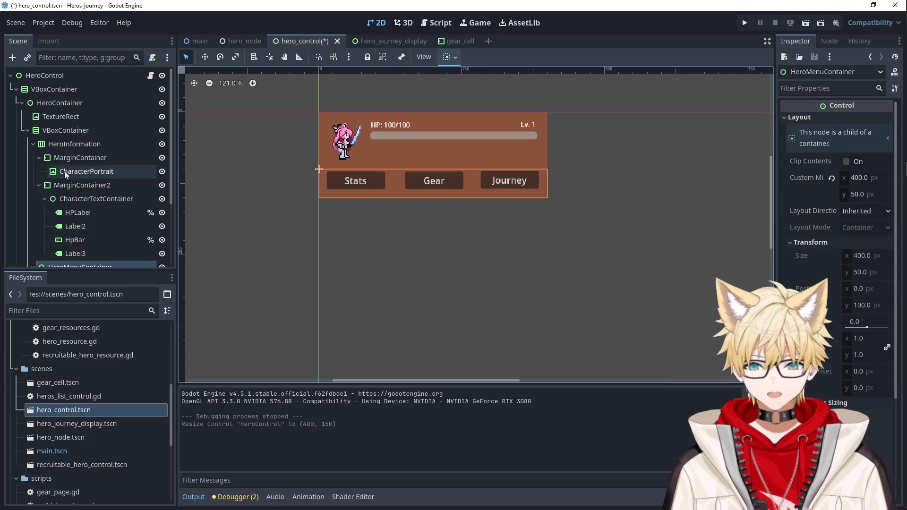
Turn on HeroContainer's vertical Expand, keeping Inherited layout direction and horizontal Fill.
left_click(69, 106)
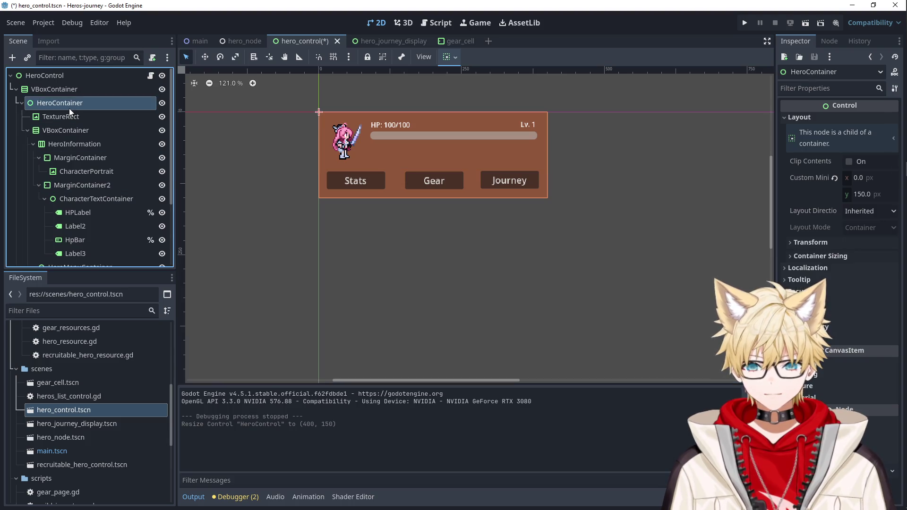
left_click(22, 101)
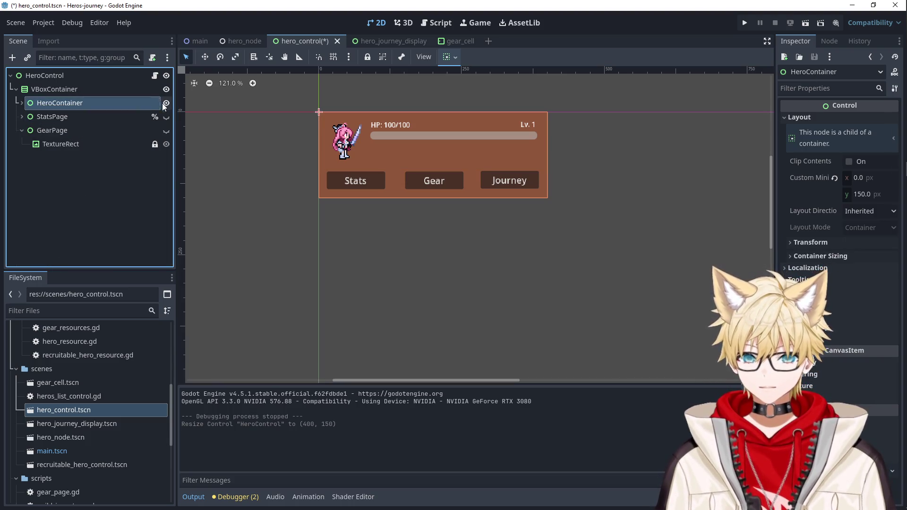
left_click(858, 212)
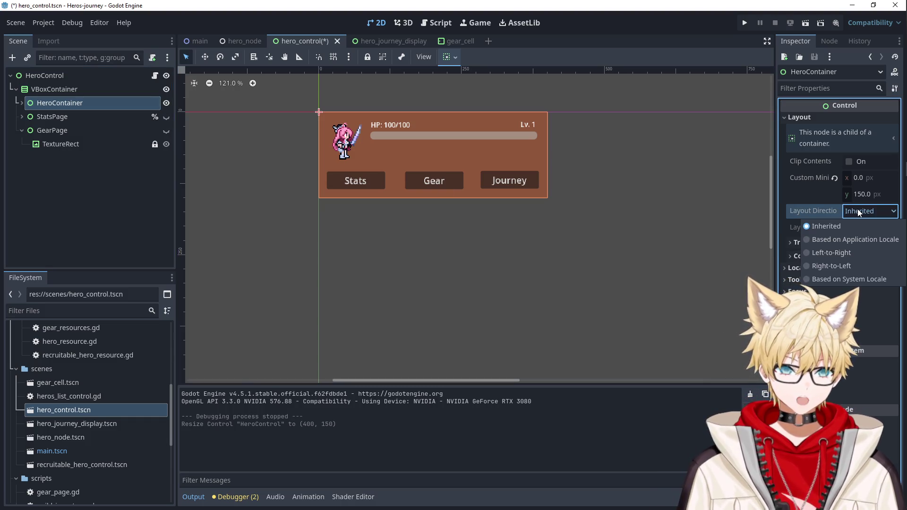
left_click(827, 226)
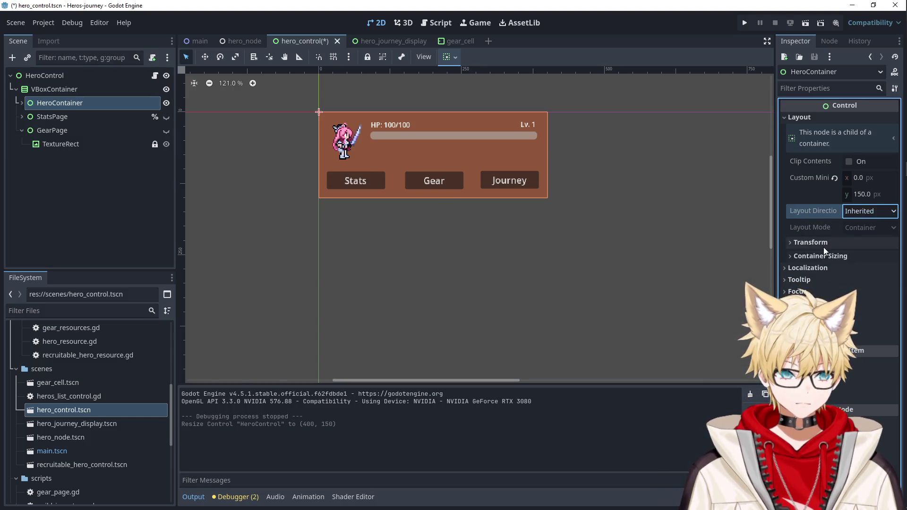
left_click(823, 244)
scroll(823, 269, "down", 5)
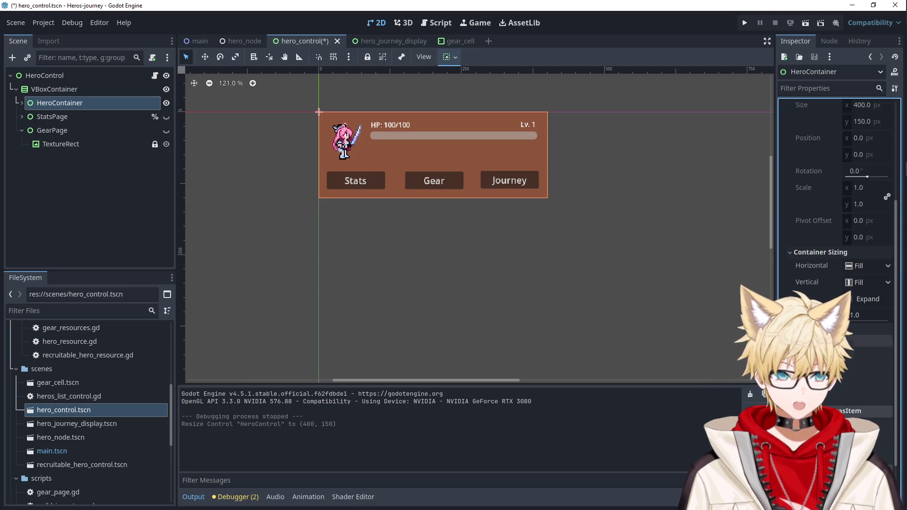
left_click(853, 301)
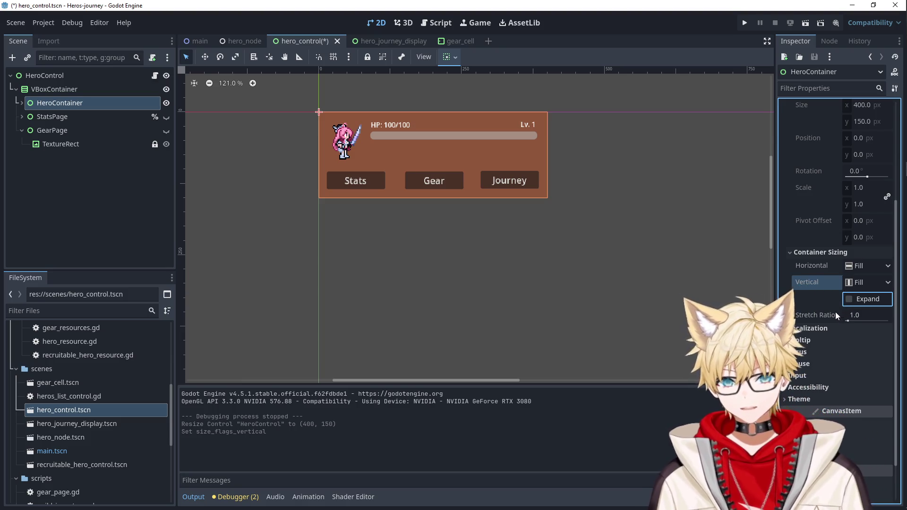
left_click(869, 267)
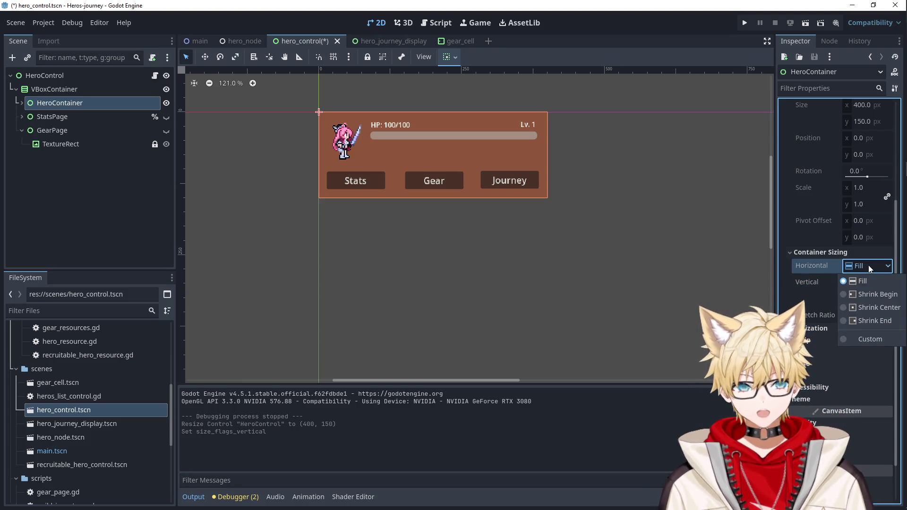
left_click(868, 265)
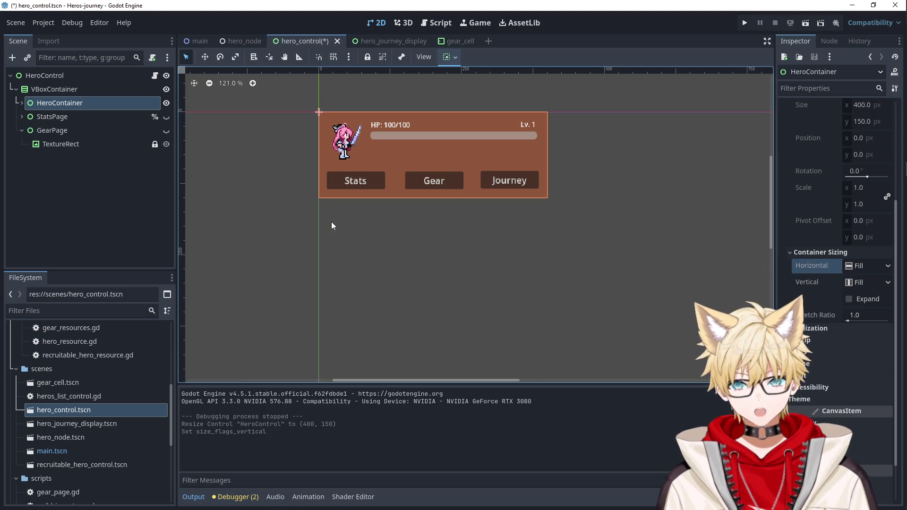
Review the VBoxContainer's properties and relaunch the game with F5.
left_click(115, 89)
scroll(822, 332, "down", 3)
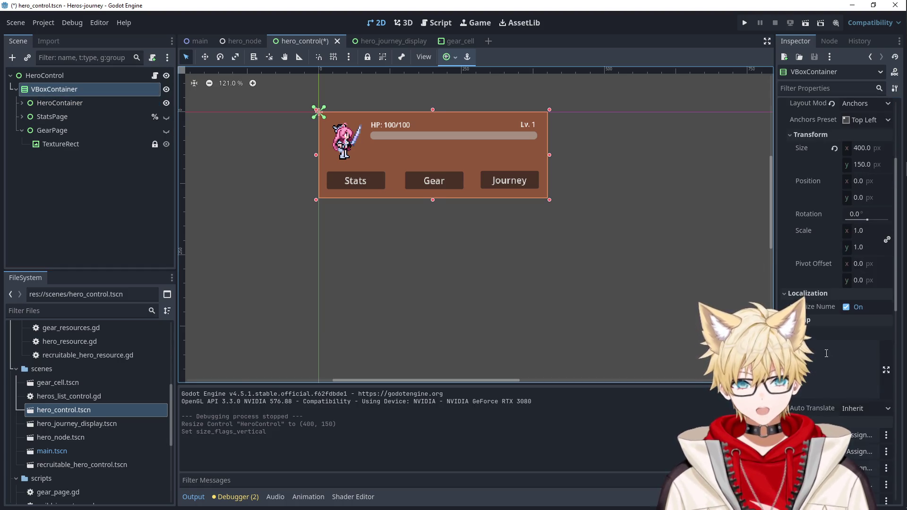
scroll(823, 326, "down", 2)
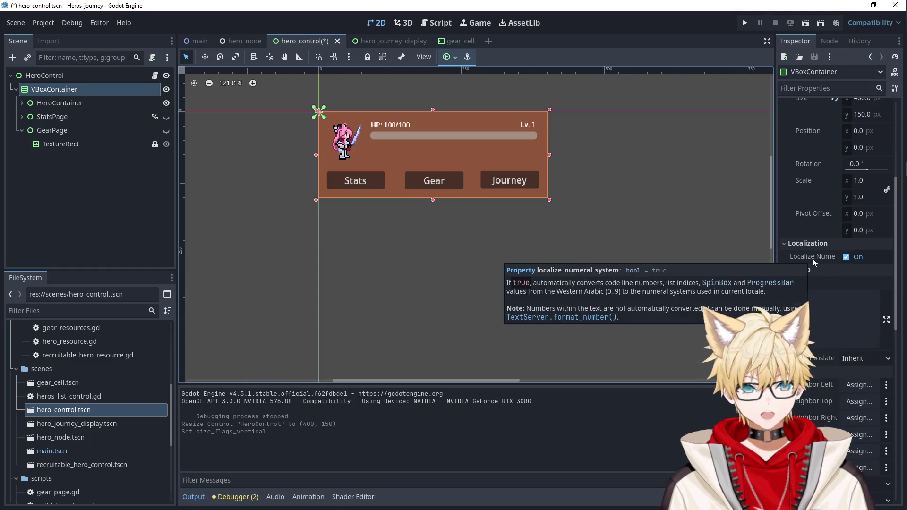
scroll(828, 319, "down", 4)
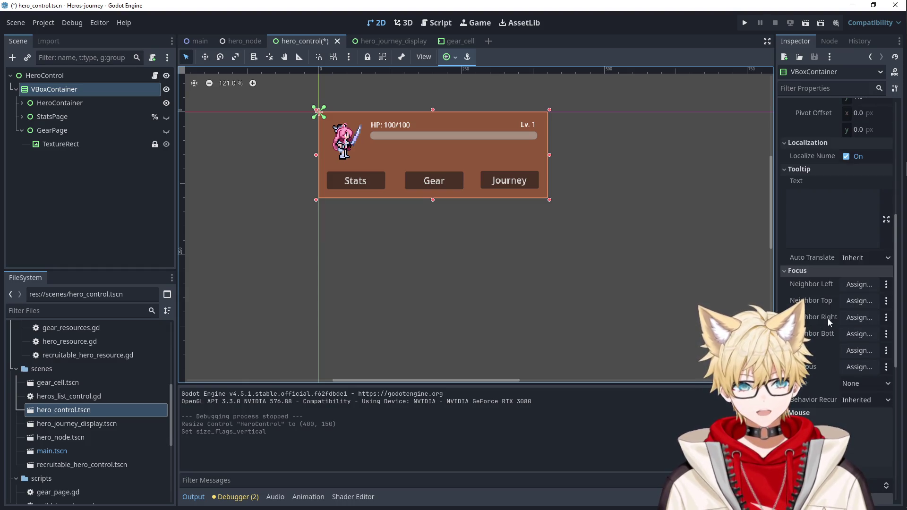
scroll(824, 358, "up", 6)
key("F5")
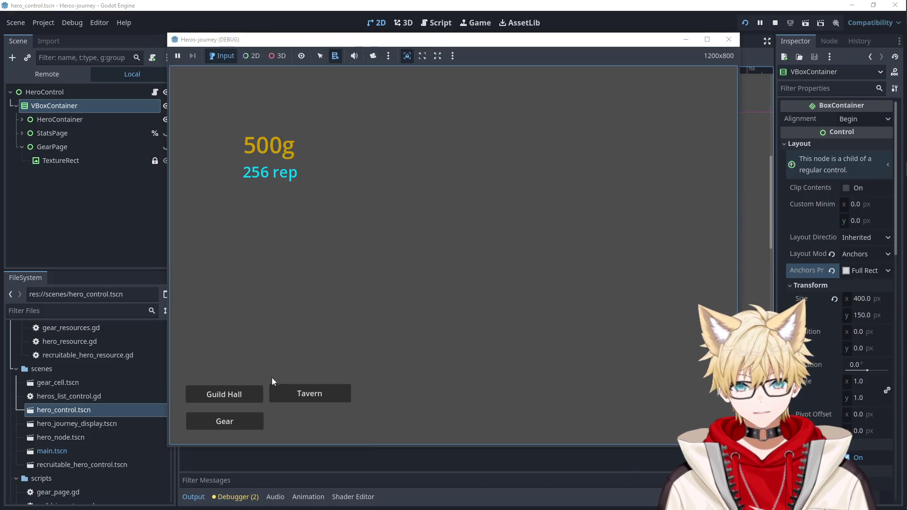
Recruit Myriil and Simimar from the Tavern.
left_click(280, 388)
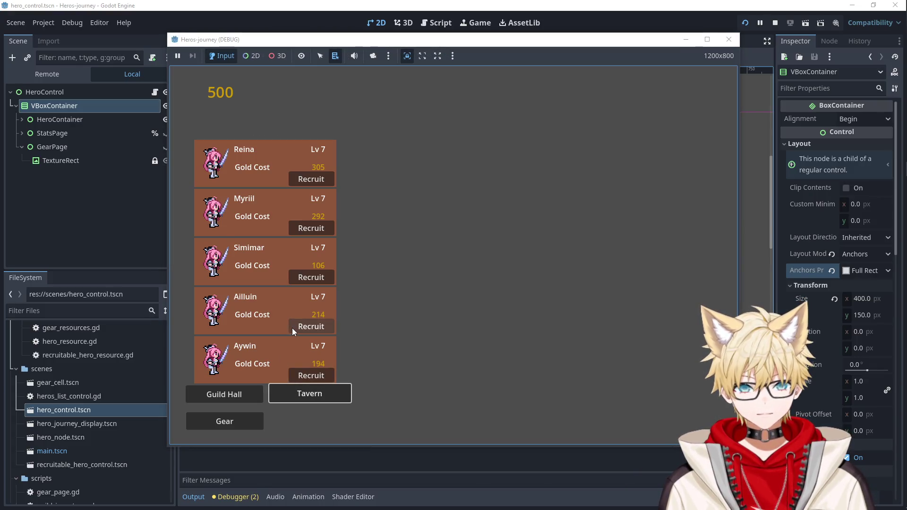
left_click(314, 274)
left_click(312, 230)
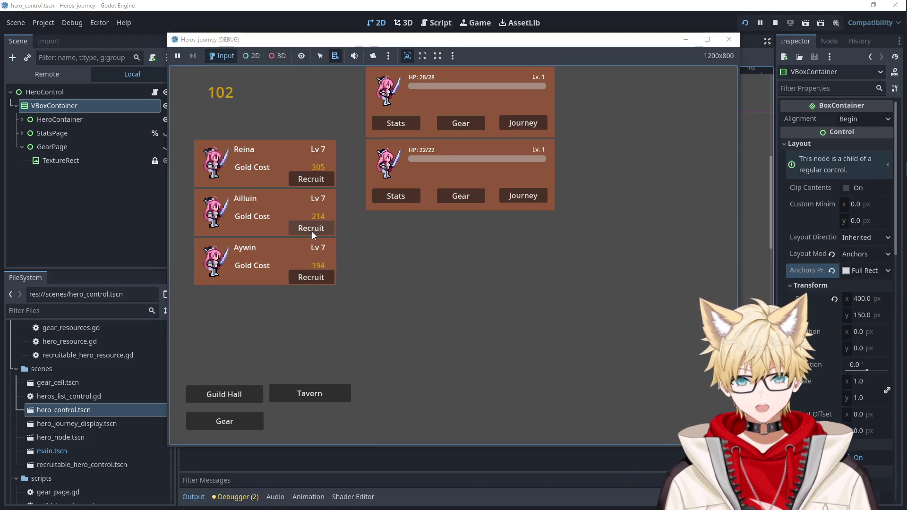
Expand and collapse the top hero's Stats panel several times, then stop the game.
left_click(405, 124)
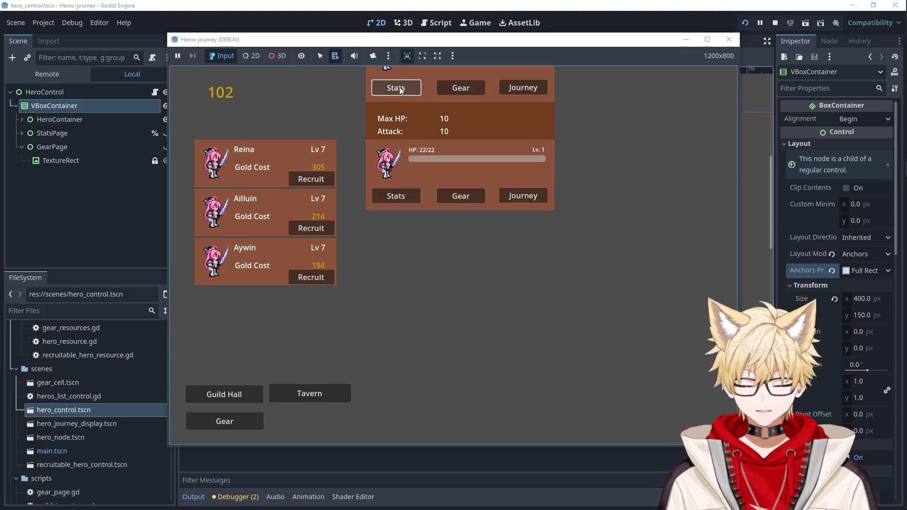
left_click(399, 87)
left_click(396, 122)
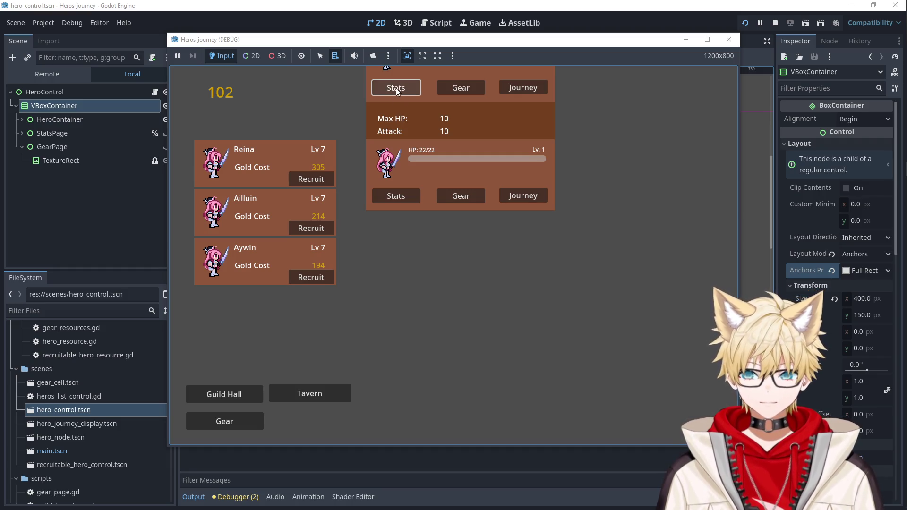
left_click(396, 88)
left_click(398, 122)
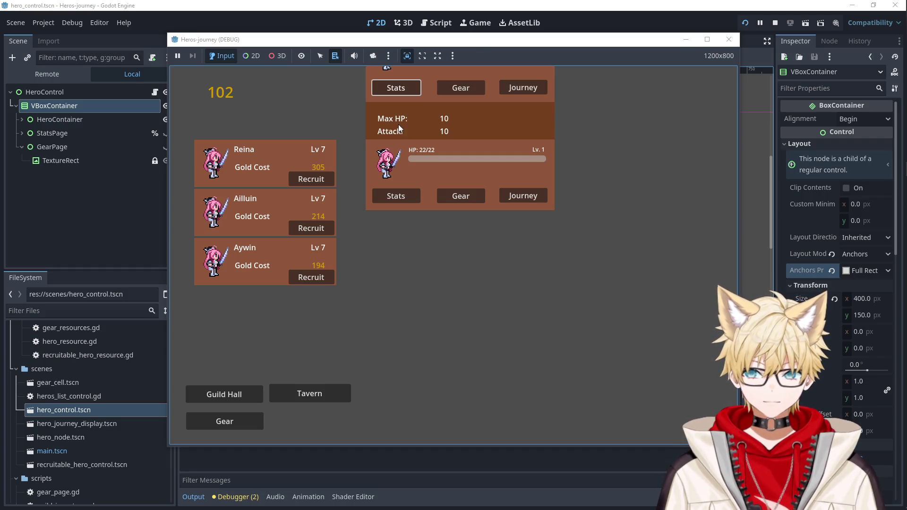
left_click(398, 88)
key("F8")
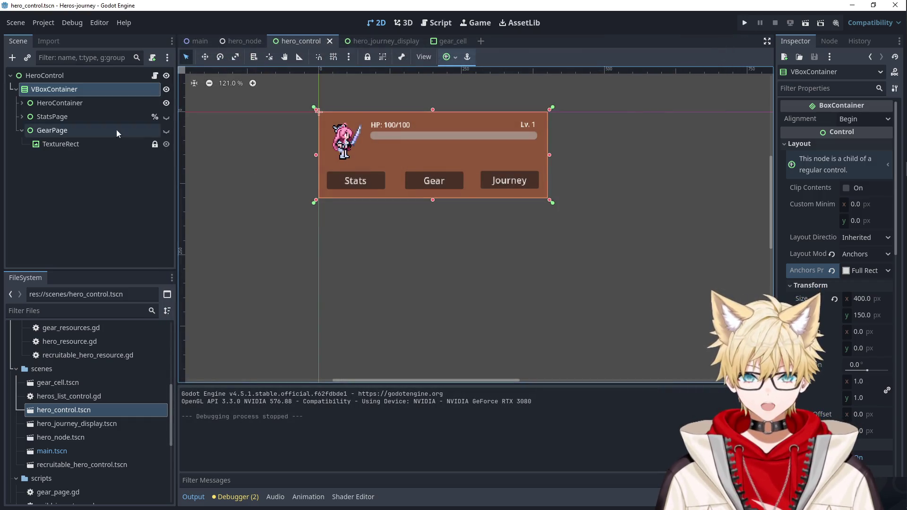
Review HeroContainer's sizing options and its StatsPage and GearPage children.
left_click(89, 105)
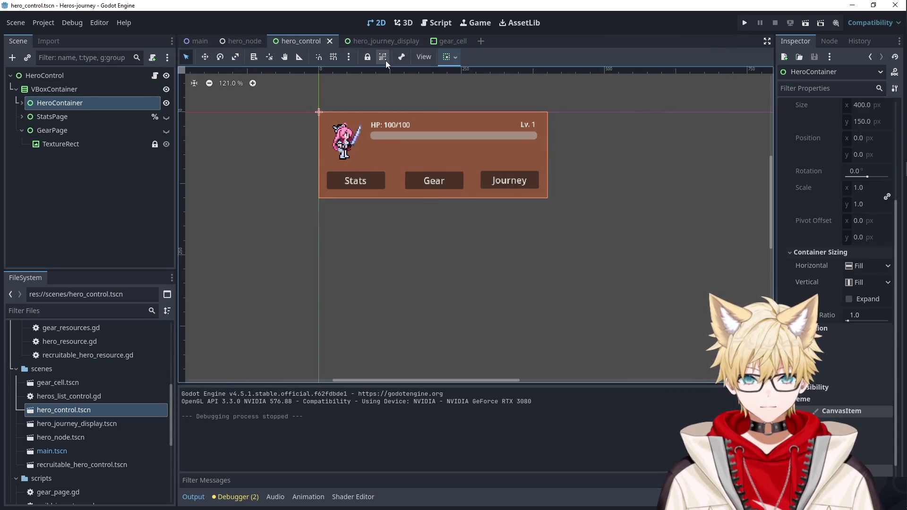
left_click(449, 57)
left_click(227, 83)
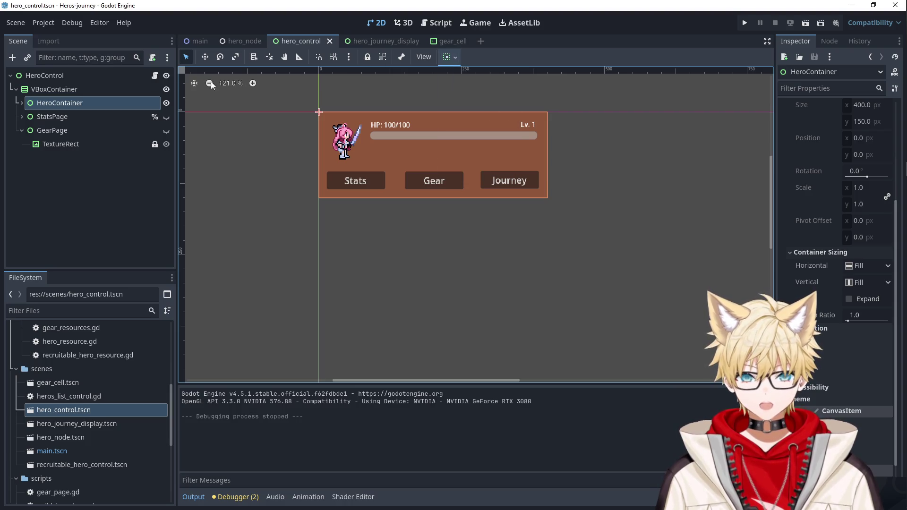
left_click(90, 118)
left_click(72, 128)
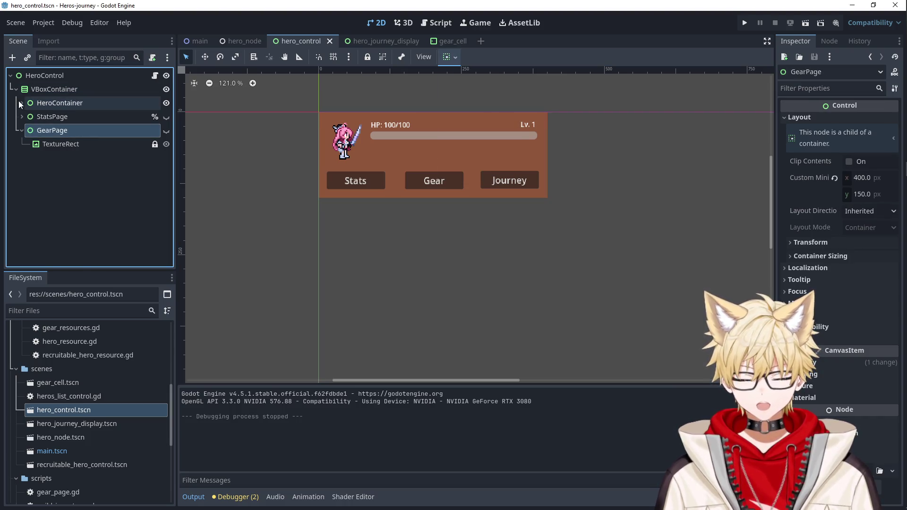
left_click(19, 104)
Set both TextureRect and the inner VBoxContainer to the Full Rect anchor preset.
left_click(57, 119)
left_click(58, 126)
left_click(56, 117)
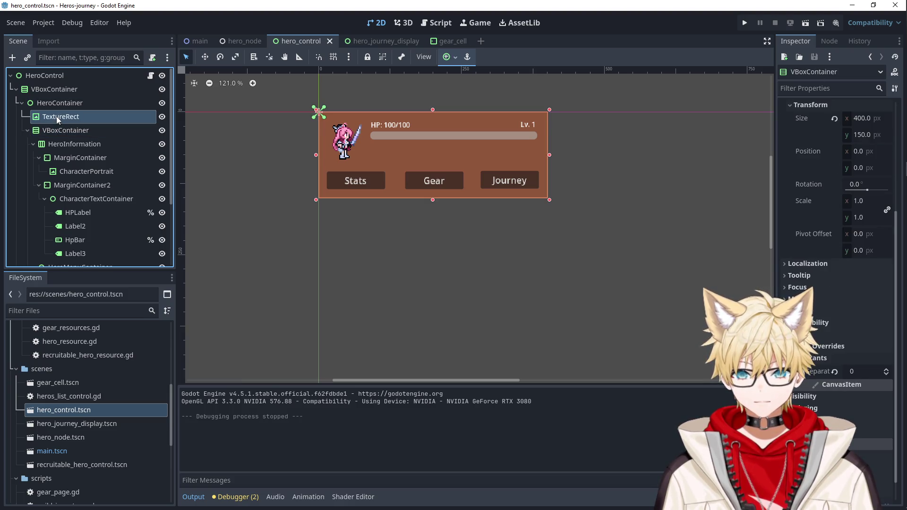
left_click(448, 57)
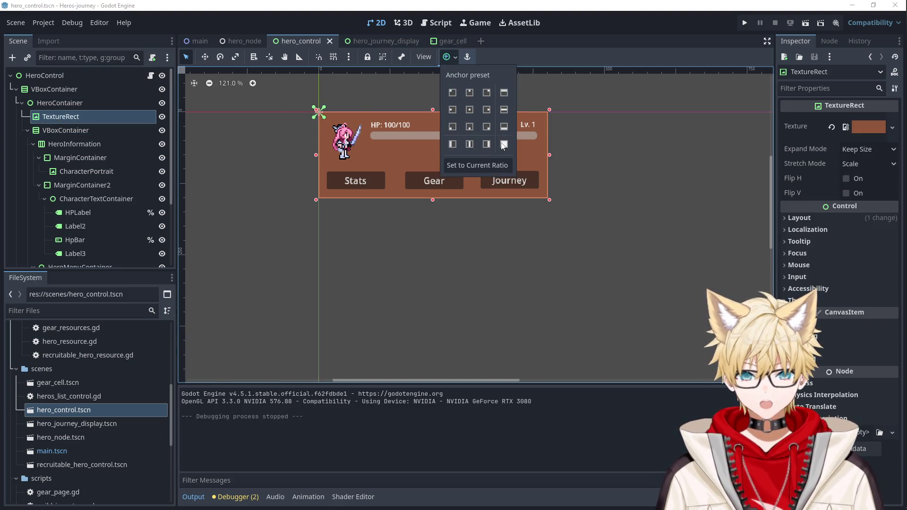
left_click(503, 144)
left_click(65, 130)
left_click(448, 57)
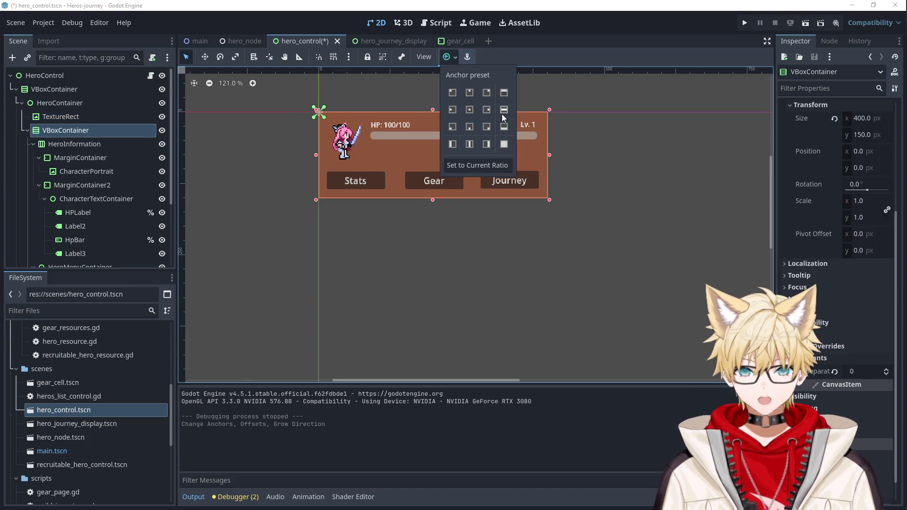
left_click(504, 144)
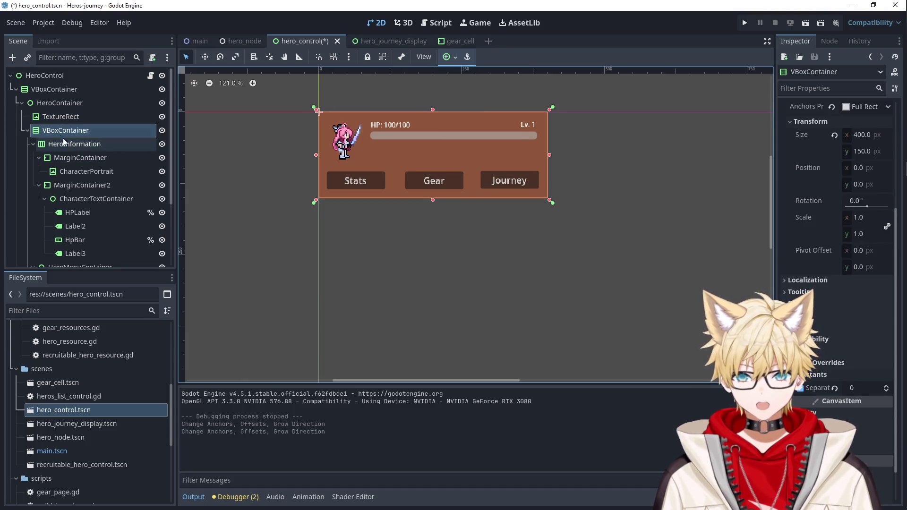
Anchor the outer VBoxContainer at Center Top and run the project.
left_click(60, 116)
left_click(55, 89)
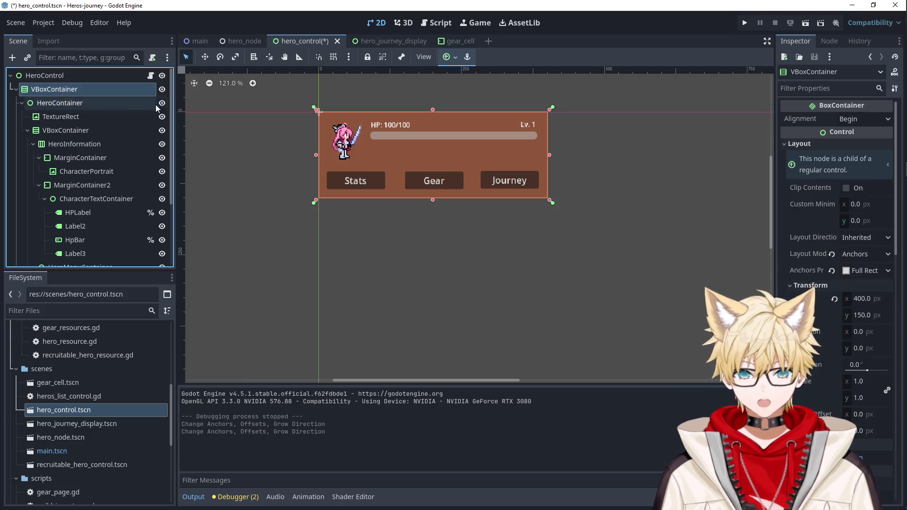
left_click(865, 271)
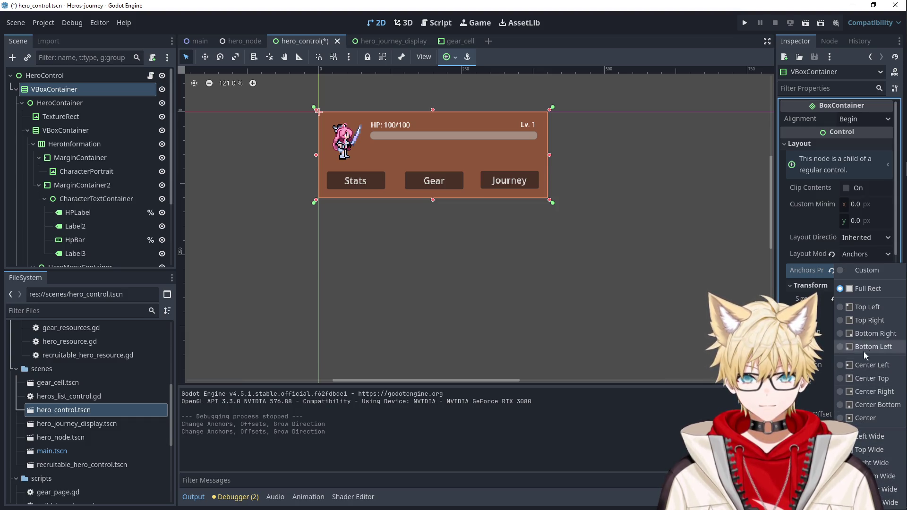
left_click(862, 386)
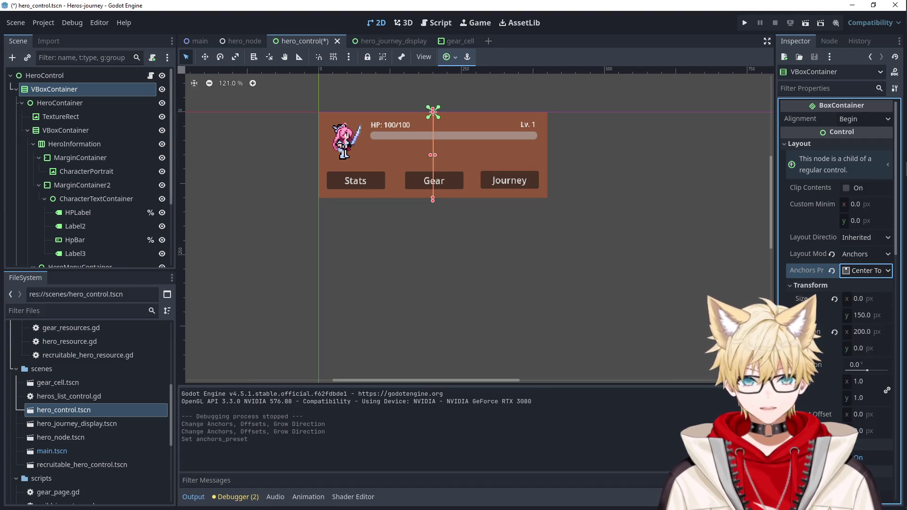
left_click(744, 24)
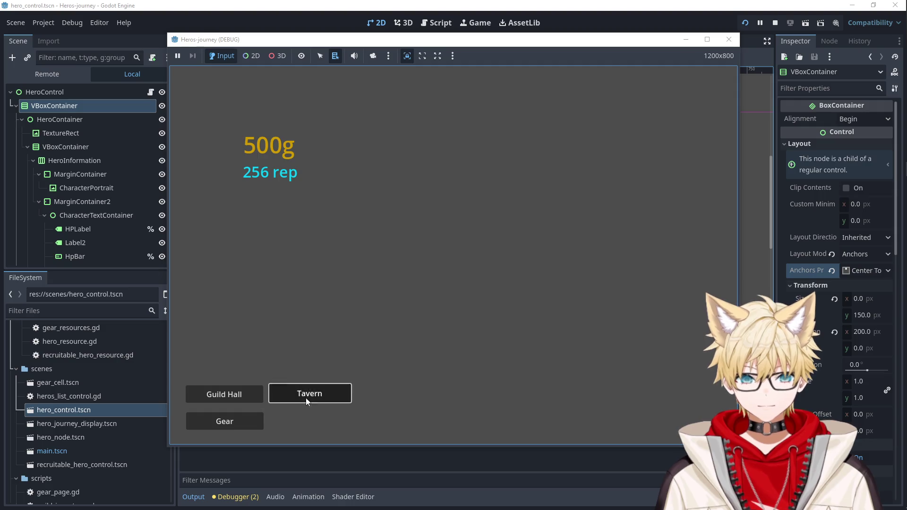
Recruit two heroes, open the second hero's stats, then stop the game.
left_click(306, 399)
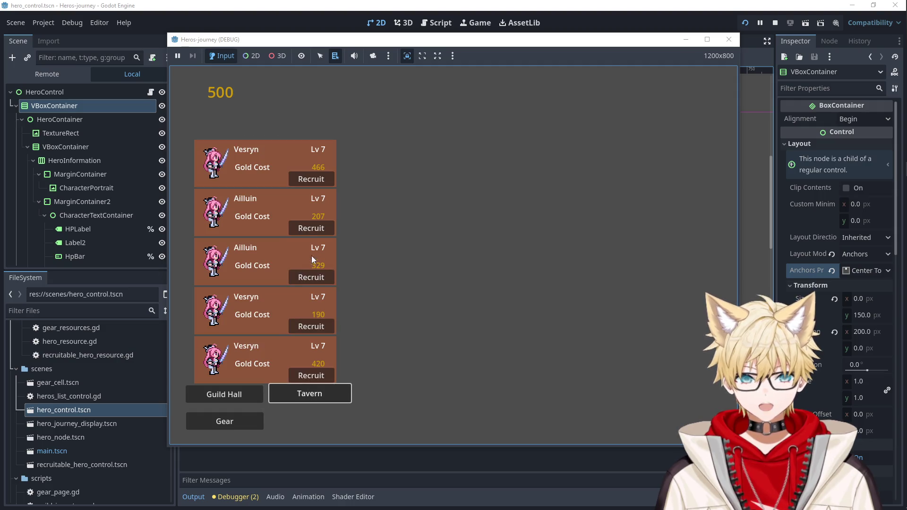
left_click(316, 325)
left_click(312, 228)
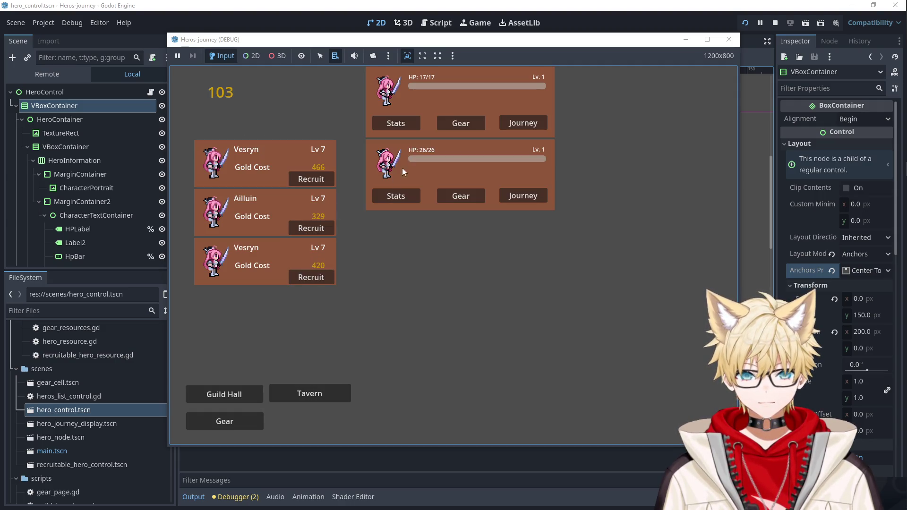
left_click(396, 196)
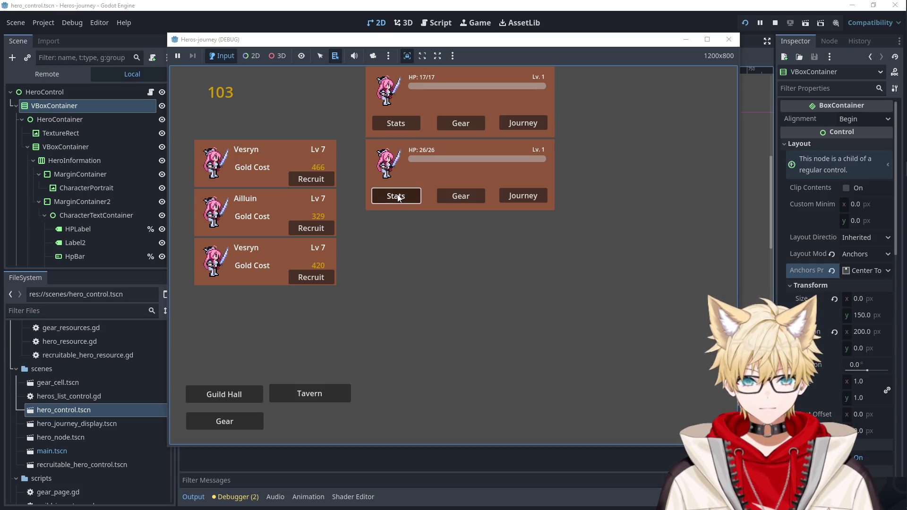
left_click(729, 39)
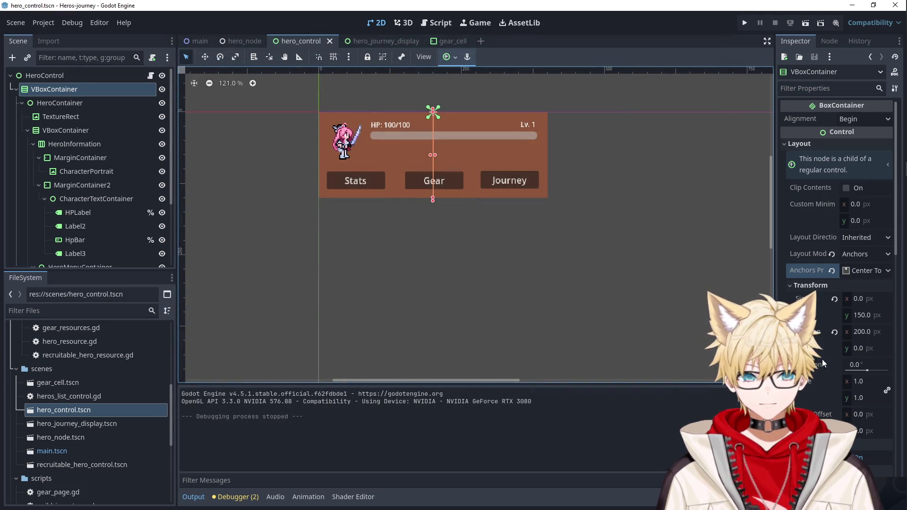
Reset the outer VBoxContainer to Full Rect anchors and run the project again.
left_click(867, 270)
left_click(854, 290)
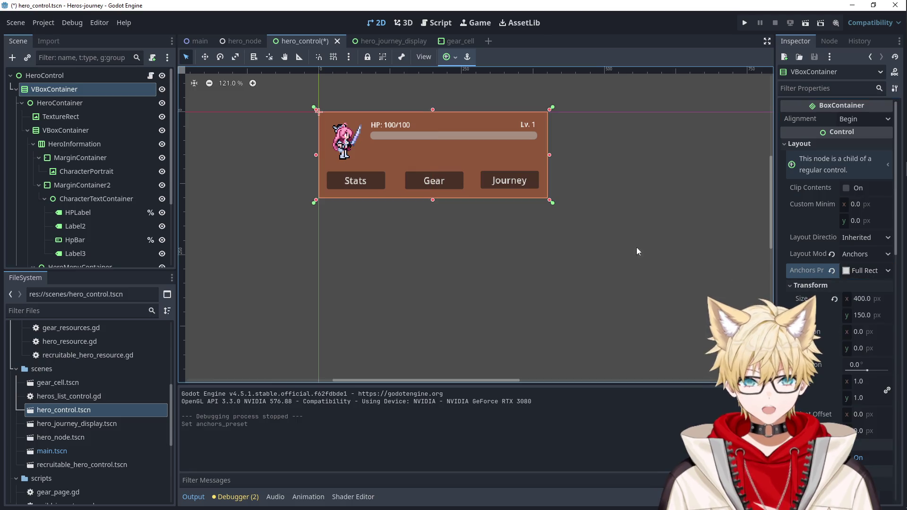
left_click(744, 23)
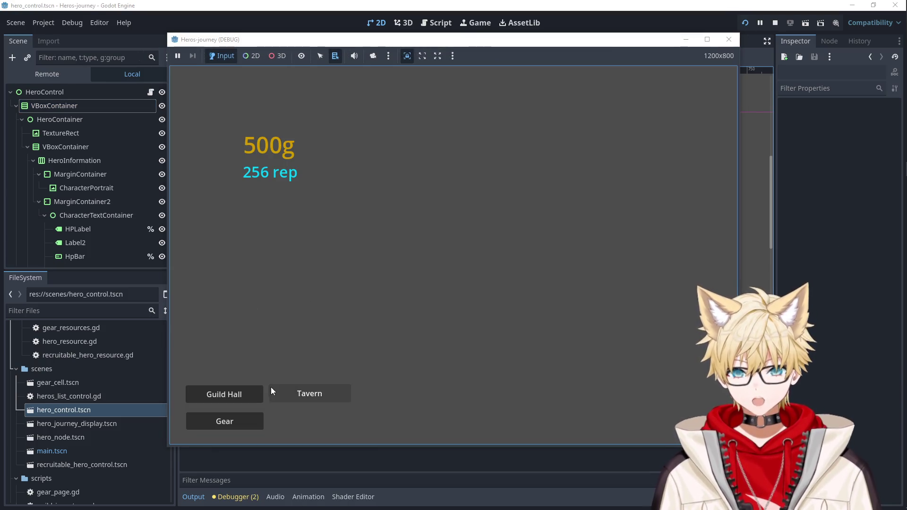
Recruit Reina and the 137-gold hero, open the first hero's stats, then stop.
left_click(274, 391)
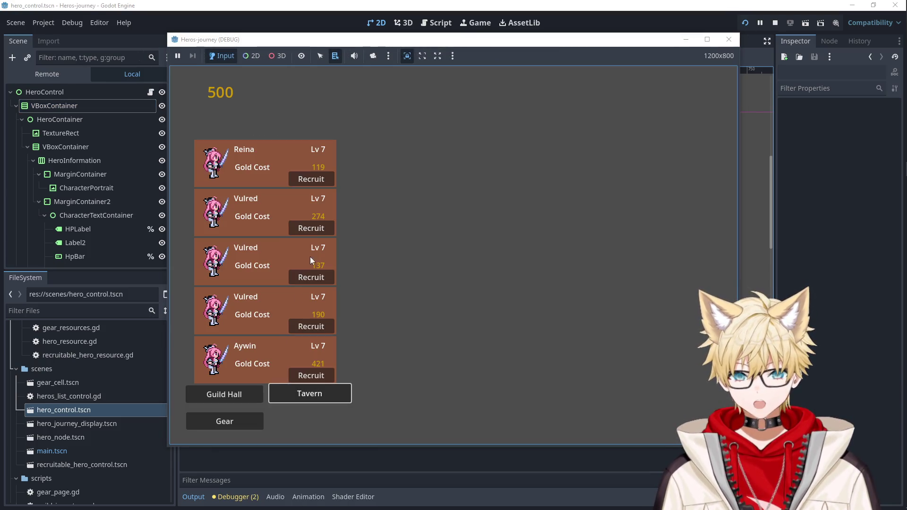
left_click(315, 184)
left_click(312, 227)
left_click(401, 123)
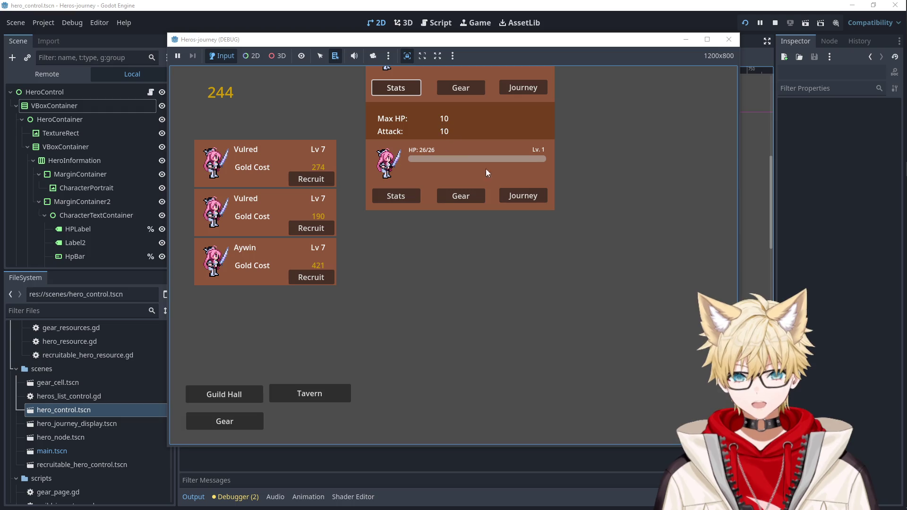
left_click(731, 44)
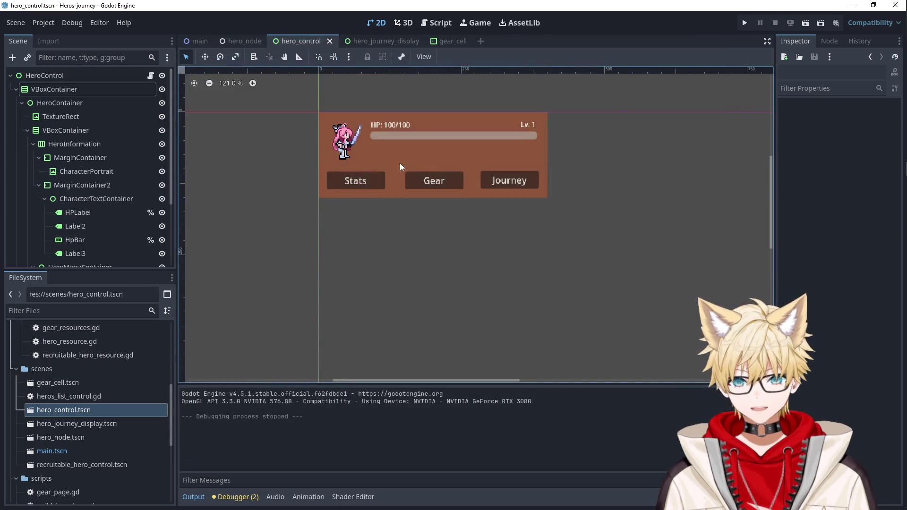
Drag HeroControl's anchors out to its four corners and run the project.
left_click(117, 90)
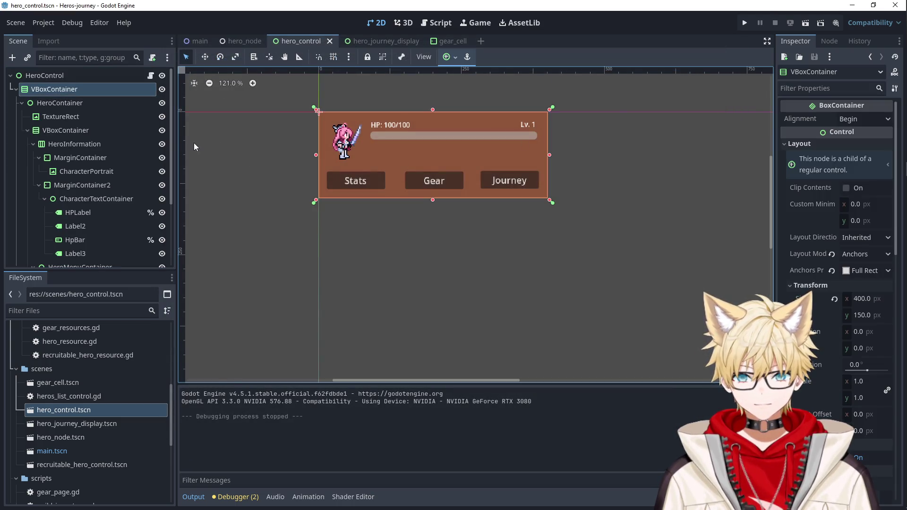
left_click(83, 78)
left_click_drag(325, 117, 557, 213)
left_click_drag(558, 208, 557, 204)
left_click(744, 24)
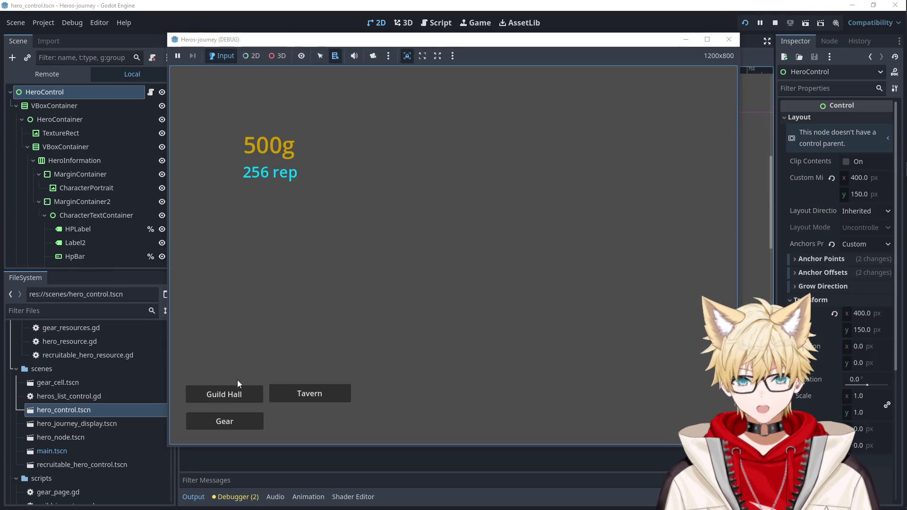
Recruit a Lyari hero and Simimar from the Tavern and open the top hero's stats.
left_click(310, 394)
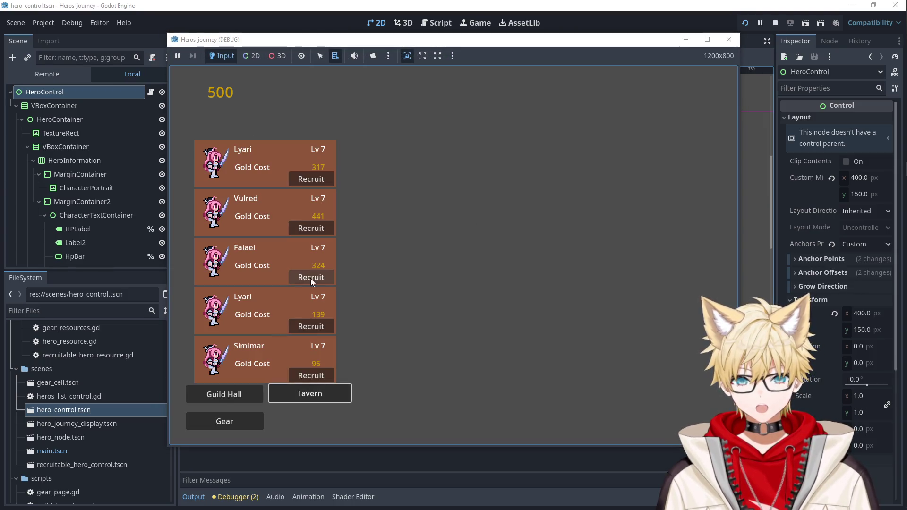
left_click(313, 326)
left_click(312, 323)
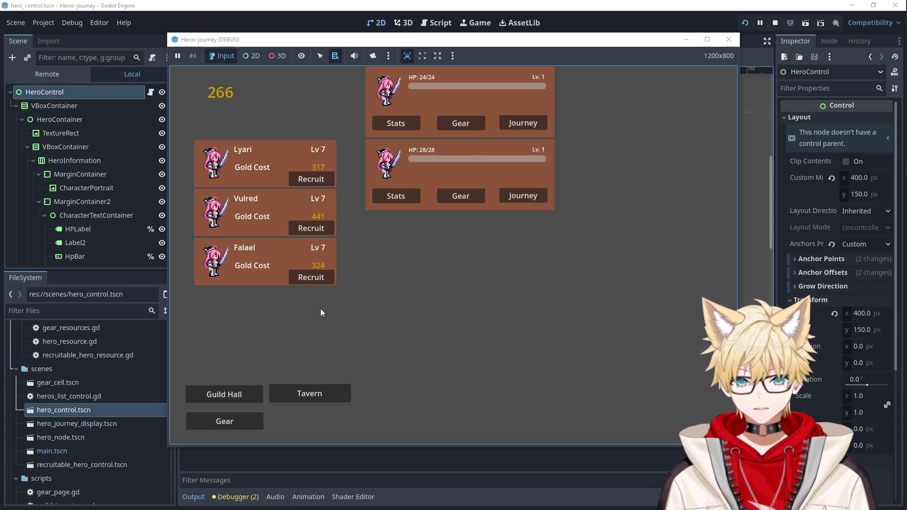
left_click(407, 124)
Toggle the second hero's Stats panel open and closed repeatedly.
left_click(390, 197)
left_click(400, 163)
left_click(398, 196)
left_click(402, 163)
left_click(396, 193)
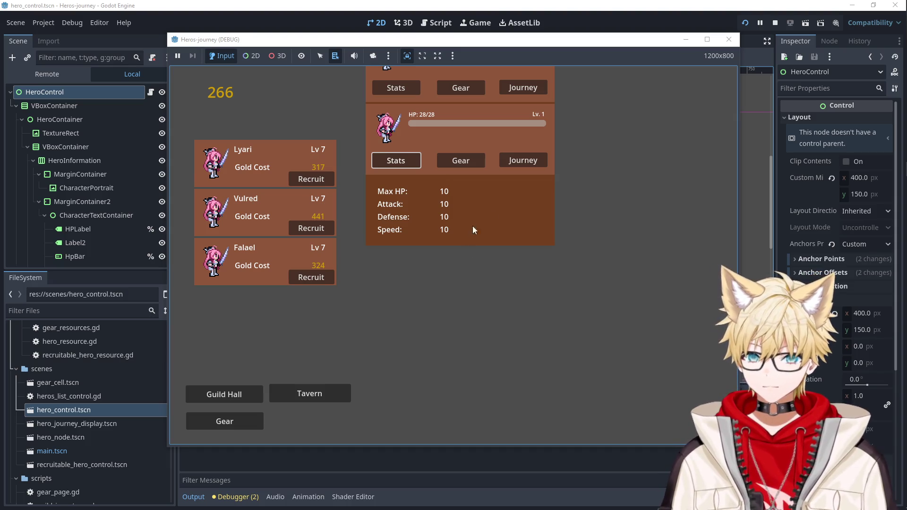
Stop the game and switch to the main.tscn scene tab.
left_click(727, 44)
left_click(367, 40)
left_click(302, 41)
left_click(189, 41)
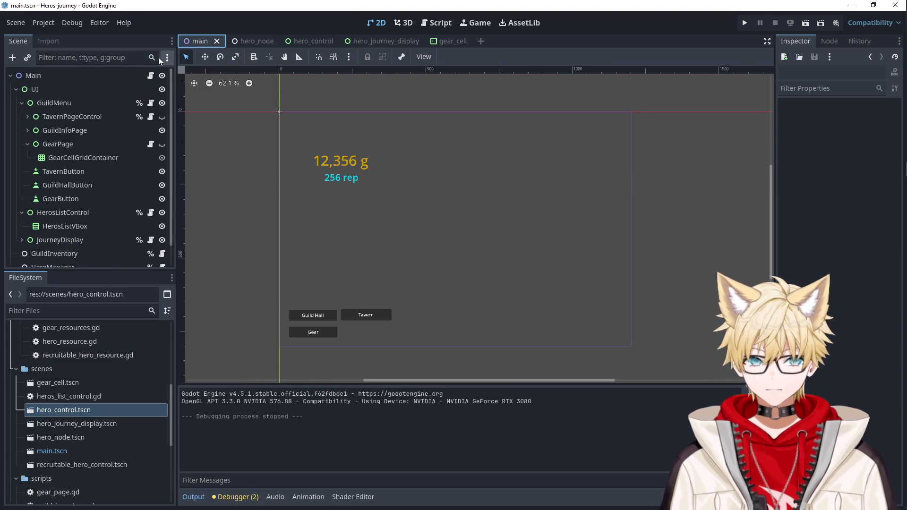
Anchor HerosListVBox with the Top Wide preset after nudging its anchors.
scroll(94, 189, "down", 2)
left_click(75, 204)
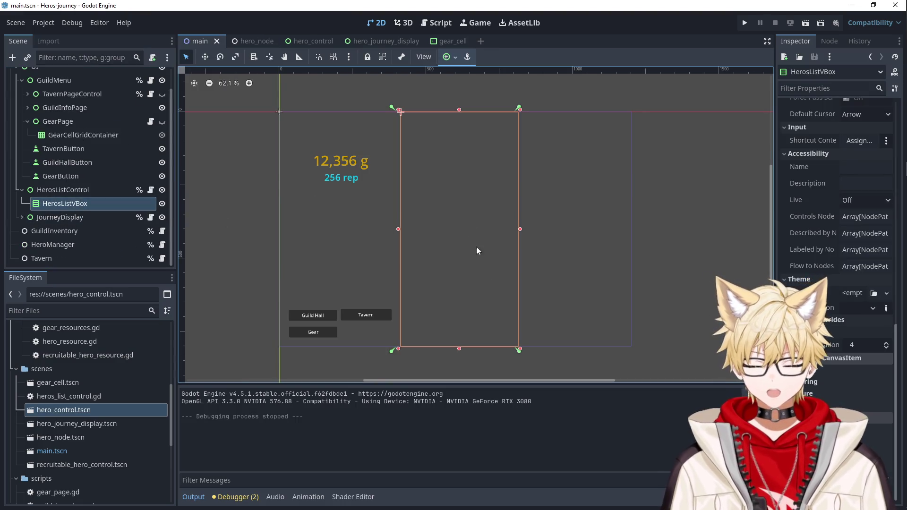
mouse_move(519, 353)
left_mouse_down()
mouse_move(543, 356)
mouse_move(526, 356)
left_mouse_up()
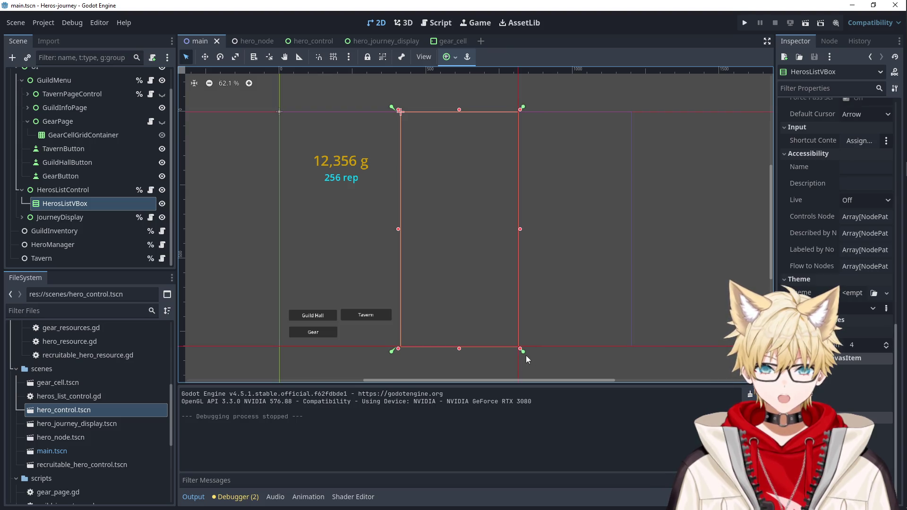
mouse_move(389, 353)
left_mouse_down()
mouse_move(404, 353)
mouse_move(396, 354)
left_mouse_up()
left_click(456, 59)
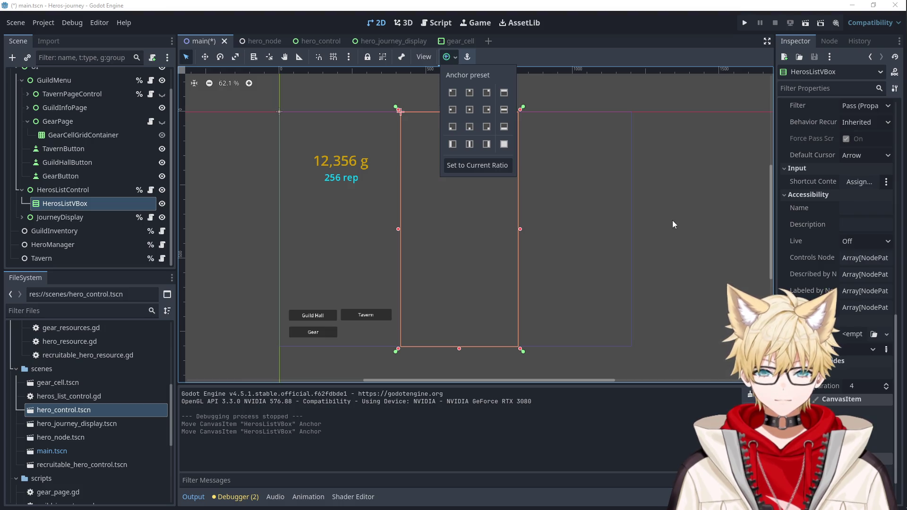
left_click(469, 96)
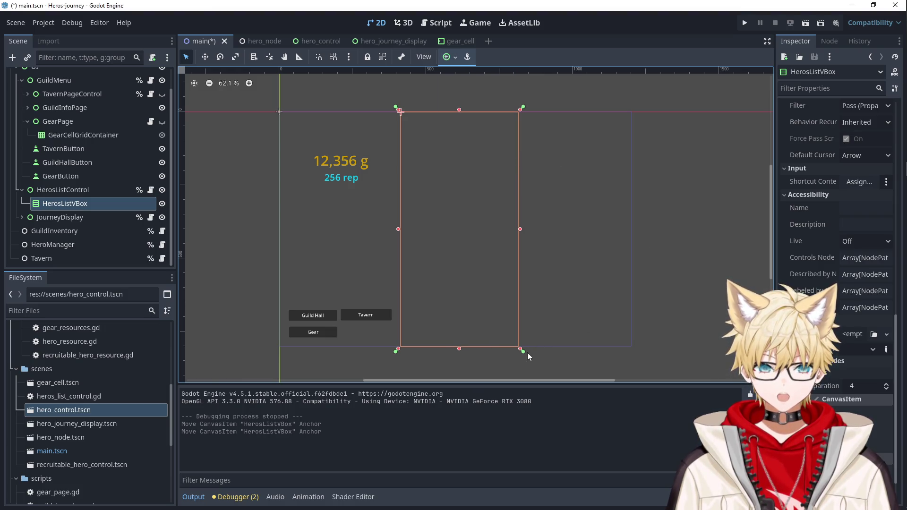
Test-run the game, recruit two heroes, expand both heroes' stats, then stop.
left_click(744, 23)
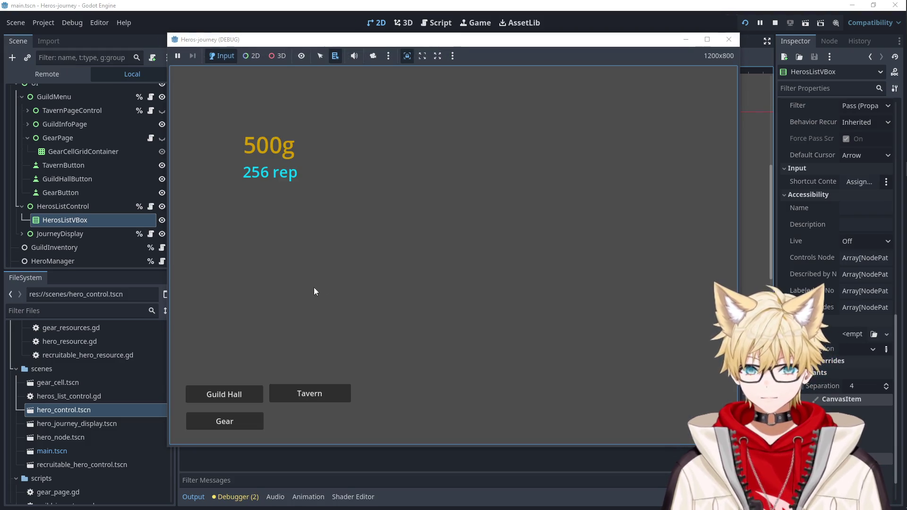
left_click(307, 397)
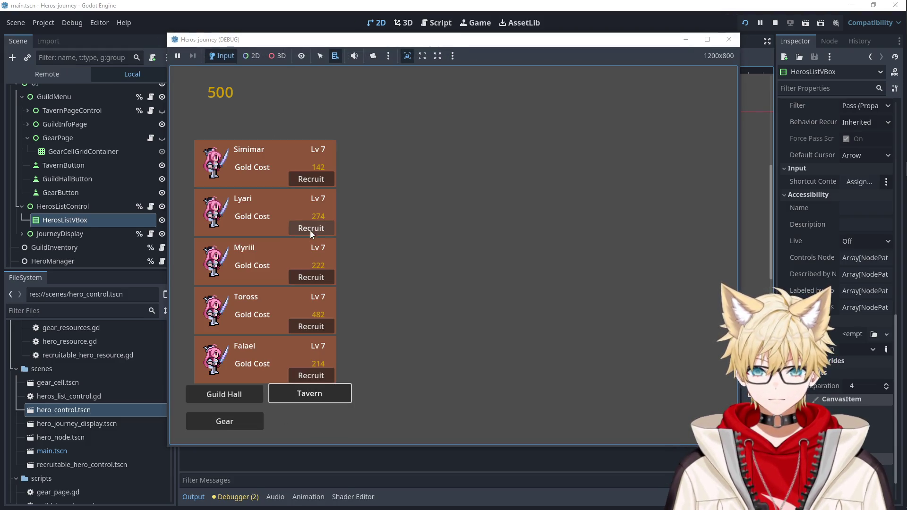
left_click(307, 179)
left_click(311, 178)
left_click(413, 125)
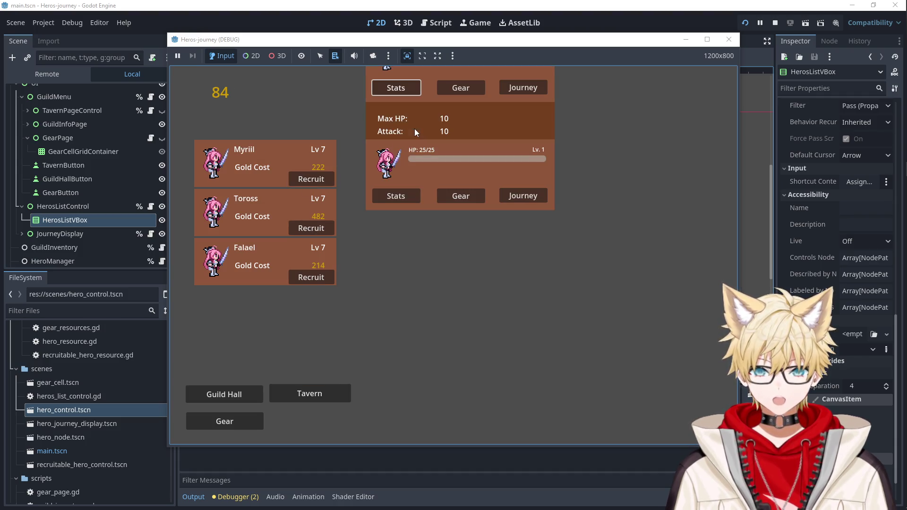
left_click(397, 197)
left_click(729, 39)
left_click(505, 367)
left_click(483, 304)
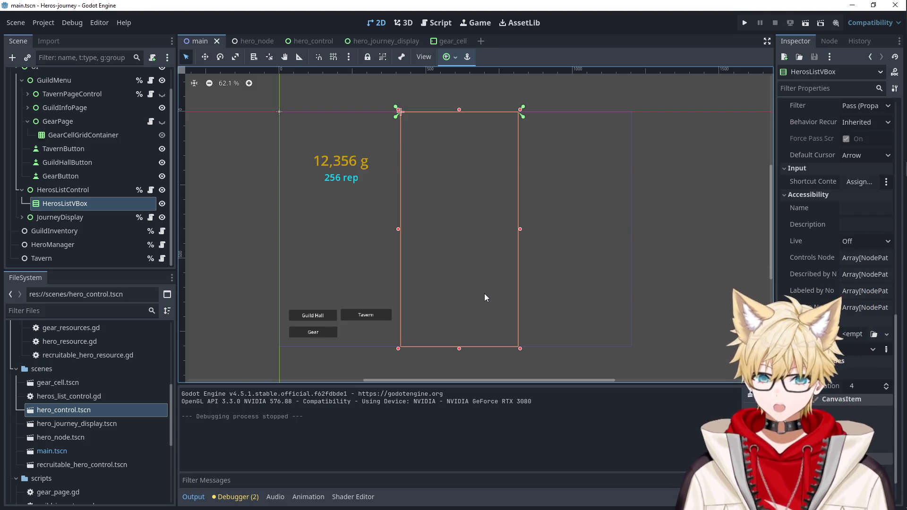
Switch to the hero_control tab and deselect the 400×150 HeroControl card, leaving anchors unchanged.
scroll(92, 126, "up", 1)
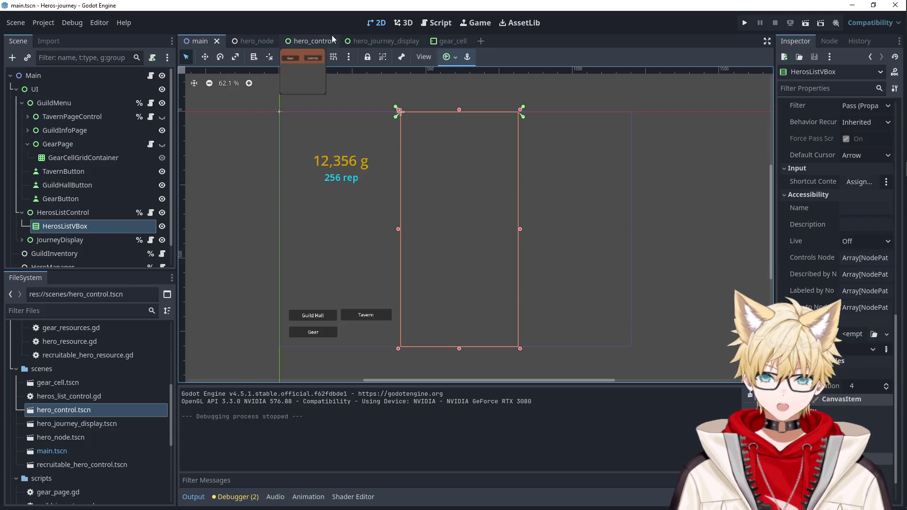
left_click(372, 40)
left_click(298, 41)
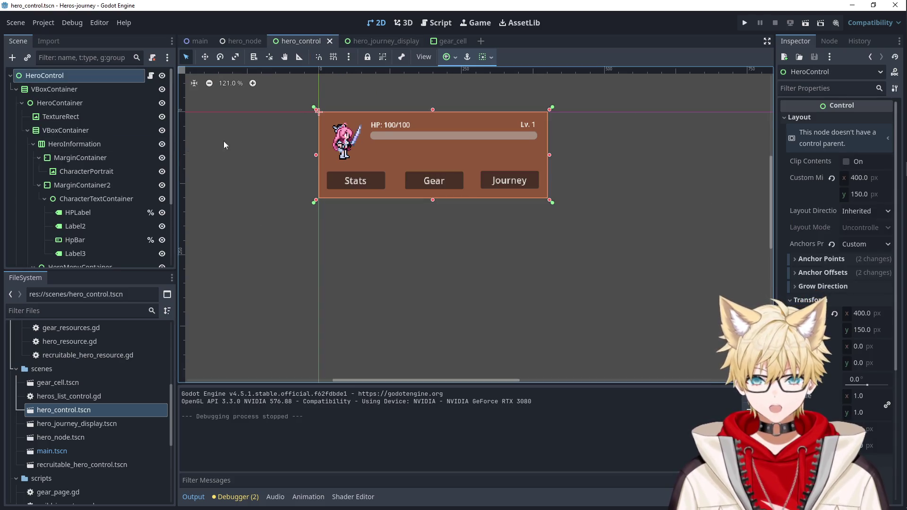
left_click(455, 57)
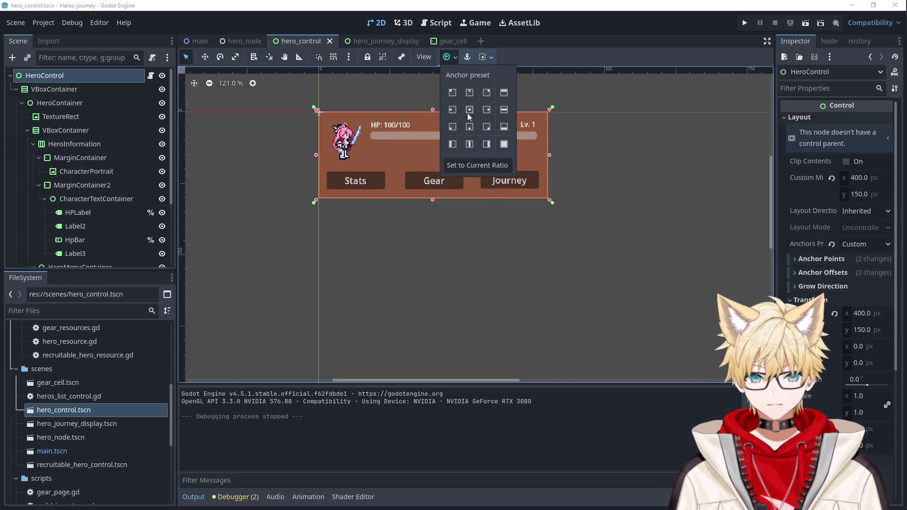
left_click(496, 259)
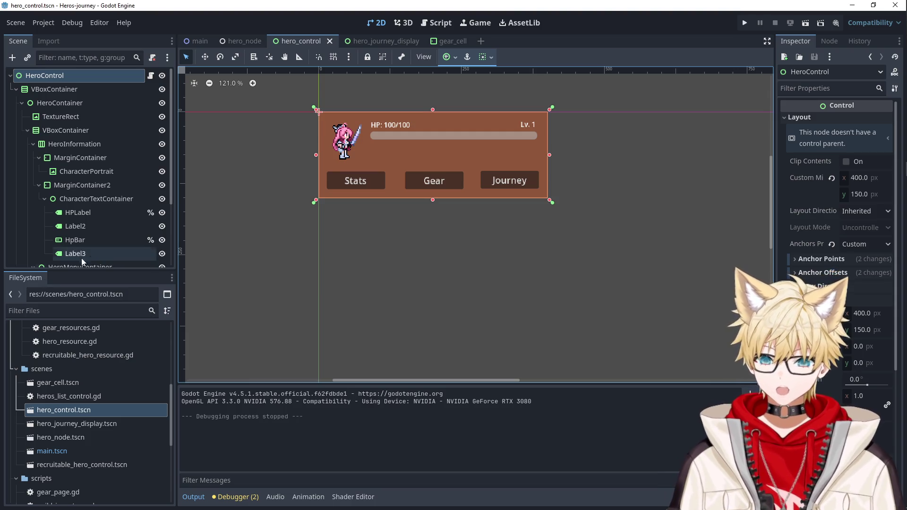
left_click(306, 286)
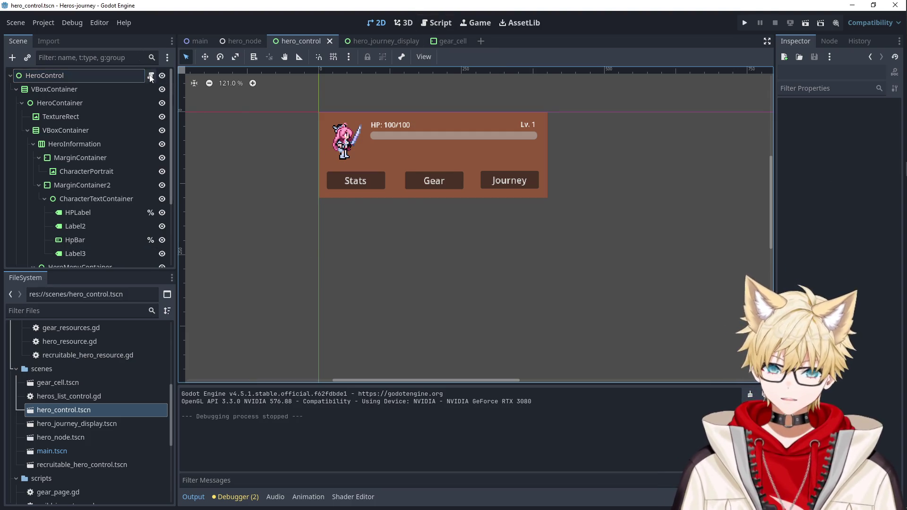
Open hero_listing.gd from HeroControl, leaving the stats toggle function unchanged.
left_click(151, 75)
left_click(416, 298)
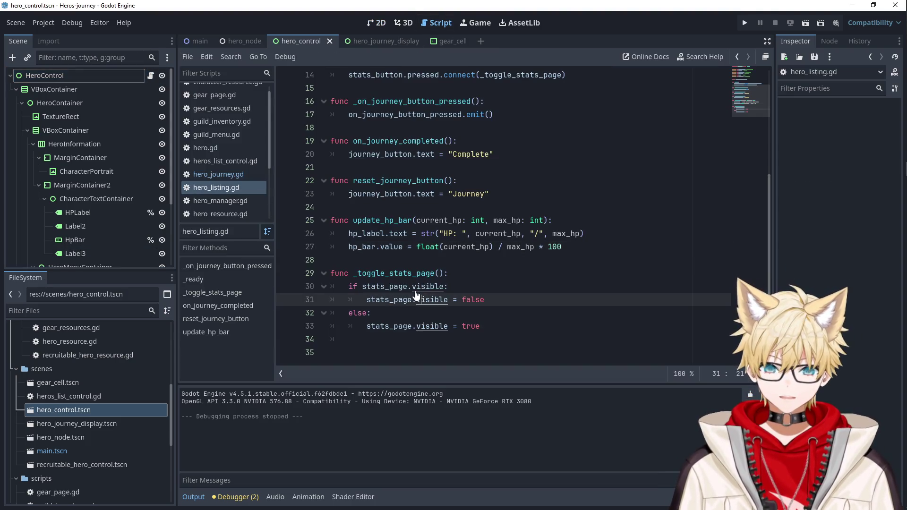
left_click(493, 287)
scroll(496, 286, "down", 1)
key("BackSpace")
key("BackSpace")
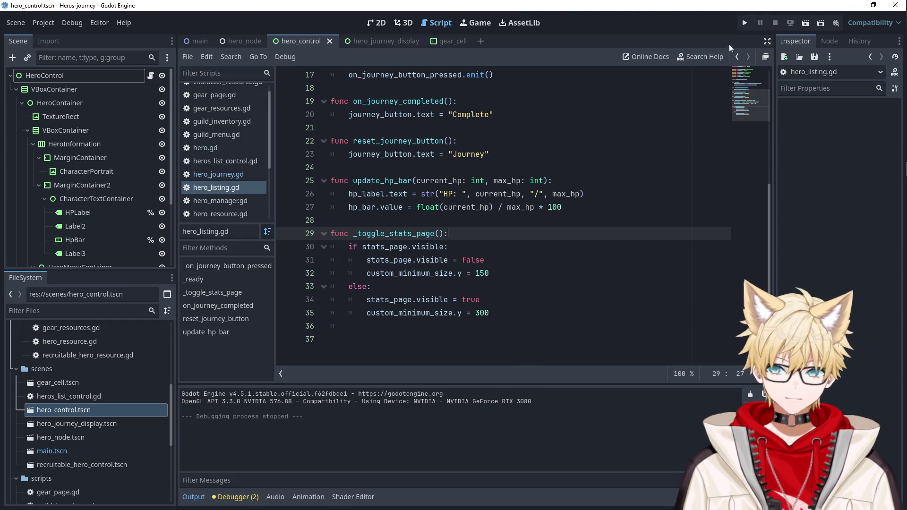
Run the game, recruit two heroes, expand both heroes' stats, then stop.
left_click(745, 23)
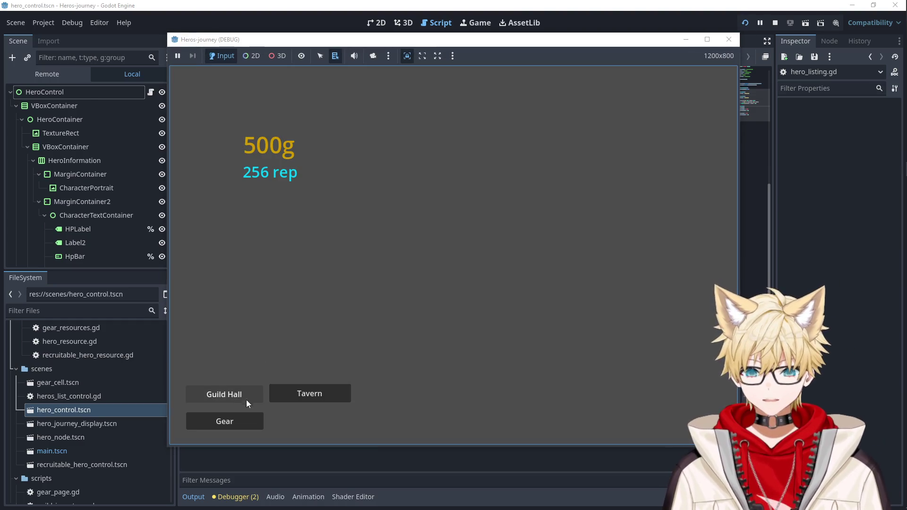
left_click(281, 394)
left_click(321, 277)
left_click(311, 179)
left_click(399, 124)
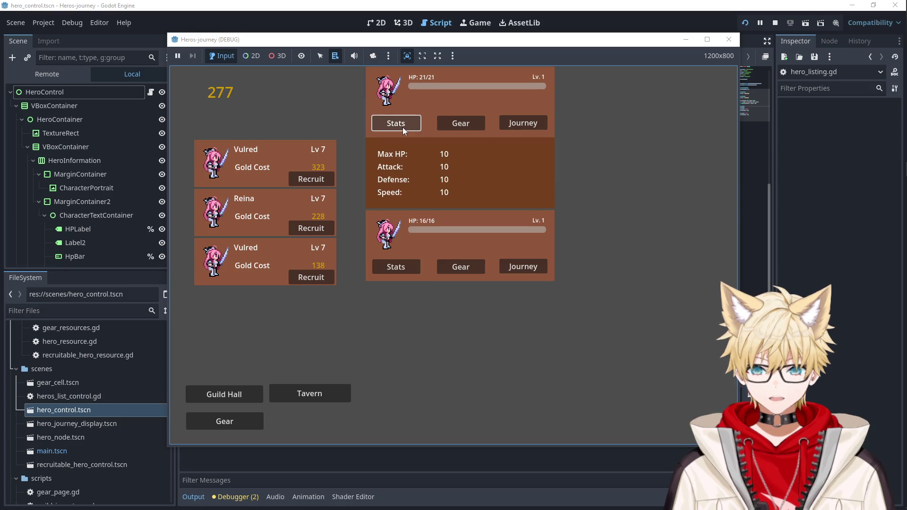
left_click(395, 267)
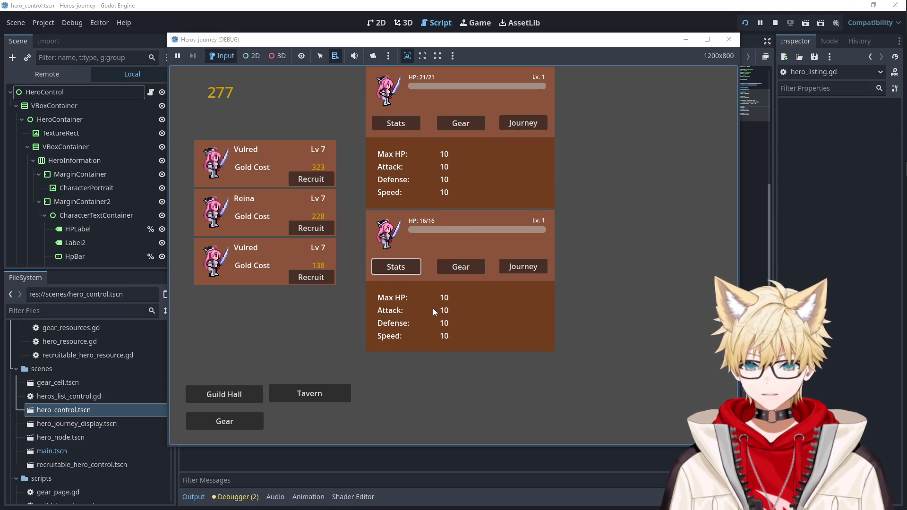
left_click(729, 40)
Review _toggle_stats_page lines 30–34 covering stats_page and custom_minimum_size.
double_click(385, 247)
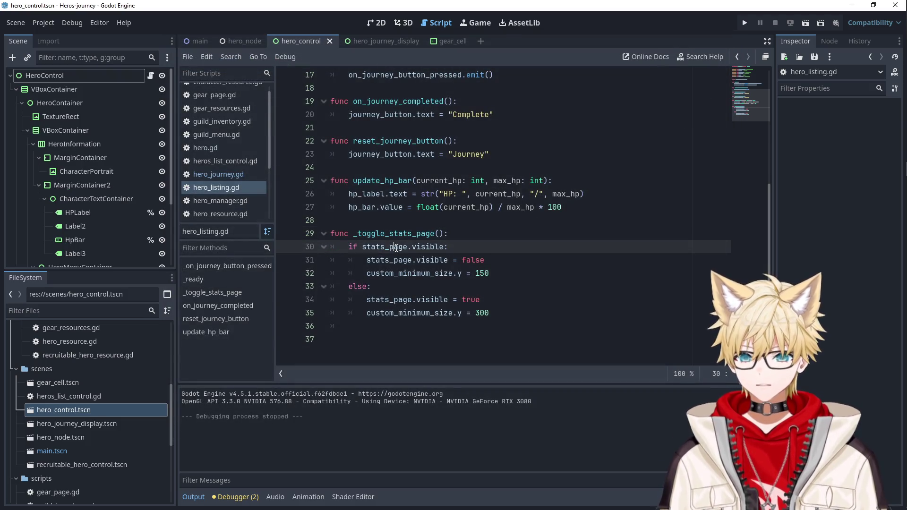
left_click(458, 248)
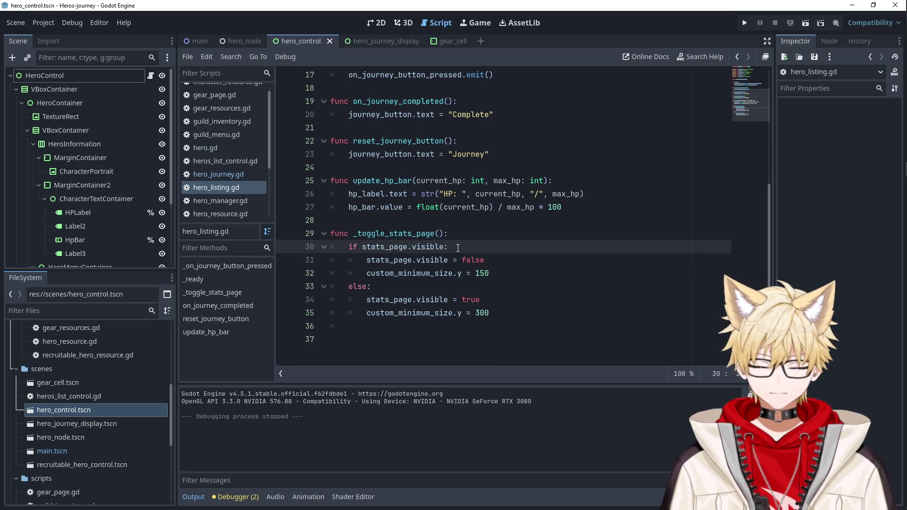
double_click(385, 247)
double_click(385, 260)
left_click(439, 274)
double_click(440, 273)
double_click(385, 299)
left_click(387, 288)
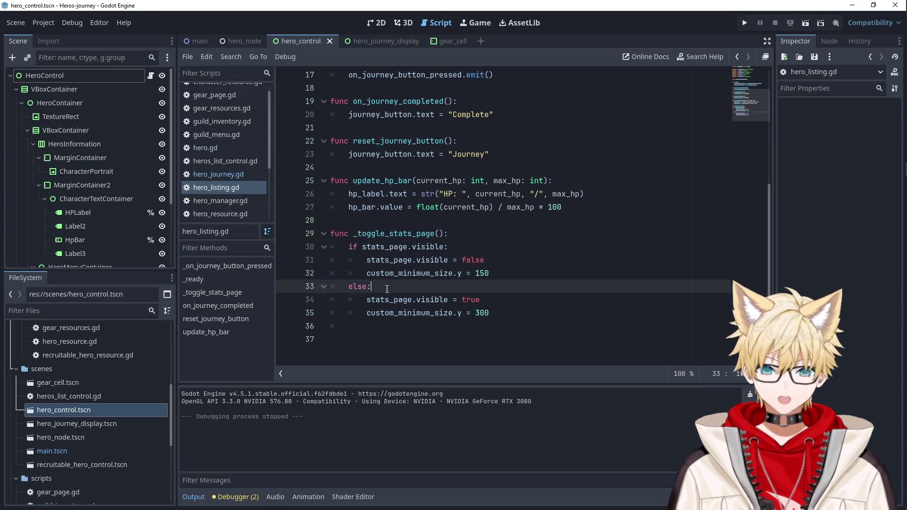
Look over the script's journey and stats signal connection lines.
scroll(373, 246, "up", 5)
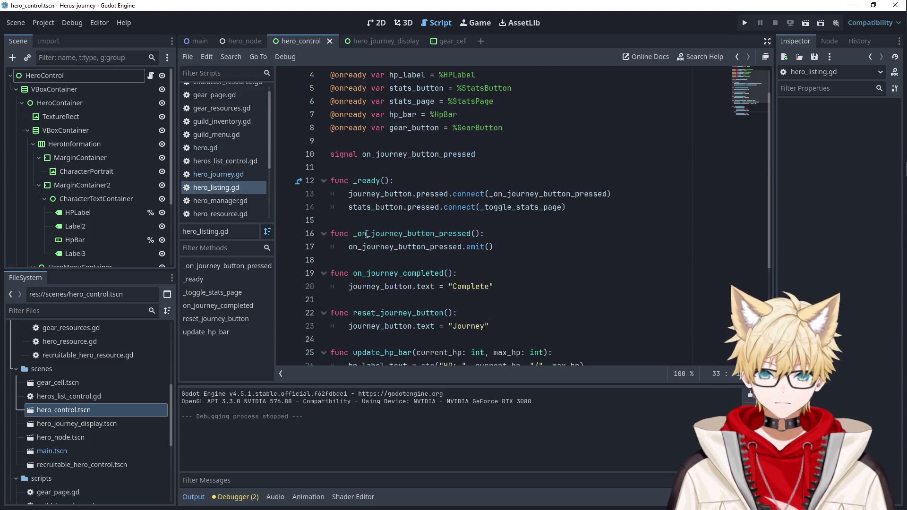
scroll(366, 234, "down", 2)
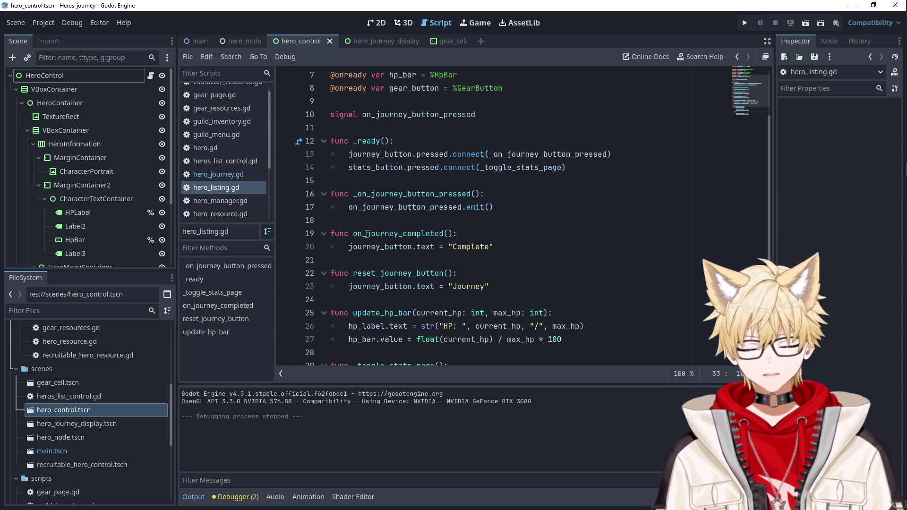
double_click(580, 154)
left_click(580, 155)
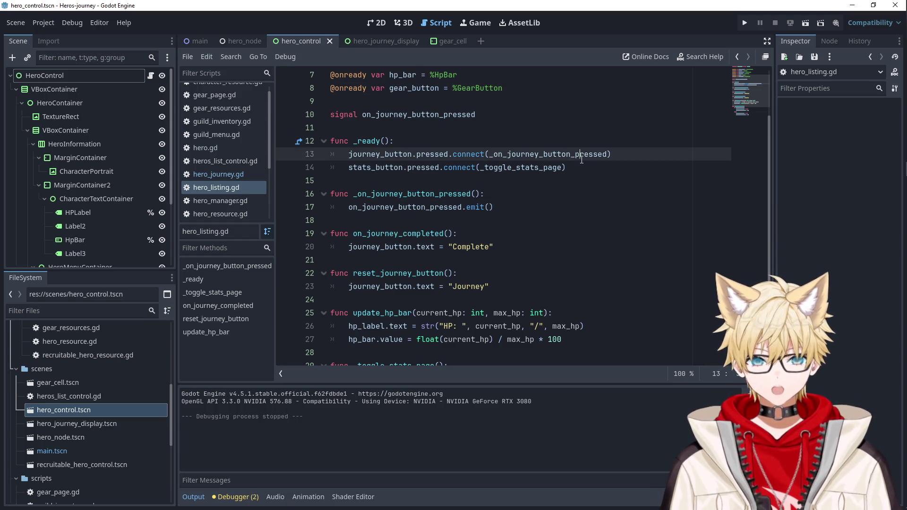
Connect gear_button.pressed to _toggle_gear_page on a new line after the stats connection.
left_click(575, 168)
key("Return")
type("gear_button.pressed.conn")
key("Return")
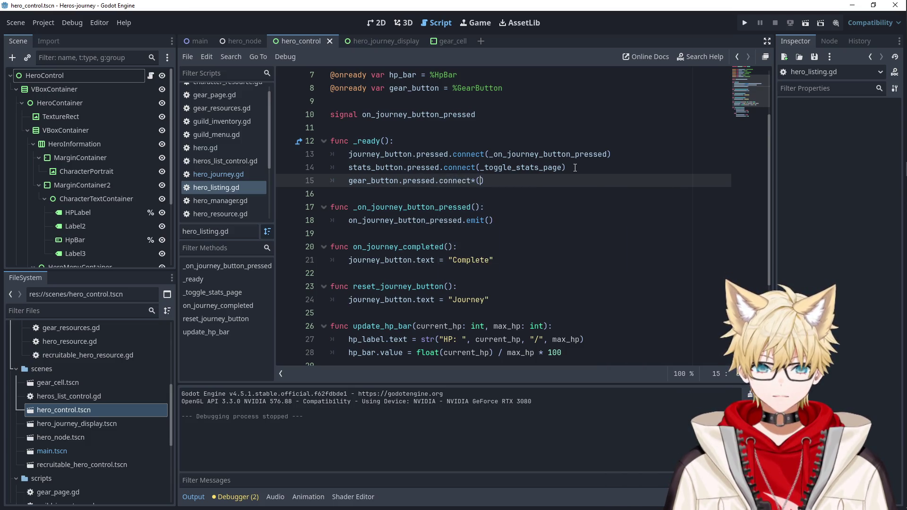
type("_")
type("toggle_gear_p")
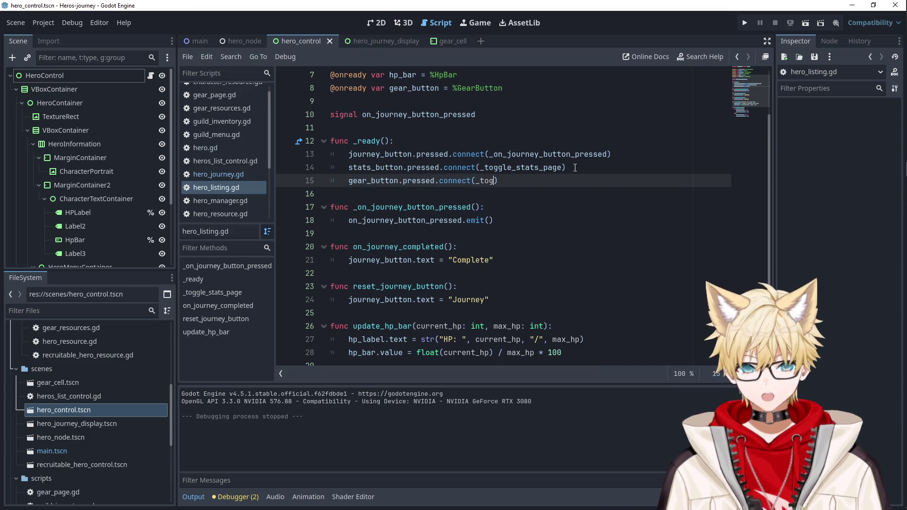
type("age)")
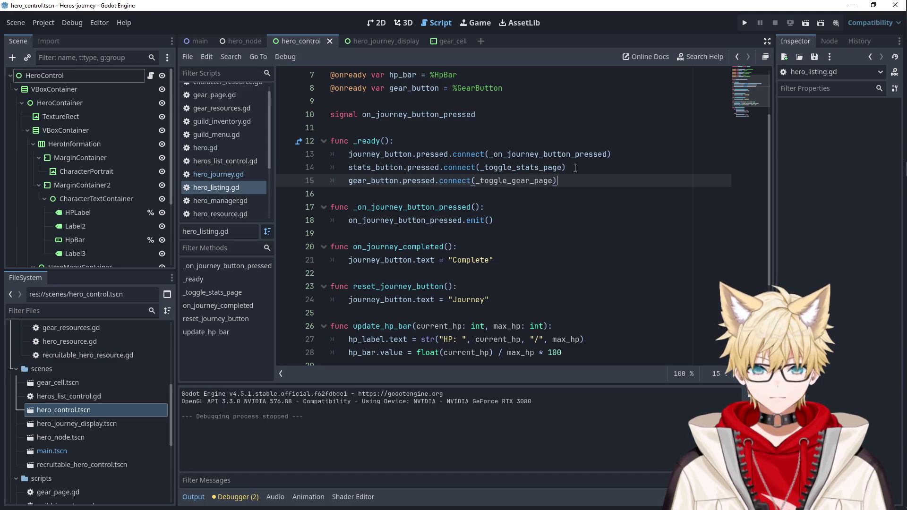
Add a func _toggle_gear_page() stub with a pass body at the end of the script.
scroll(398, 348, "down", 3)
left_click(398, 350)
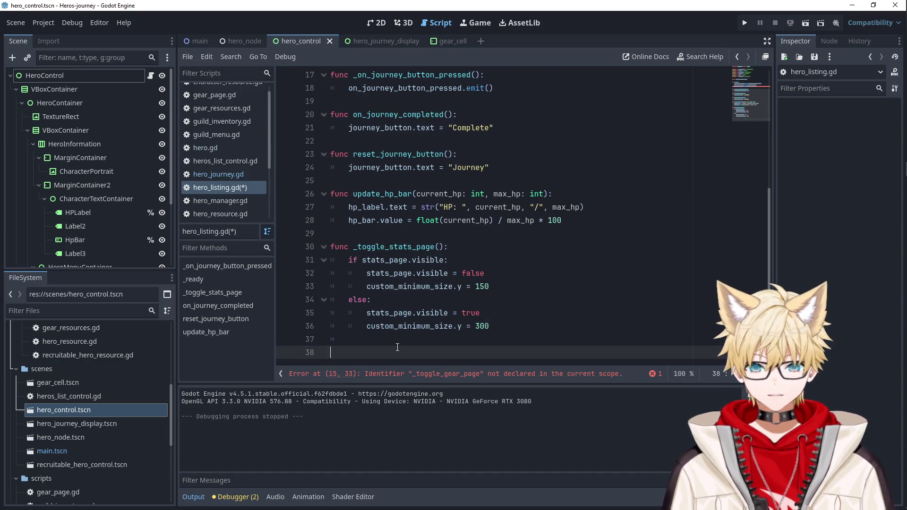
type("func _toggle_gear_page():p")
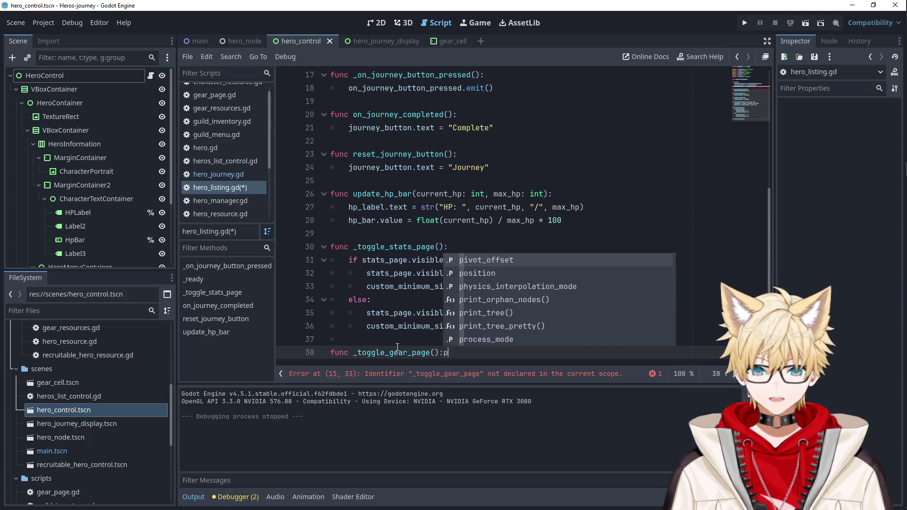
key("Return")
type("pass")
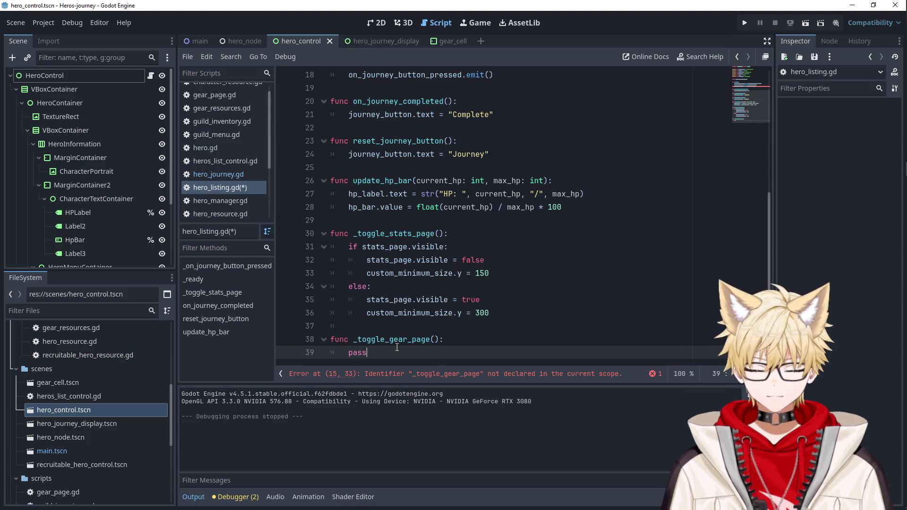
Begin an 'if gear' check on a new line under else in _toggle_stats_page.
double_click(396, 246)
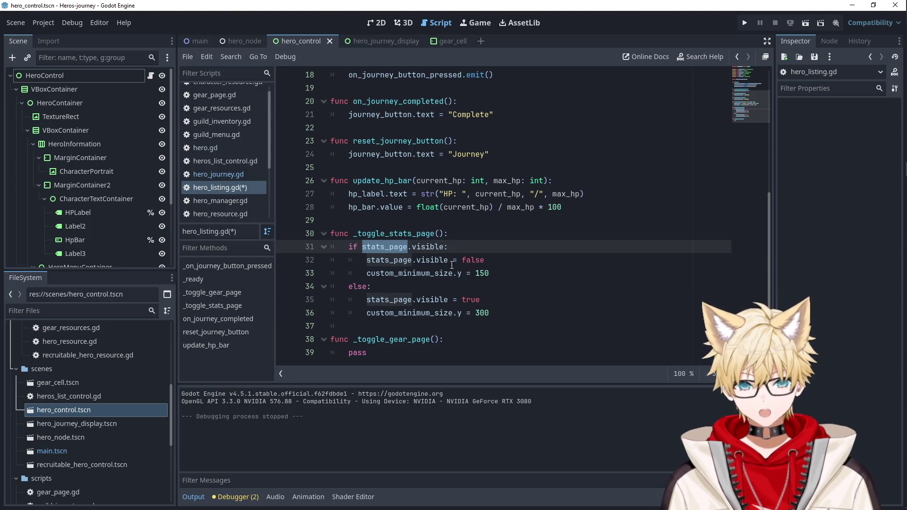
left_click(452, 265)
key("Down")
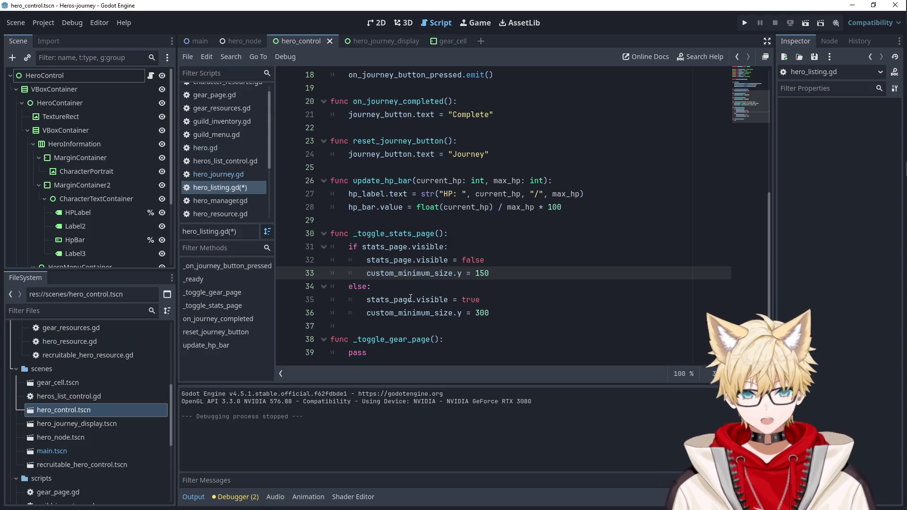
left_click(382, 287)
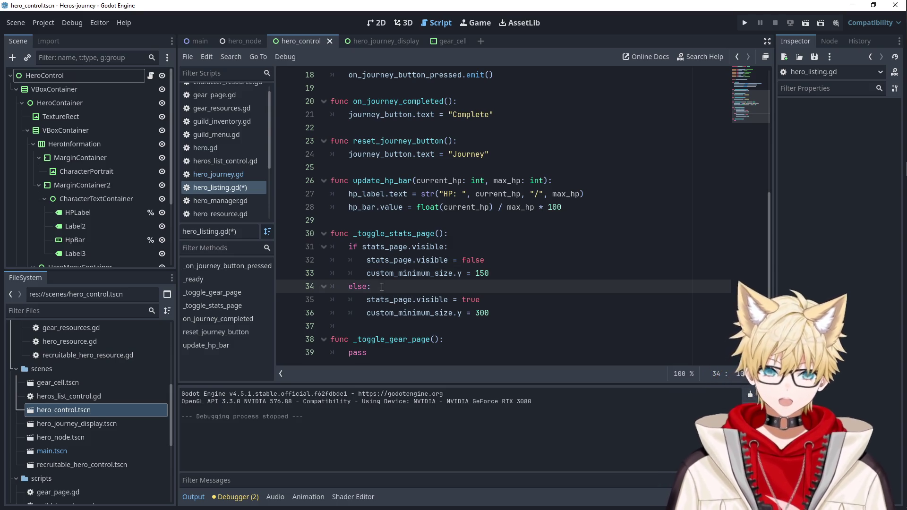
key("Return")
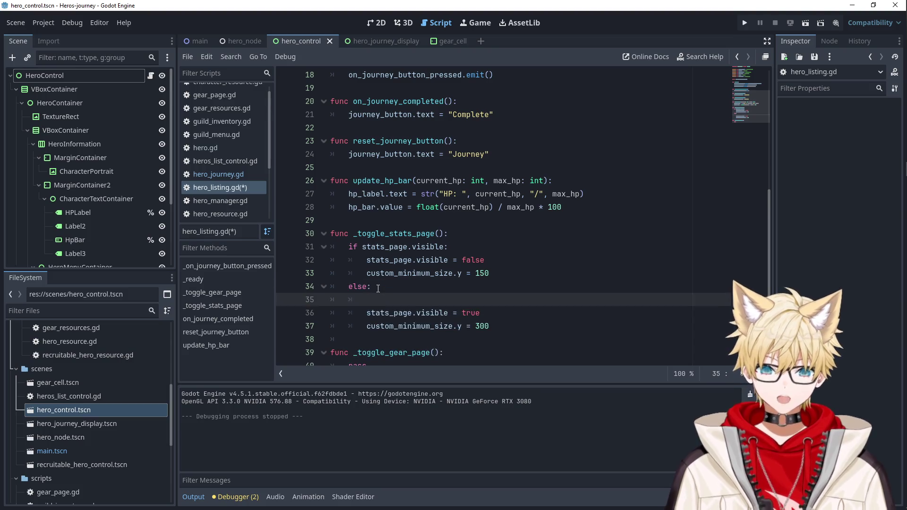
type("if gear")
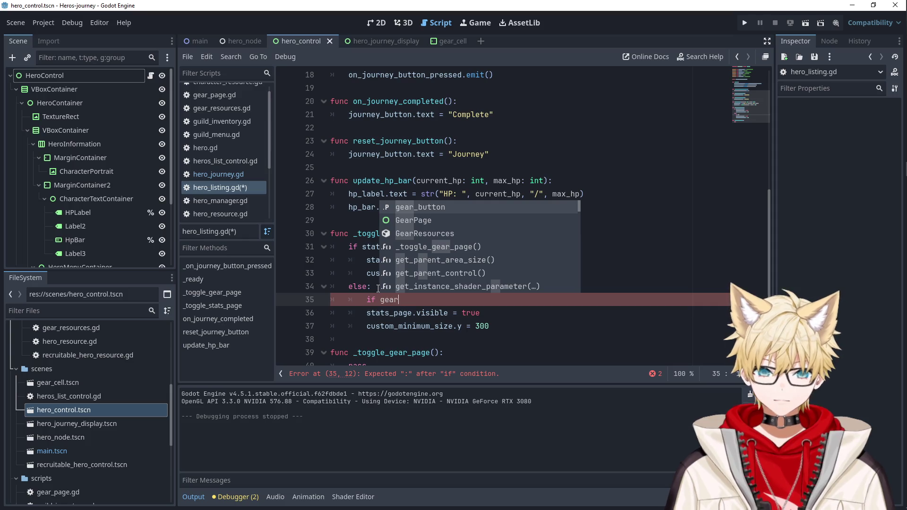
scroll(422, 254, "up", 6)
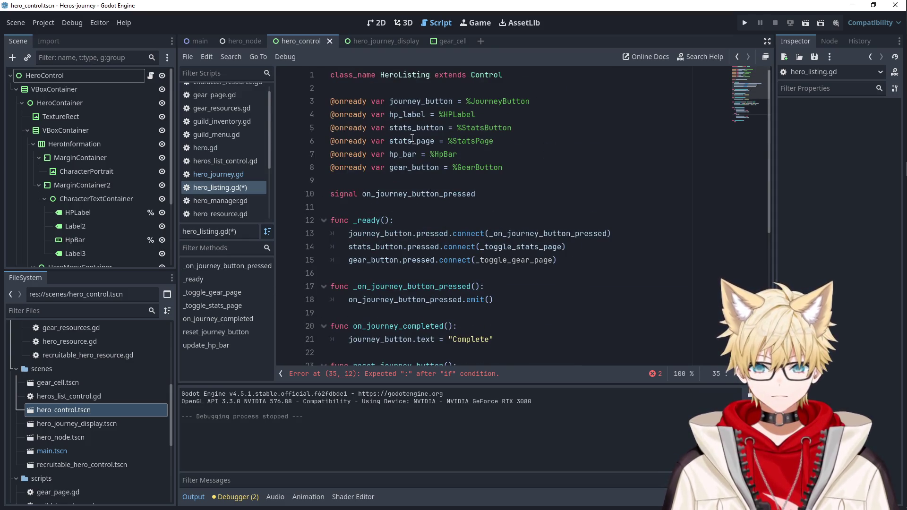
scroll(70, 193, "down", 5)
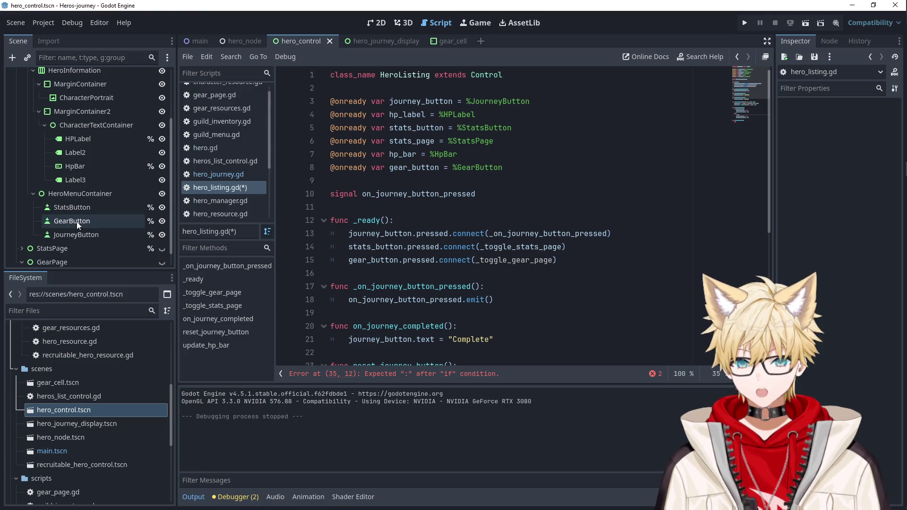
right_click(70, 245)
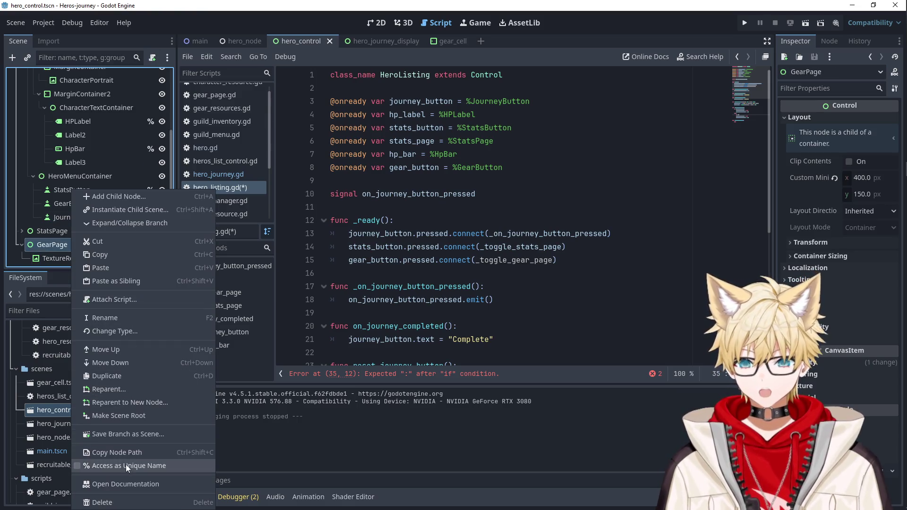
left_click(126, 464)
mouse_move(52, 245)
left_mouse_down()
mouse_move(227, 238)
mouse_move(359, 180)
left_mouse_up()
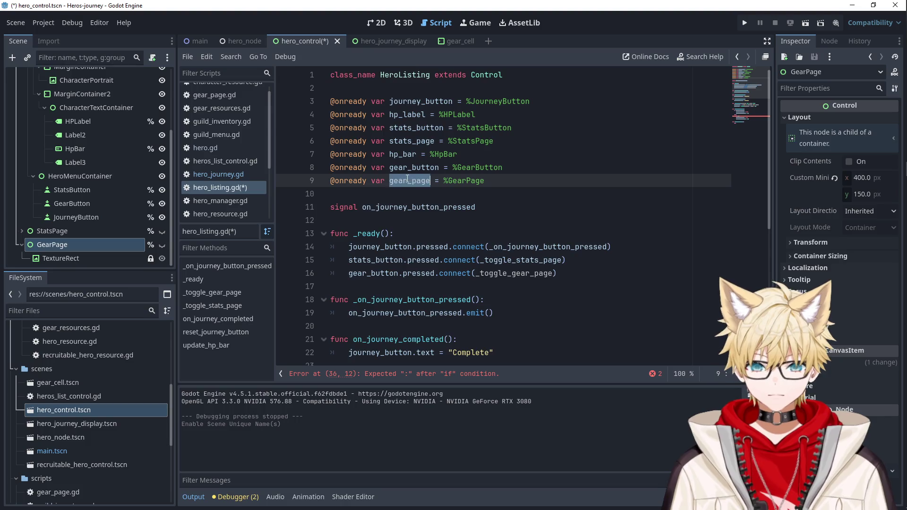
Complete the else-branch check as 'if gear_page.visible:' and start a gear_page line beneath it.
scroll(427, 308, "down", 5)
scroll(427, 308, "down", 1)
type("_page")
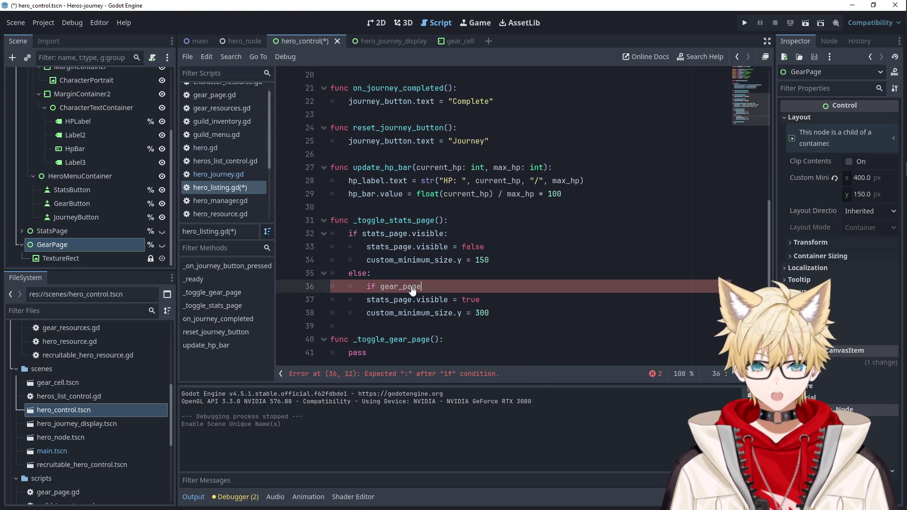
type(".visible:")
key("Return")
type("gear")
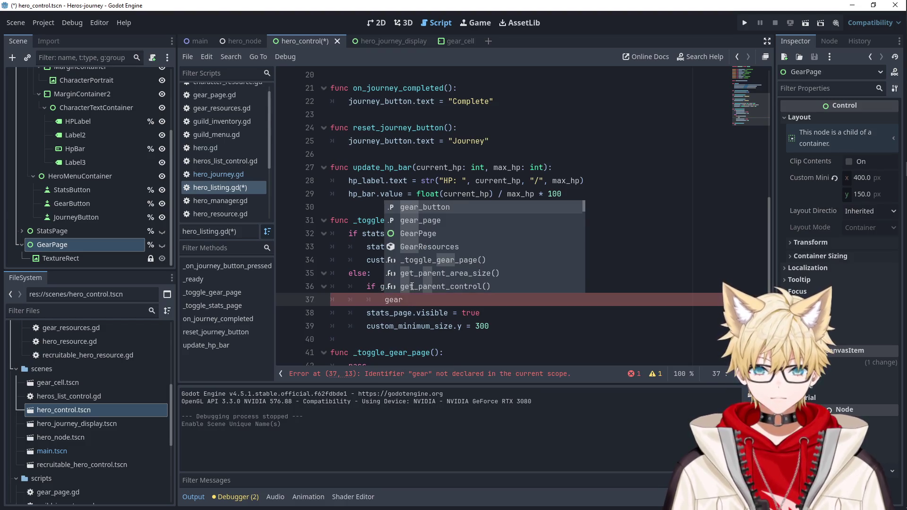
key("Down")
key("Return")
type(".visible = false")
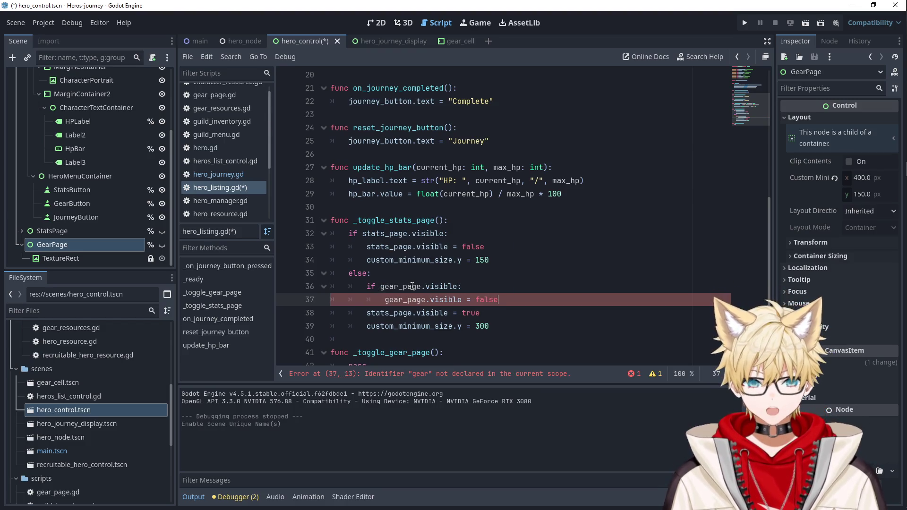
Copy the stats toggle if/else block and paste it over pass in _toggle_gear_page.
left_click(372, 314)
scroll(461, 313, "down", 1)
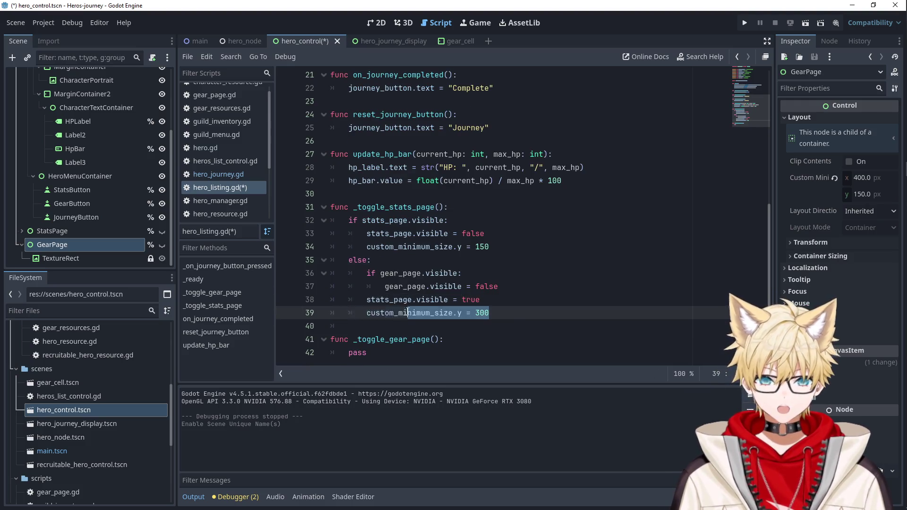
left_click_drag(490, 313, 331, 313)
left_click(491, 298)
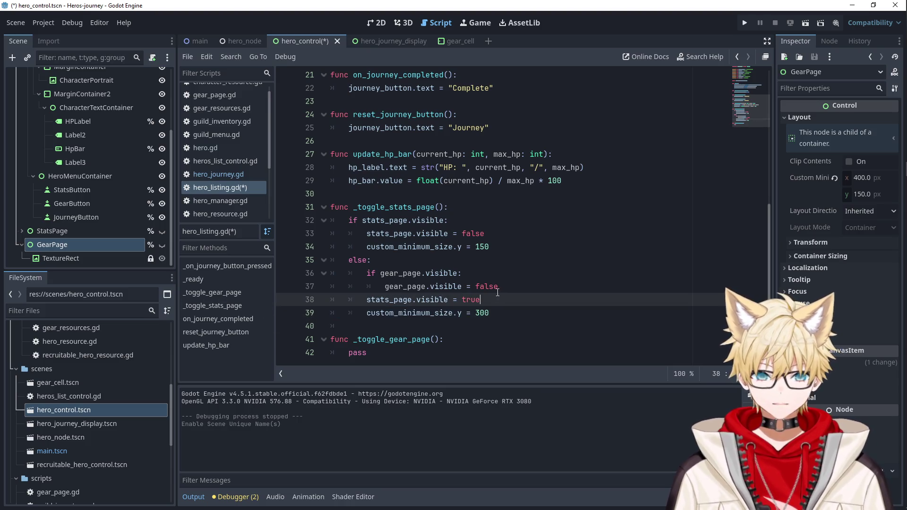
left_click_drag(490, 314, 305, 220)
key("ctrl+c")
double_click(357, 353)
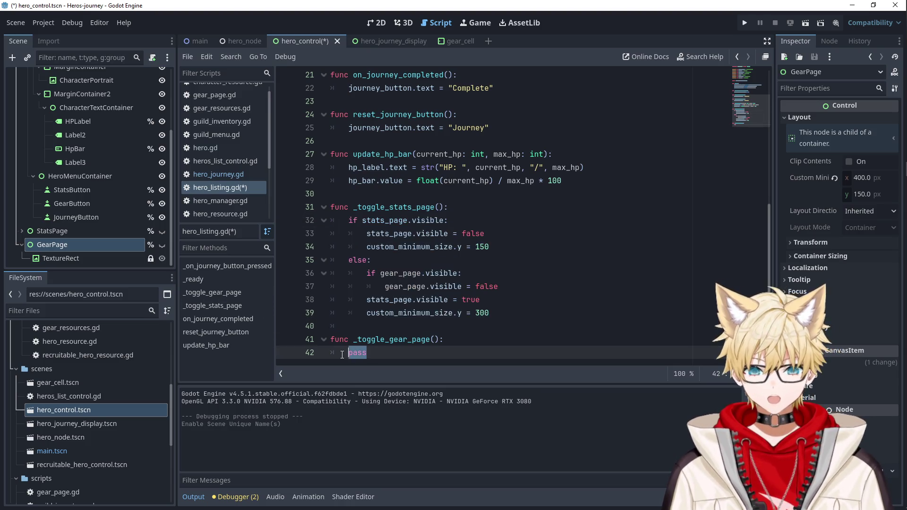
key("ctrl+v")
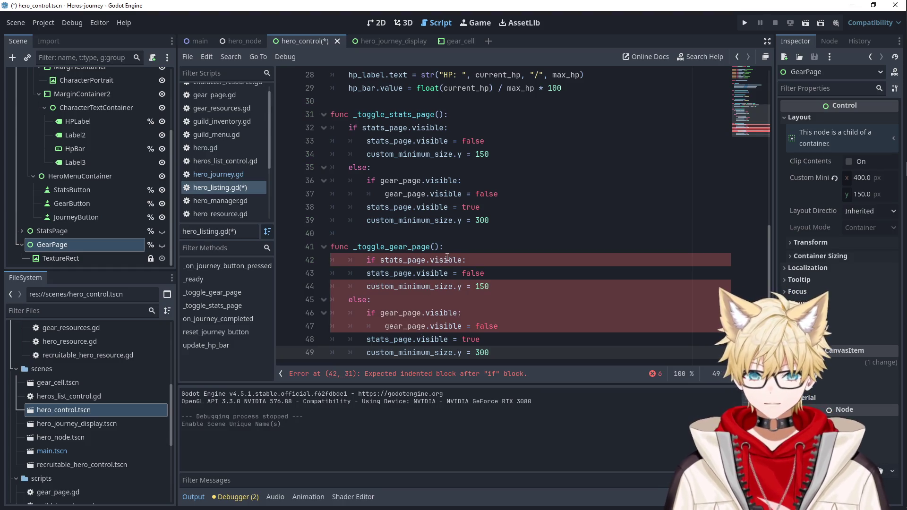
Fix the pasted block's indent and rename its stats_page references to gear_page.
left_click(364, 259)
key("BackSpace")
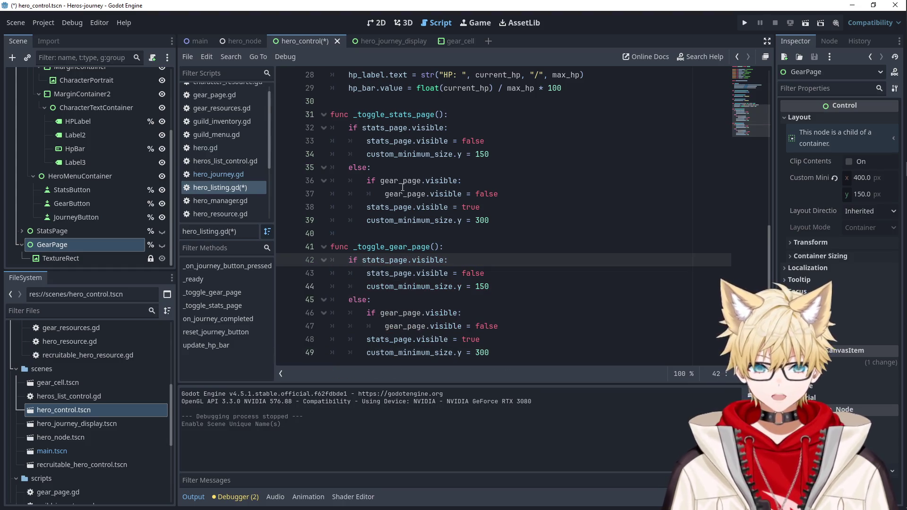
double_click(385, 260)
key("ctrl+d")
type("gear_page")
key("Escape")
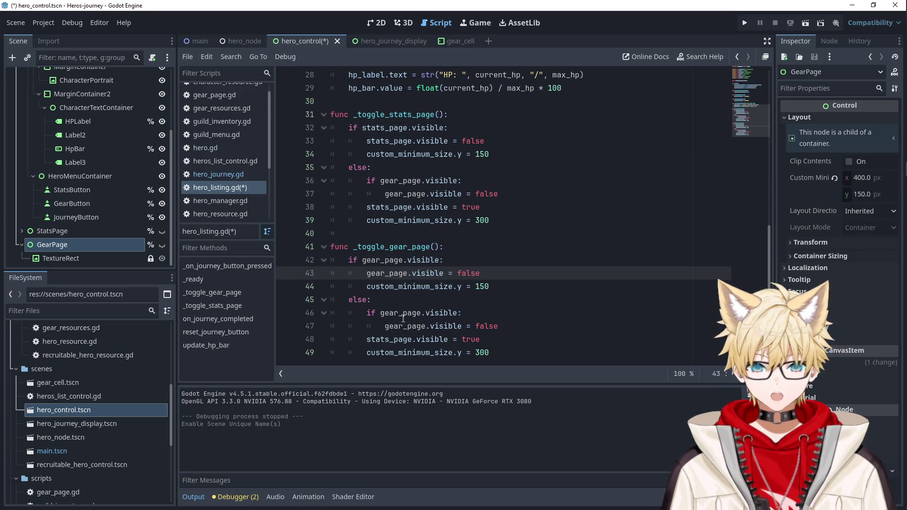
double_click(385, 339)
type("gear_page")
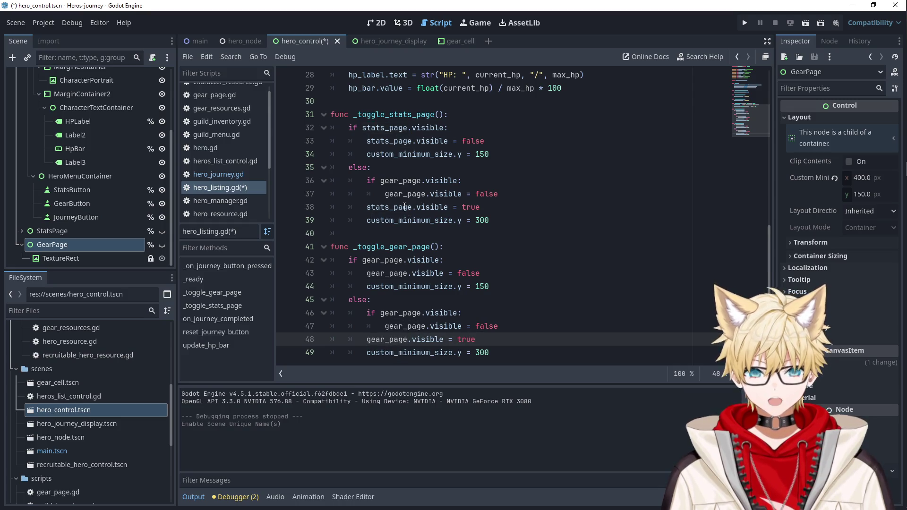
Make the gear toggle's else-branch check and hide stats_page instead of gear_page.
double_click(385, 207)
key("ctrl+c")
double_click(399, 312)
key("ctrl+v")
double_click(403, 326)
key("ctrl+v")
Save the script and launch Heros-journey to test the toggles.
left_click(547, 297)
key("ctrl+s")
left_click(744, 24)
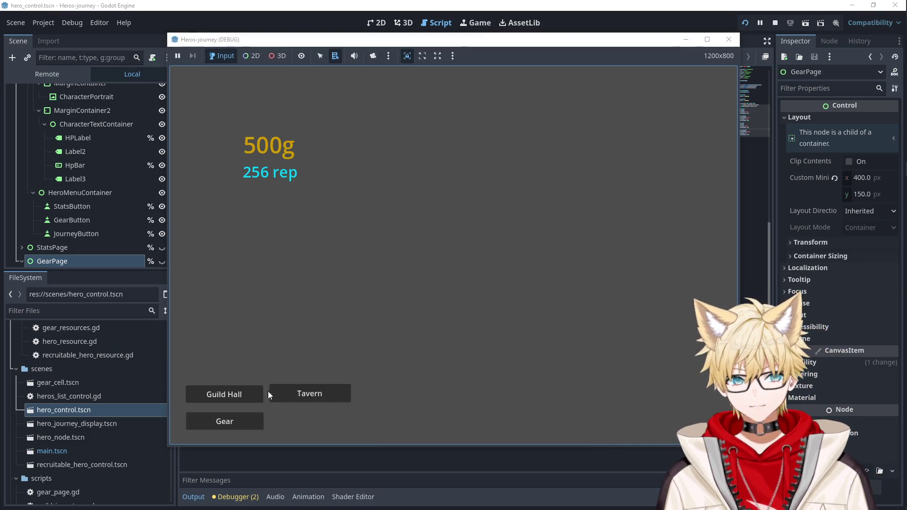
Recruit Toross and Falael from the Tavern's recruit list.
left_click(293, 393)
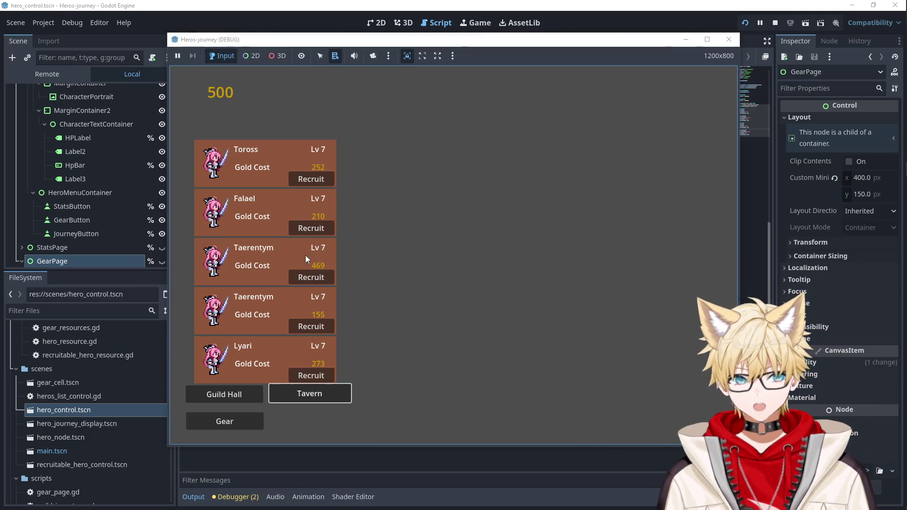
left_click(310, 176)
left_click(310, 182)
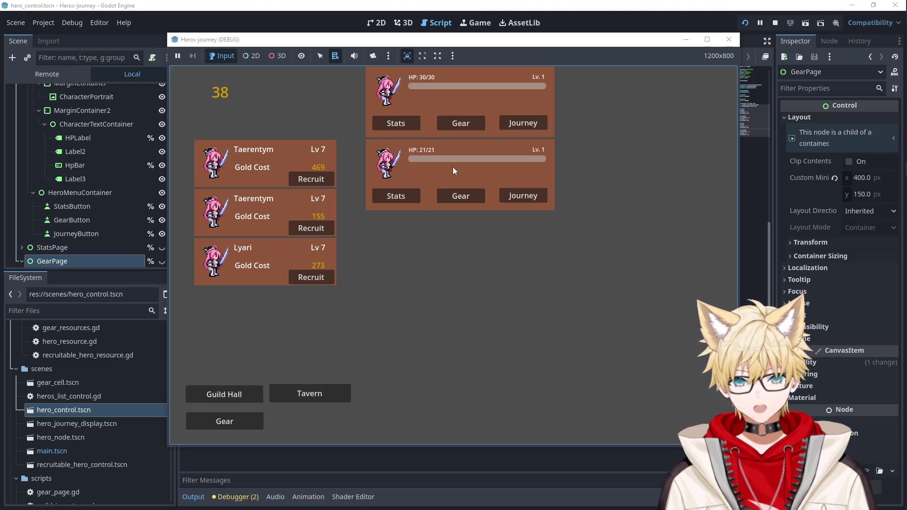
Switch the first hero card repeatedly between its Stats and Gear pages, then close the game.
left_click(456, 124)
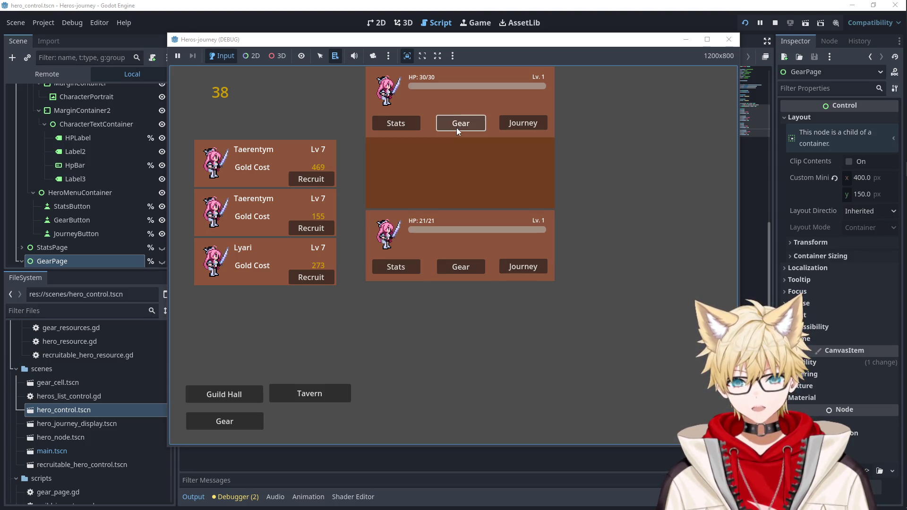
left_click(399, 126)
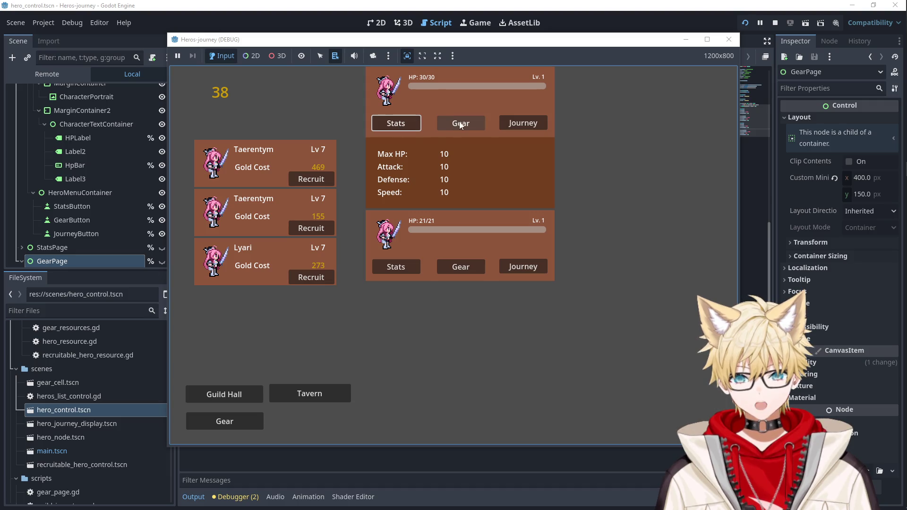
left_click(461, 123)
left_click(461, 124)
left_click(418, 125)
left_click(406, 126)
left_click(406, 126)
left_click(461, 125)
left_click(400, 129)
left_click(450, 129)
left_click(469, 129)
left_click(729, 40)
left_click(540, 283)
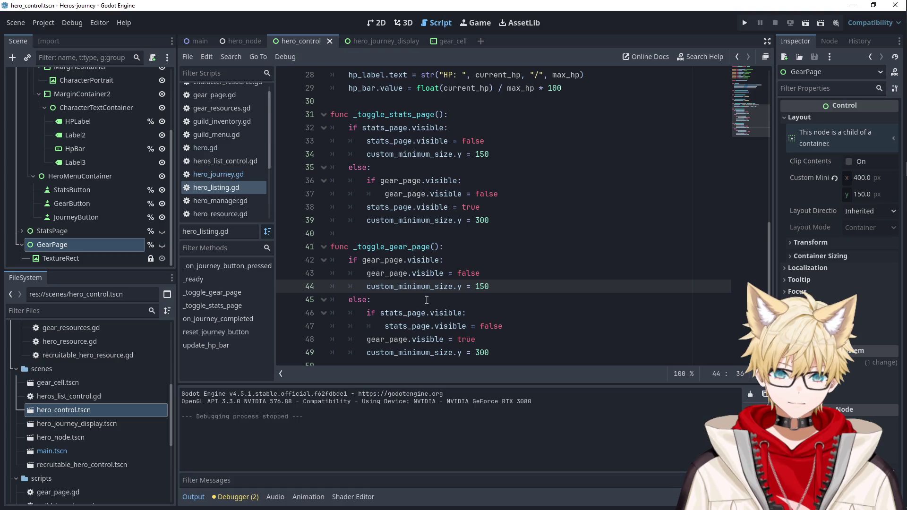
Show the hero_control scene in the 2D view and make the GearPage panel visible.
scroll(416, 234, "up", 9)
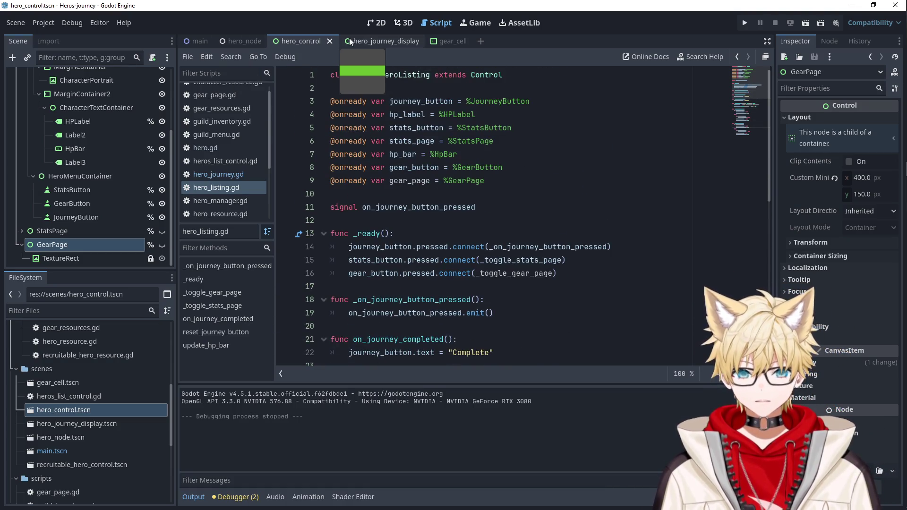
left_click(368, 43)
left_click(377, 23)
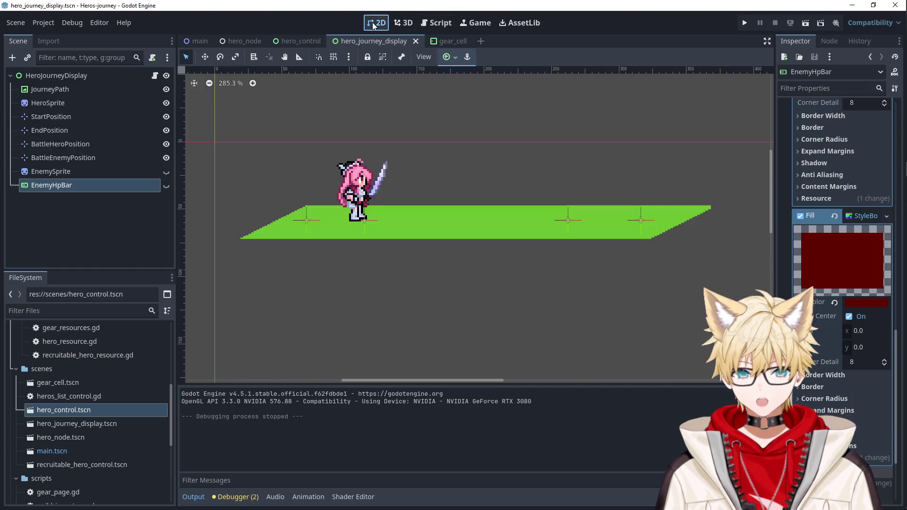
left_click(296, 41)
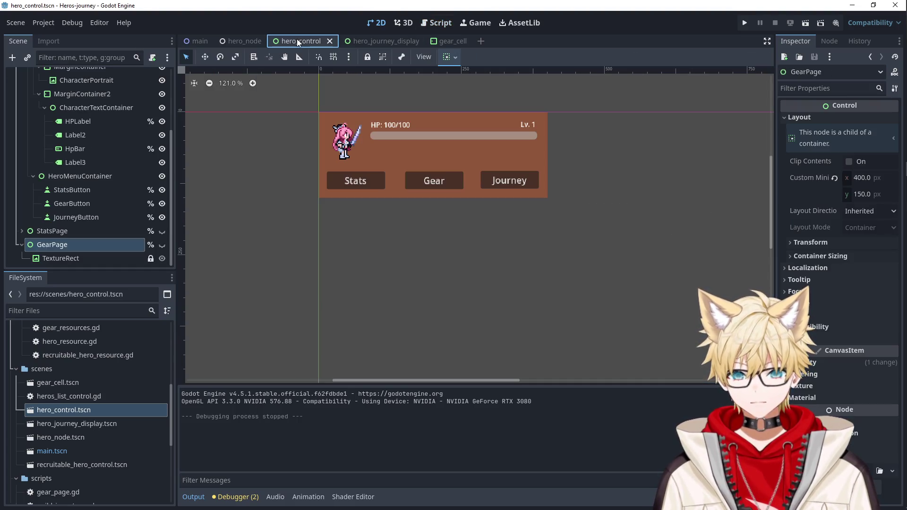
left_click(161, 245)
scroll(422, 262, "down", 3)
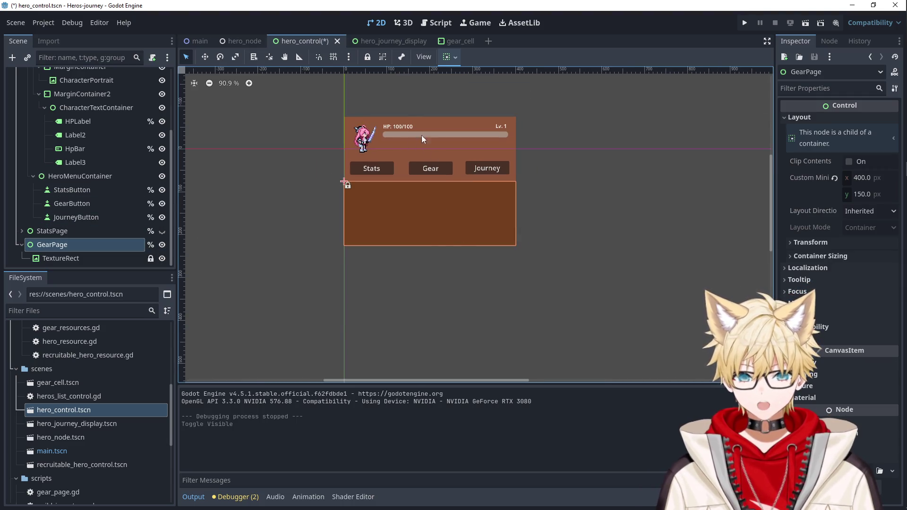
scroll(430, 198, "up", 7)
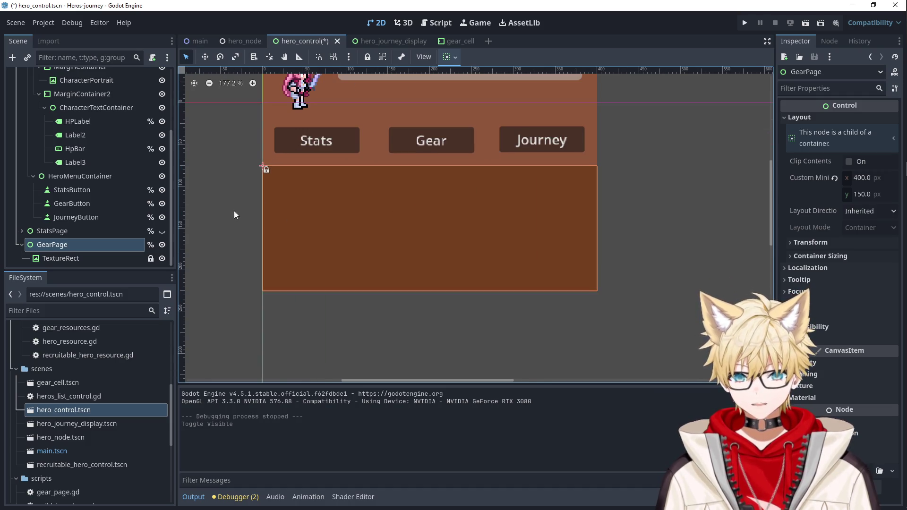
Search 'cel' in Add Child Node for GearPage, then cancel without adding anything.
right_click(78, 247)
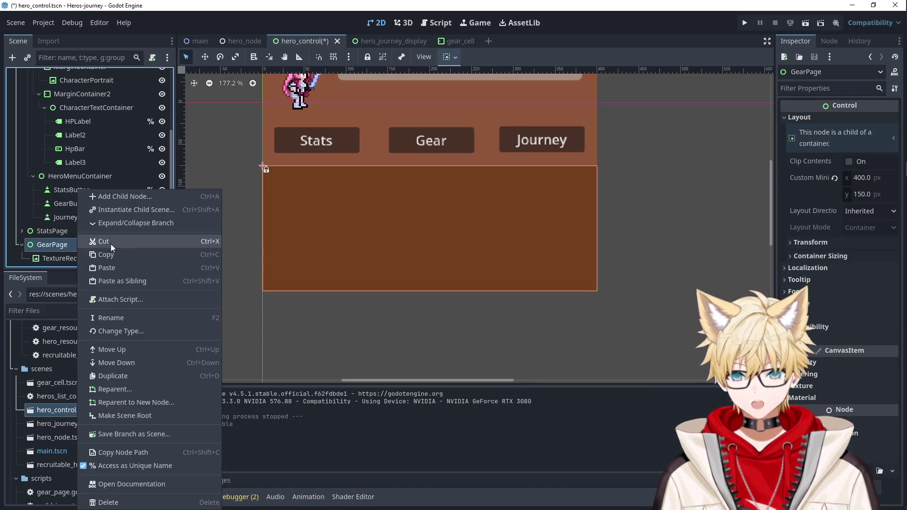
left_click(124, 204)
type("cel")
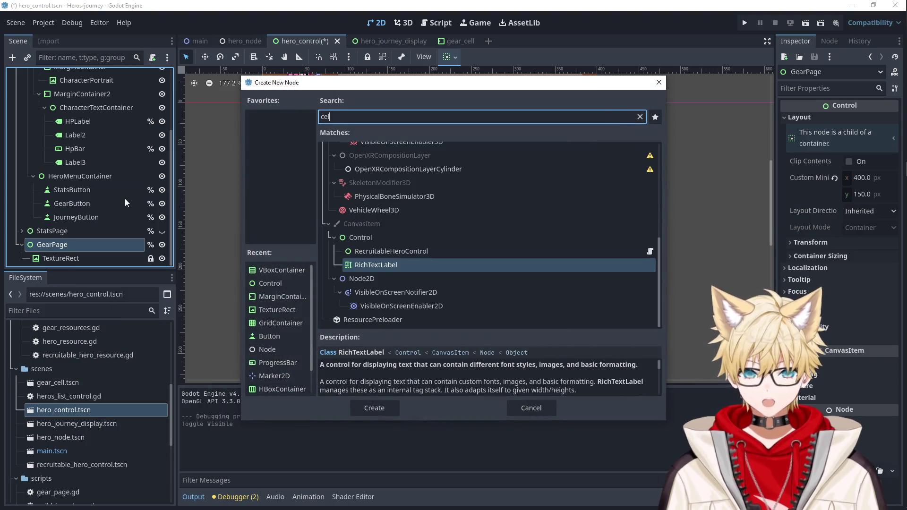
key("BackSpace")
key("BackSpace")
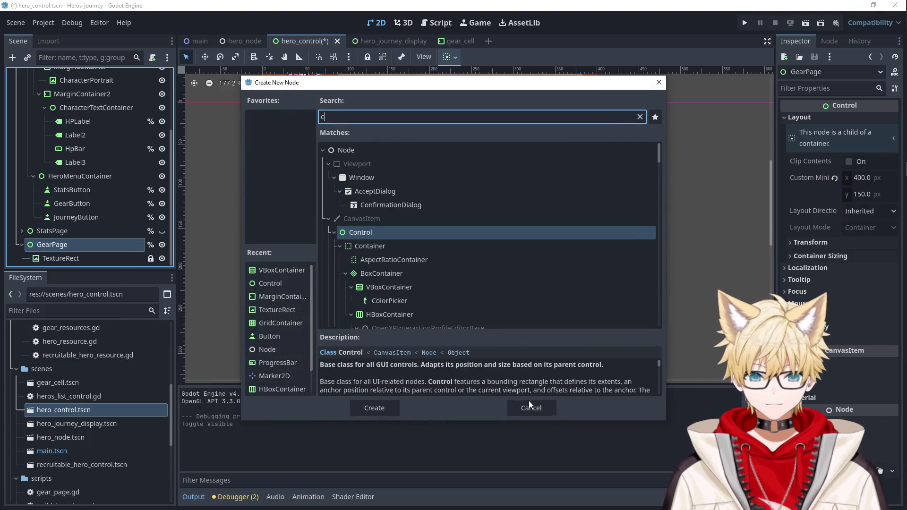
left_click(529, 401)
scroll(64, 405, "down", 5)
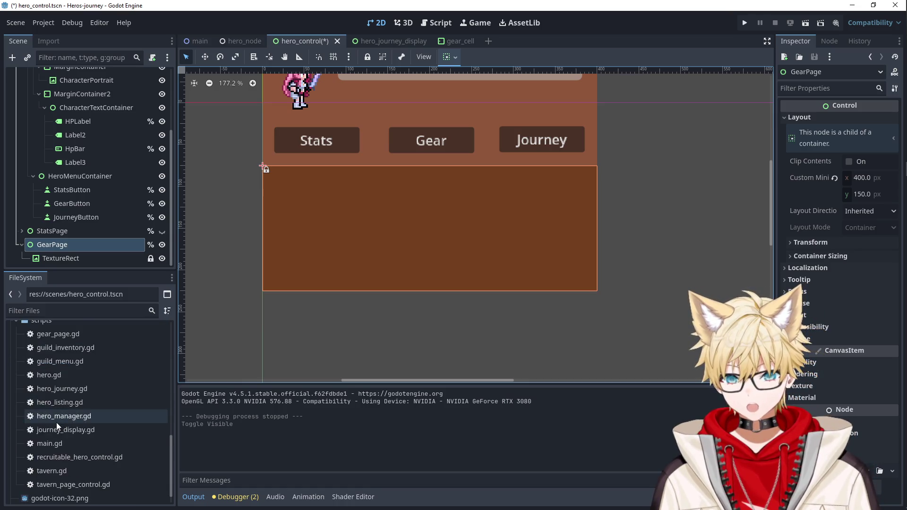
Instance gear_cell.tscn twice under GearPage as GearCell and GearCell2.
scroll(56, 416, "up", 8)
left_click_drag(59, 364, 62, 244)
left_click_drag(72, 381, 65, 231)
Drag GearCell and GearCell2 into a level row inside the gear panel.
mouse_move(283, 205)
left_mouse_down()
mouse_move(482, 233)
mouse_move(336, 225)
mouse_move(364, 238)
left_mouse_up()
mouse_move(463, 238)
left_mouse_down()
mouse_move(480, 239)
mouse_move(466, 238)
left_mouse_up()
mouse_move(362, 232)
left_mouse_down()
mouse_move(369, 227)
mouse_move(343, 251)
left_mouse_up()
left_click(588, 236)
left_click(482, 225)
left_click(480, 241)
left_click(486, 321)
left_click_drag(476, 234, 494, 250)
left_click_drag(356, 246, 357, 252)
mouse_move(492, 246)
left_mouse_down()
mouse_move(497, 256)
mouse_move(373, 254)
left_mouse_up()
left_click(621, 248)
Nudge GearCell2 with the arrow keys until it sits right beside the first cell.
key("Up")
key("Down")
key("Right")
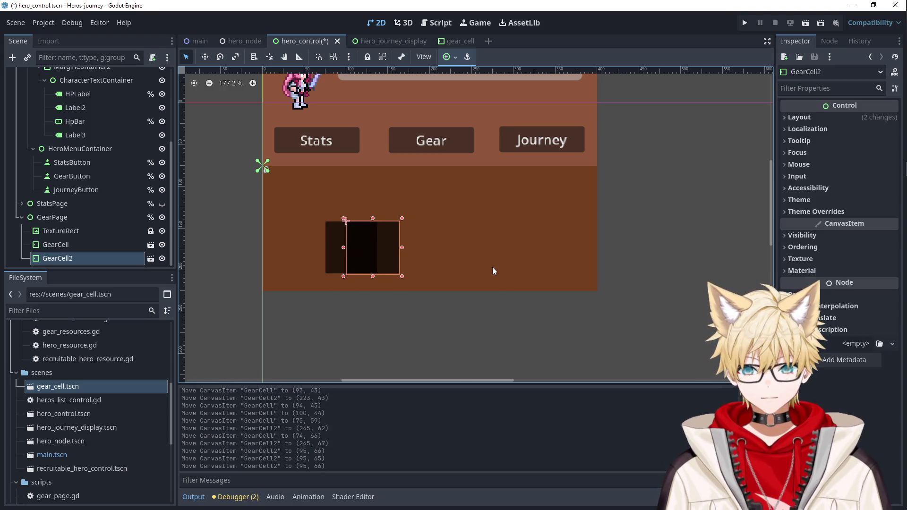
key("Right")
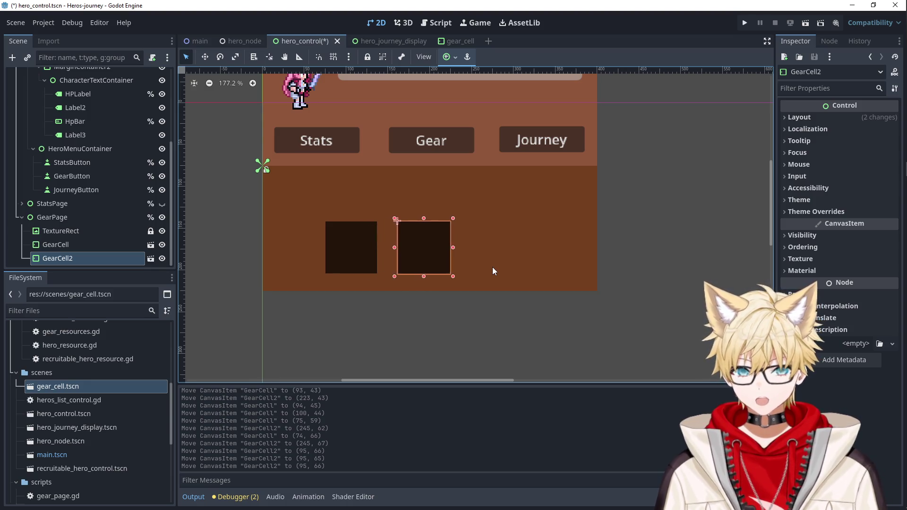
key("Right")
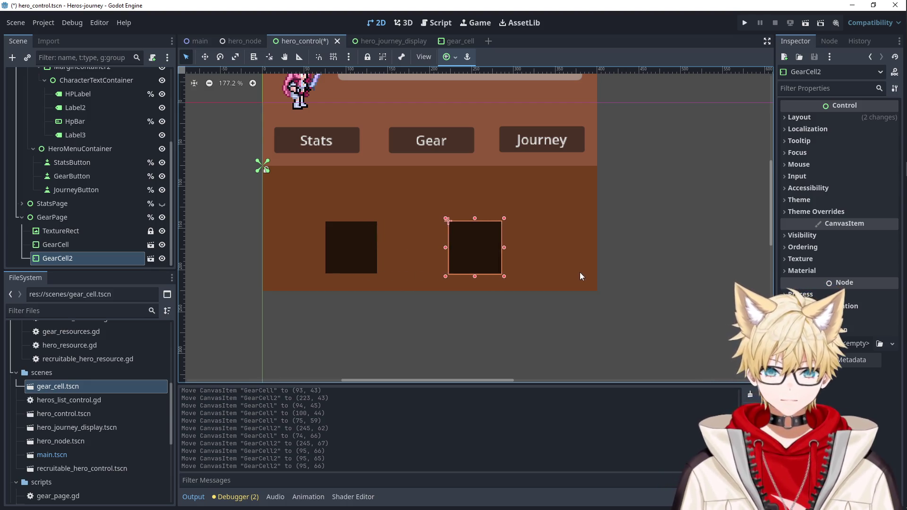
Nudge the right slot back one pixel and rename the cells ArmorCell and WeaponCell.
key("Left")
left_click(639, 260)
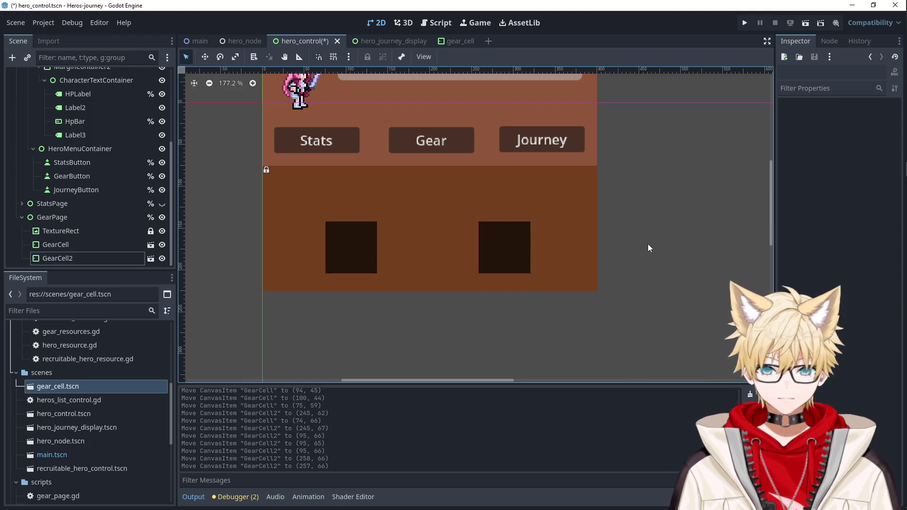
left_click(371, 249)
left_click(500, 245)
left_click(347, 344)
double_click(69, 246)
type("ArmorCe")
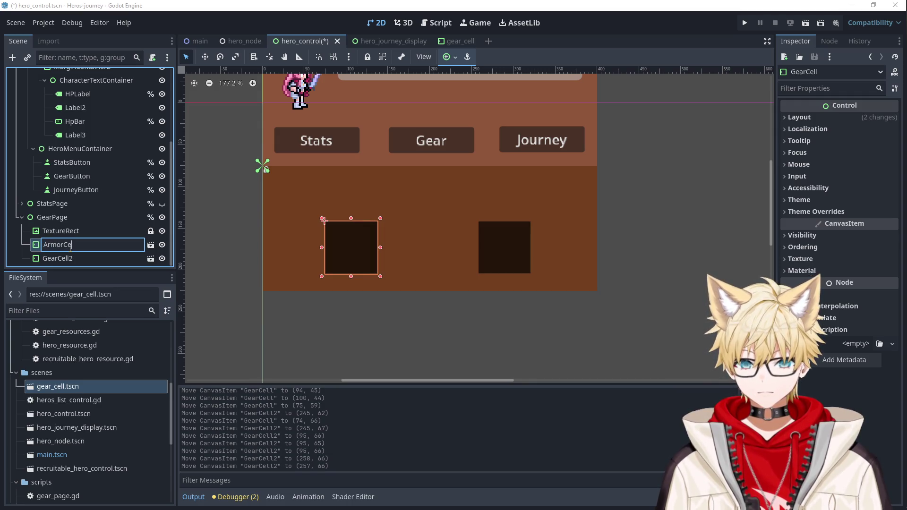
type("ll")
key("Return")
double_click(79, 258)
type("W")
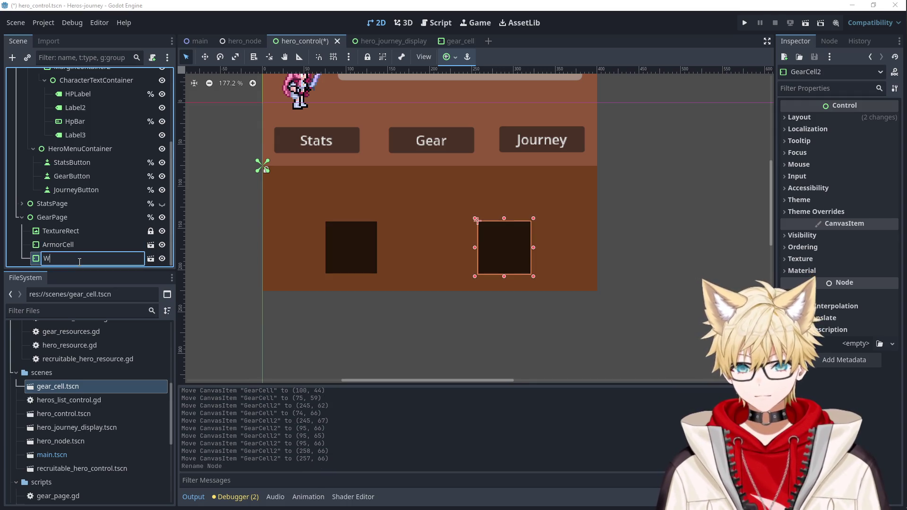
type("l")
key("Return")
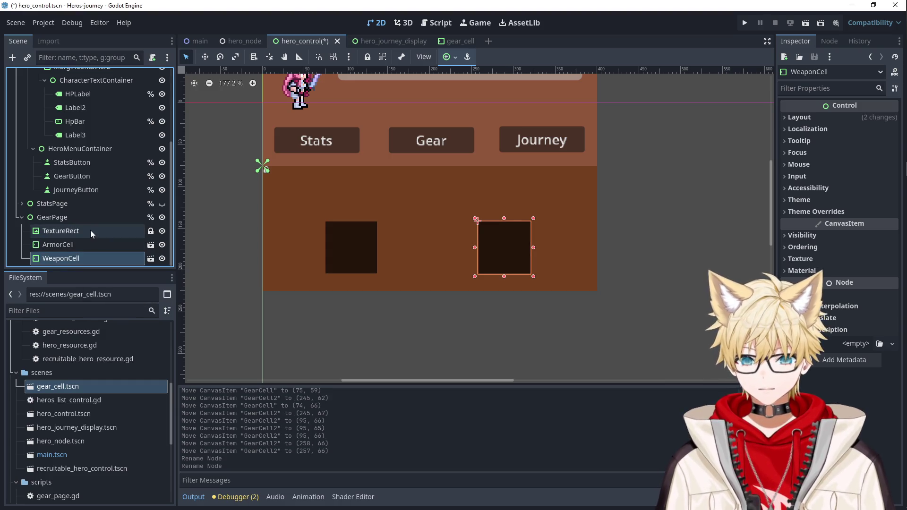
Add a Label under GearPage above the armor slot with centred text 'Armor'.
right_click(67, 219)
left_click(106, 198)
type("la")
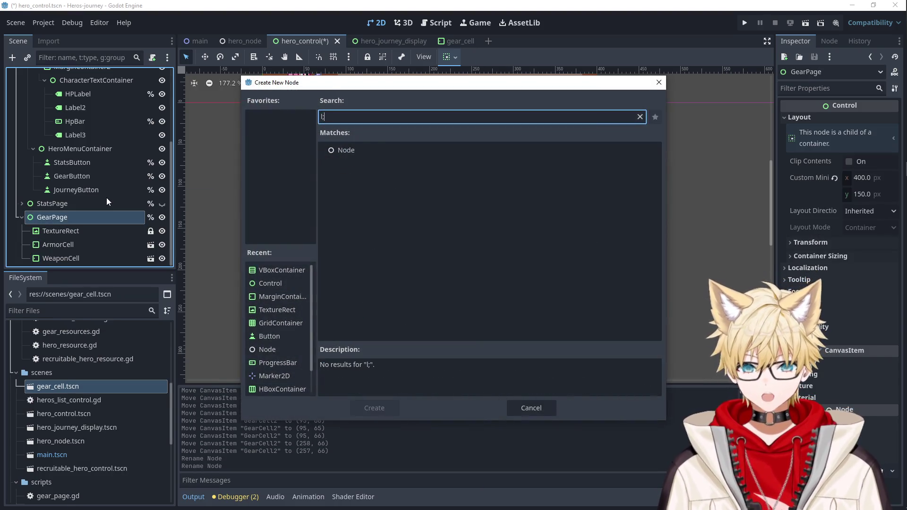
key("Return")
mouse_move(287, 175)
left_mouse_down()
mouse_move(347, 195)
mouse_move(354, 209)
mouse_move(382, 209)
left_mouse_up()
left_click_drag(368, 208, 362, 208)
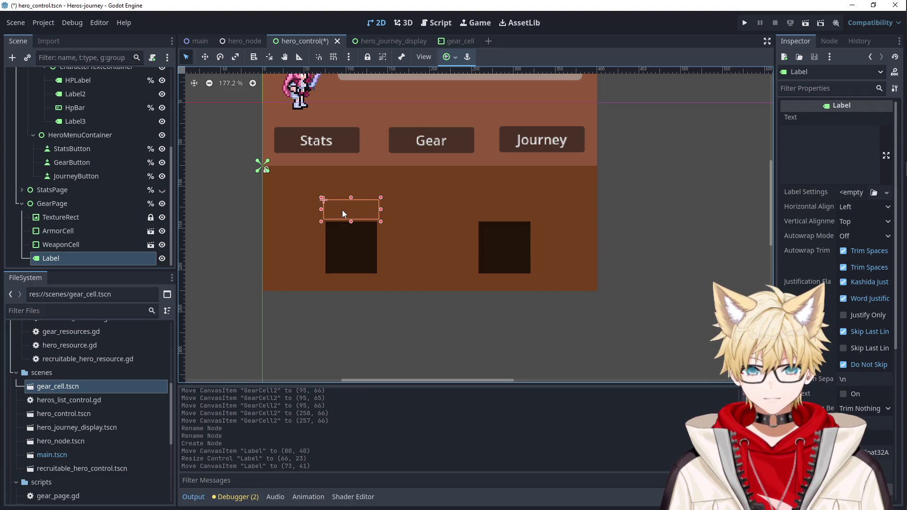
key("r")
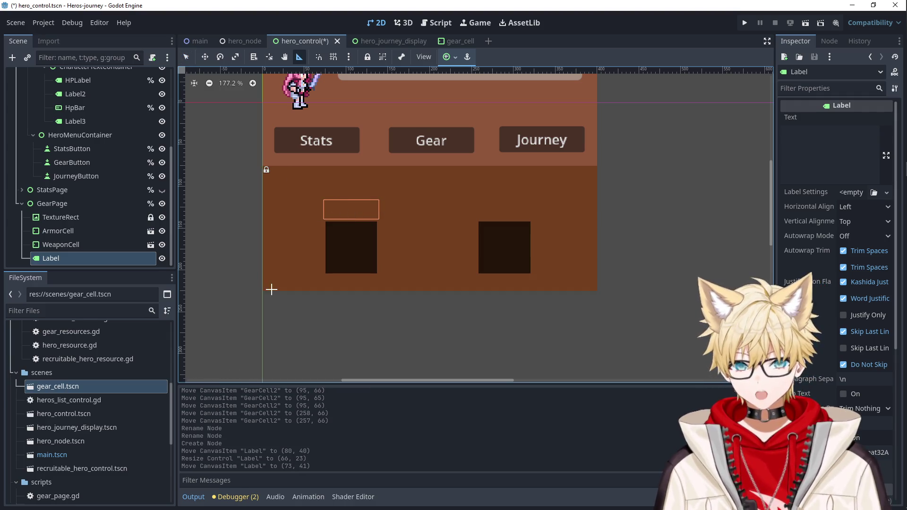
key("q")
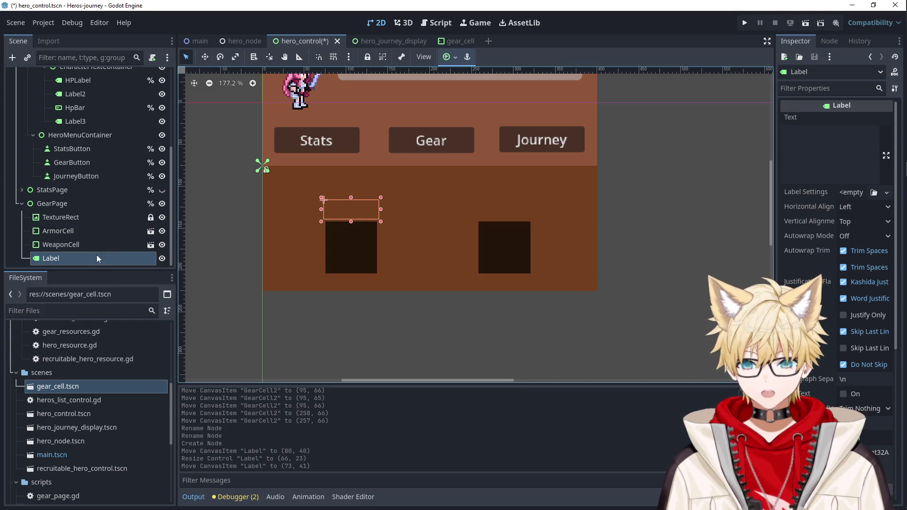
left_click(813, 131)
type("Armor")
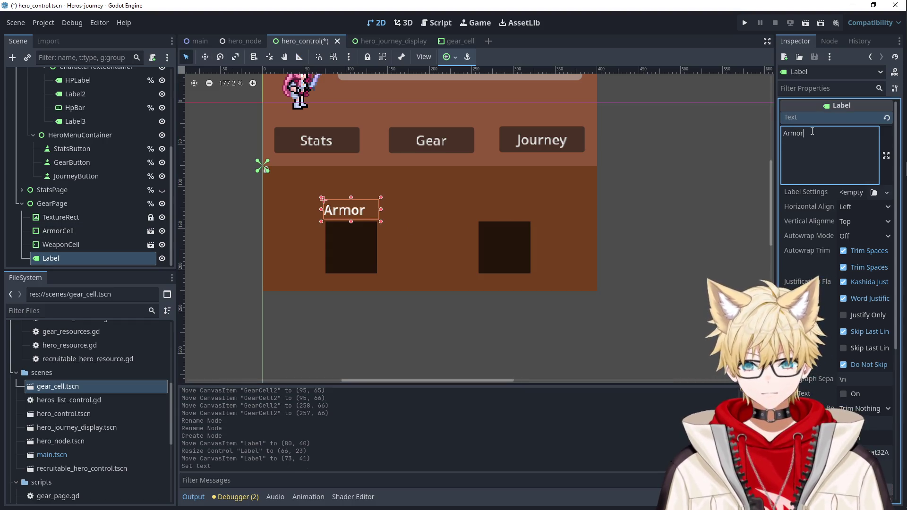
left_click(854, 209)
left_click(853, 234)
left_click(698, 253)
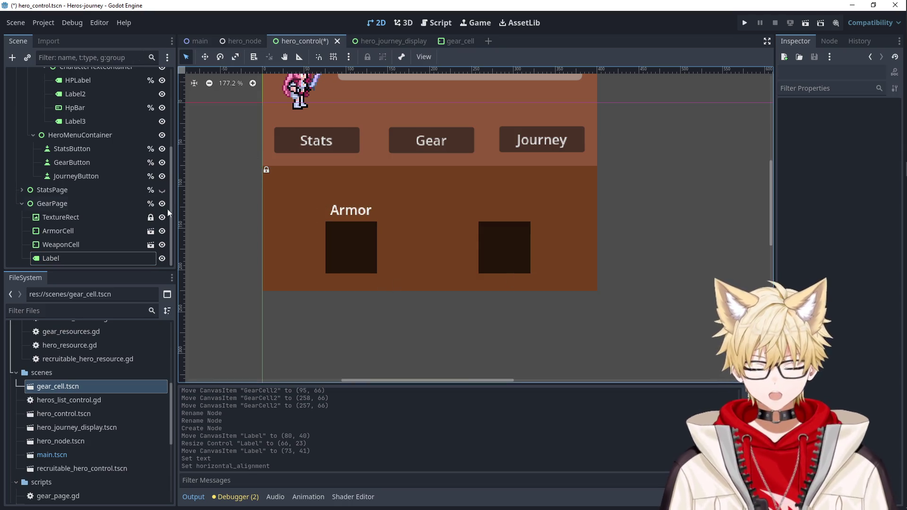
Add a second Label reading 'Weapon' positioned over the weapon slot.
left_click(71, 207)
right_click(71, 207)
left_click(116, 199)
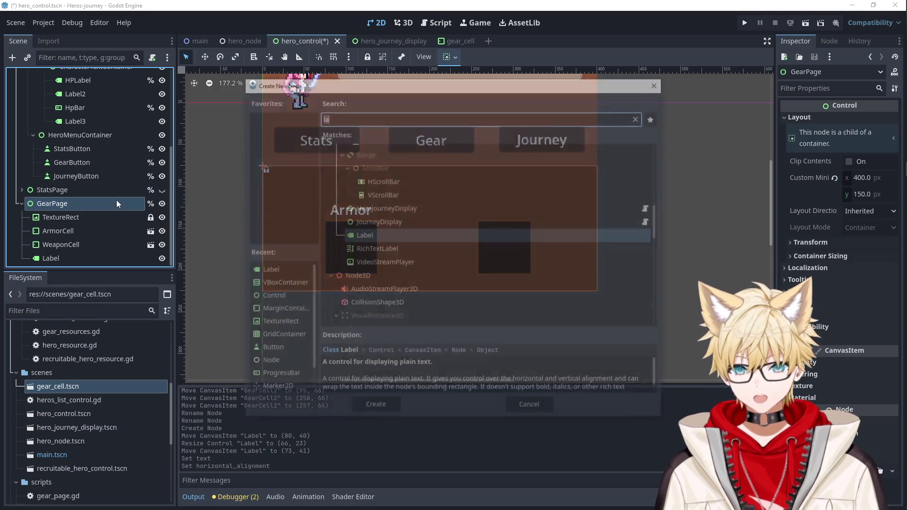
type("lavel")
key("ctrl+a")
type("label")
key("Return")
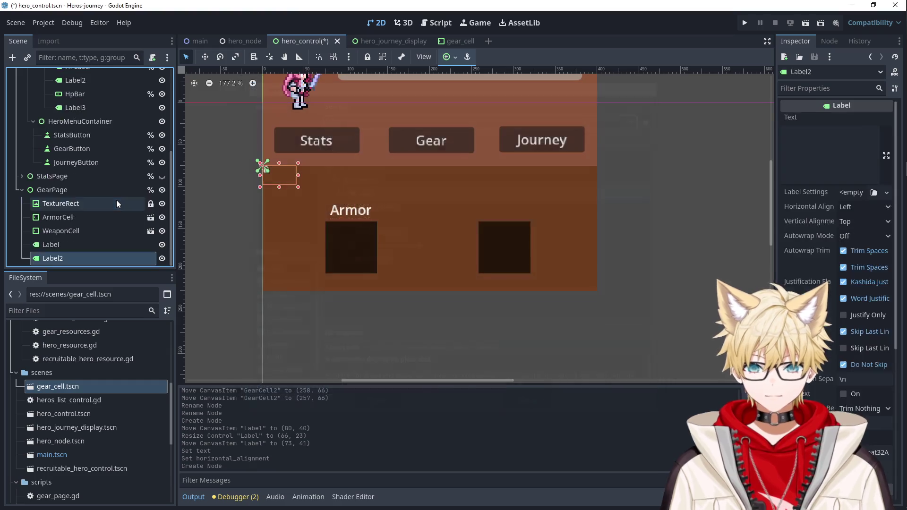
left_click_drag(307, 180, 516, 214)
left_click(785, 162)
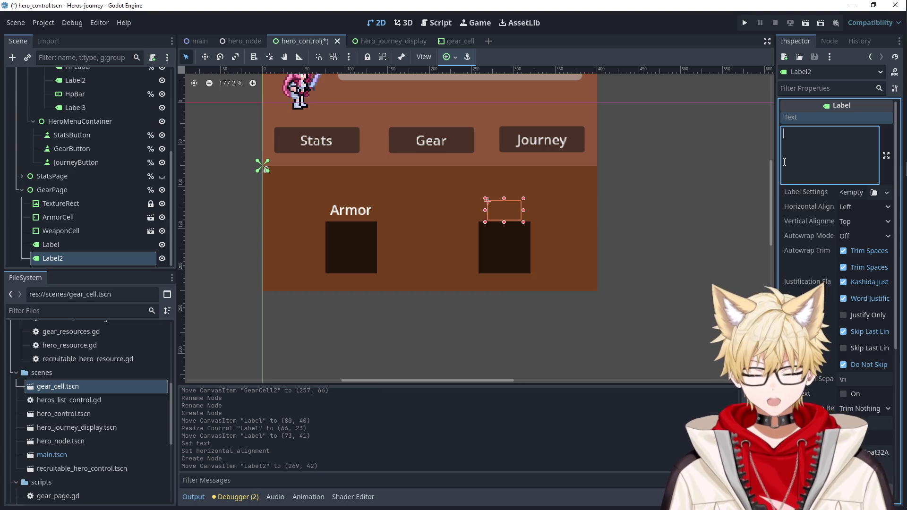
type("Weapon")
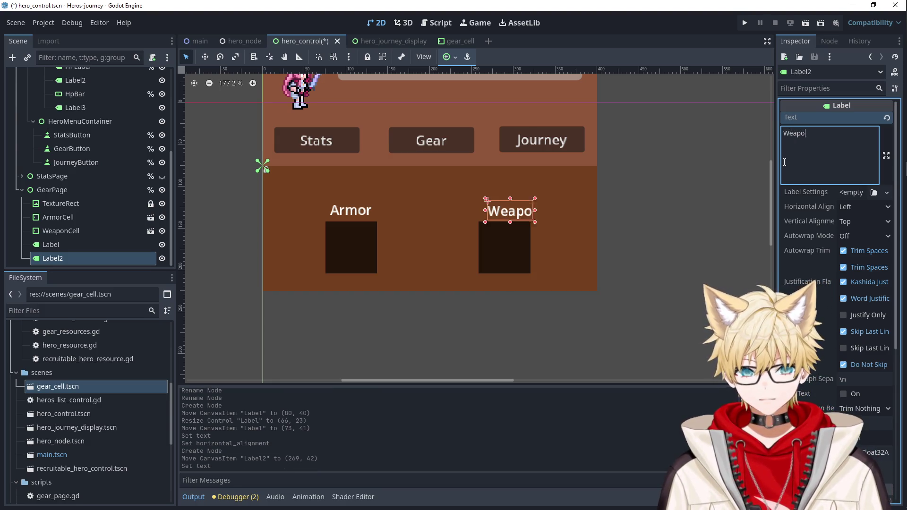
left_click_drag(531, 212, 520, 213)
left_click(657, 263)
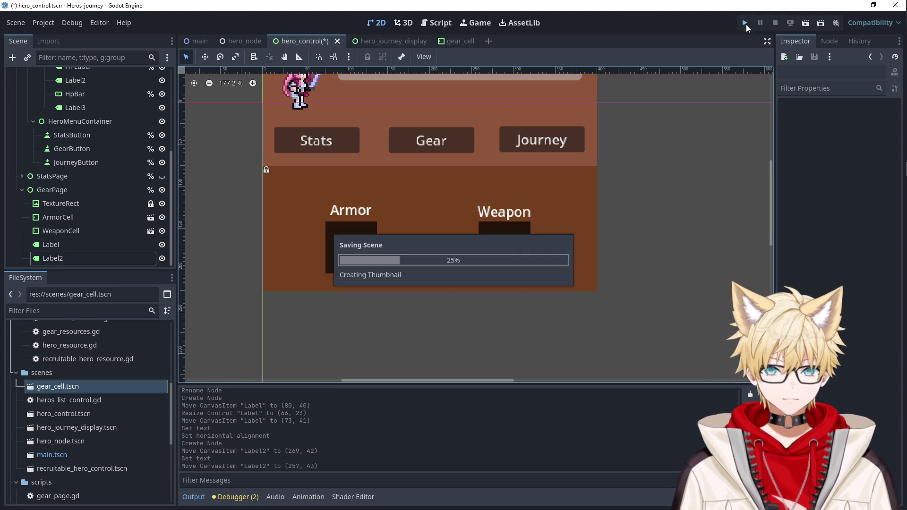
Save and run the game, recruit a hero in the Tavern, then stop it.
left_click(746, 24)
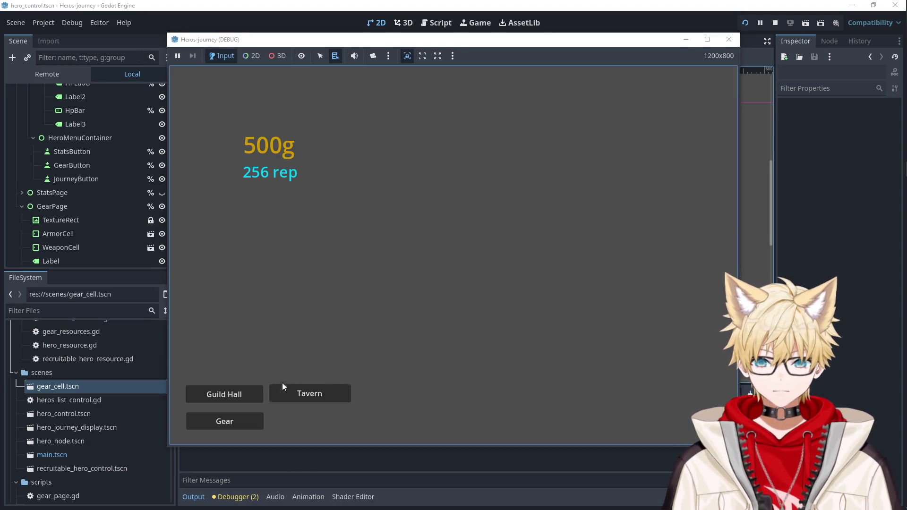
left_click(290, 399)
left_click(311, 179)
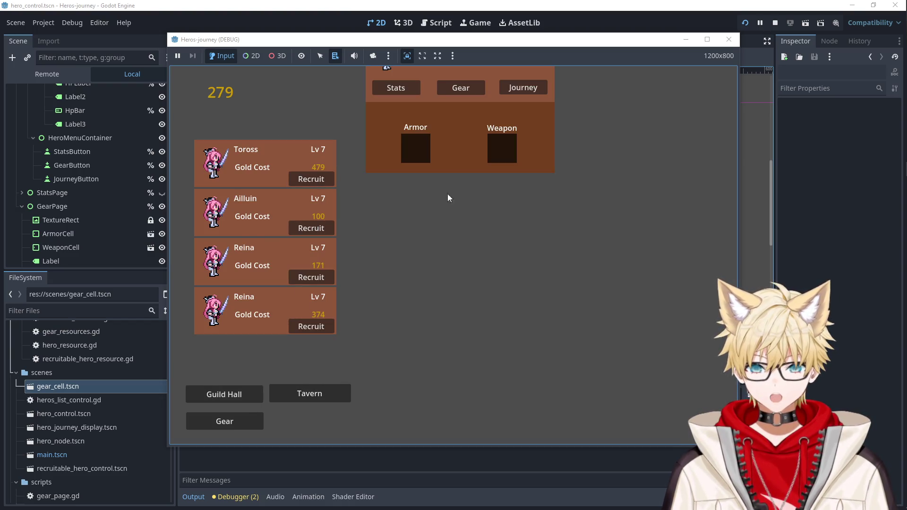
left_click(729, 40)
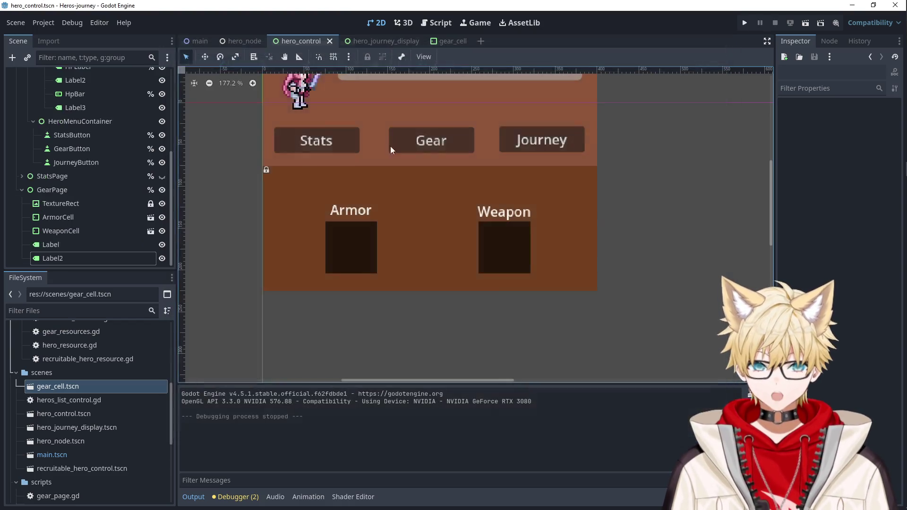
Hide GearPage by default, rerun the game and recruit a hero from the Tavern.
left_click(162, 190)
left_click(744, 24)
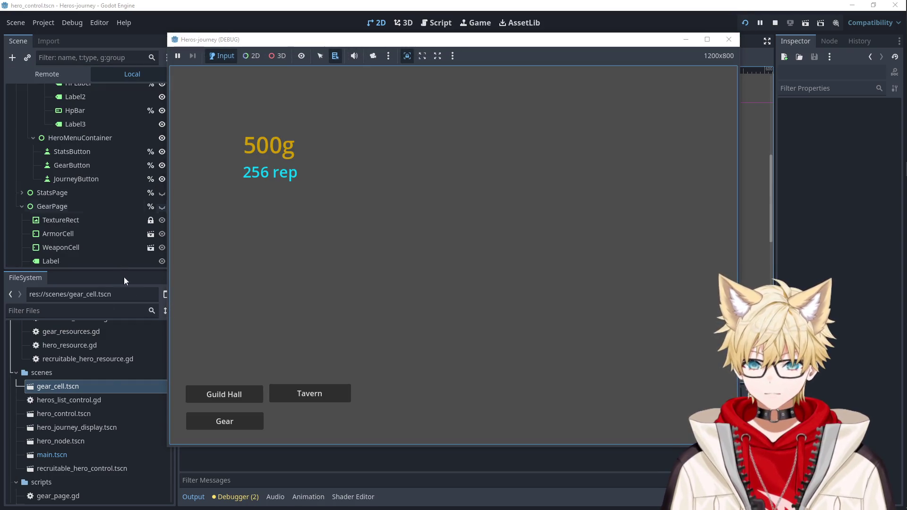
left_click(310, 394)
left_click(310, 228)
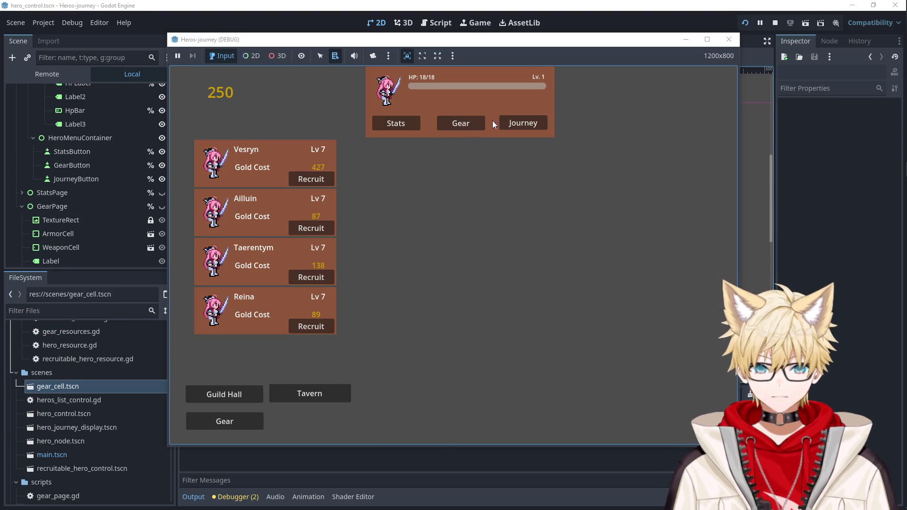
Open the gear grid and toggle the hero card between its stats and Armor/Weapon gear page.
left_click(229, 420)
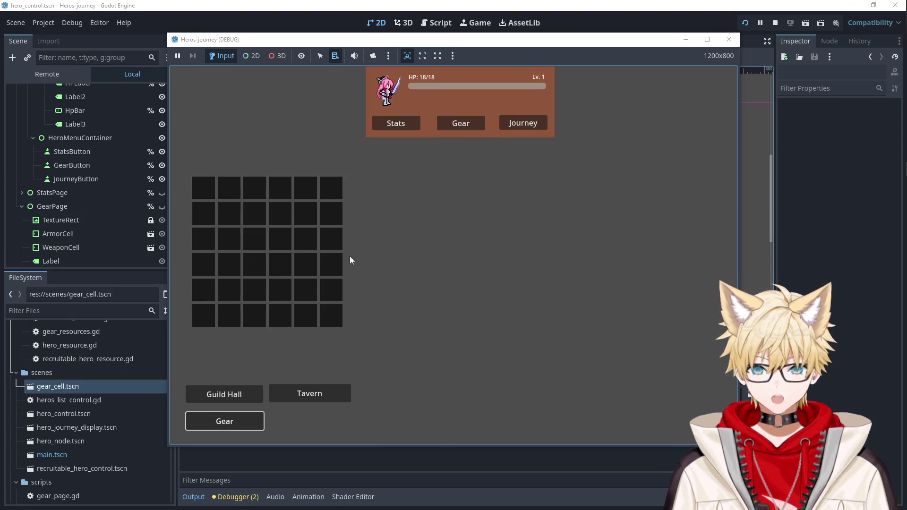
left_click(461, 124)
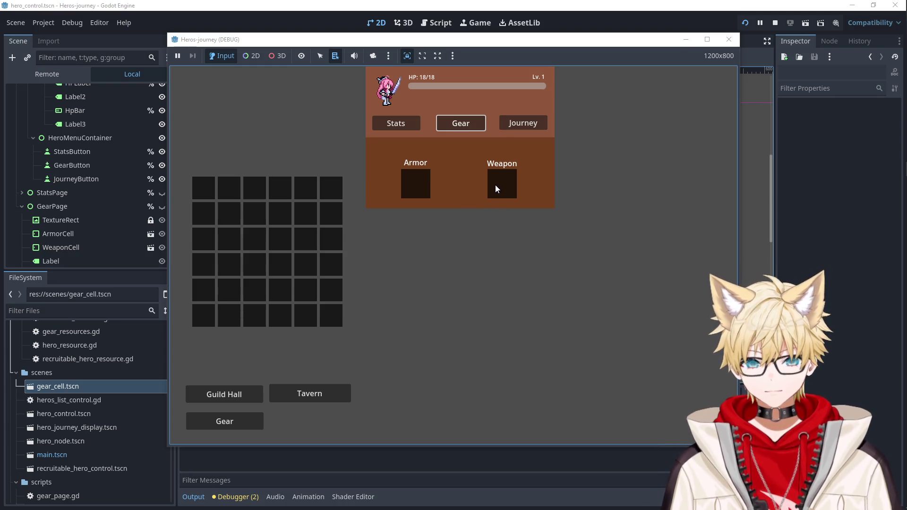
left_click(403, 123)
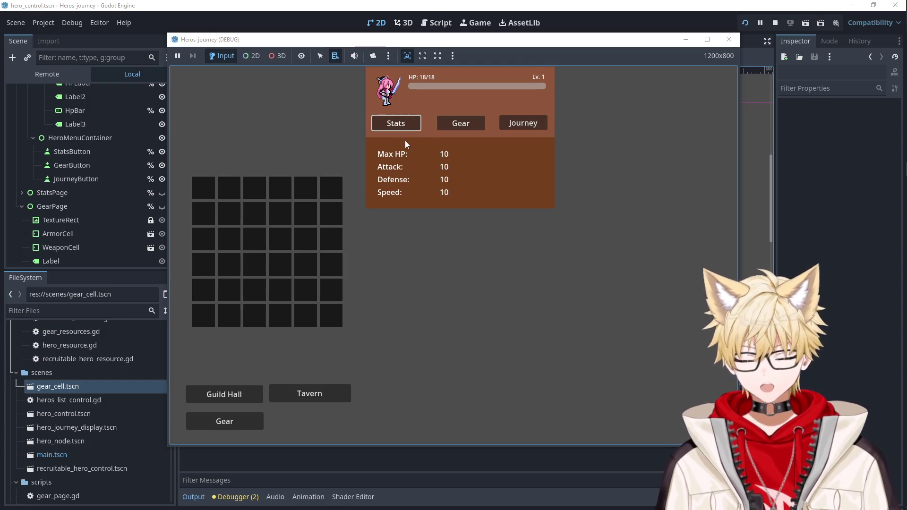
left_click(474, 127)
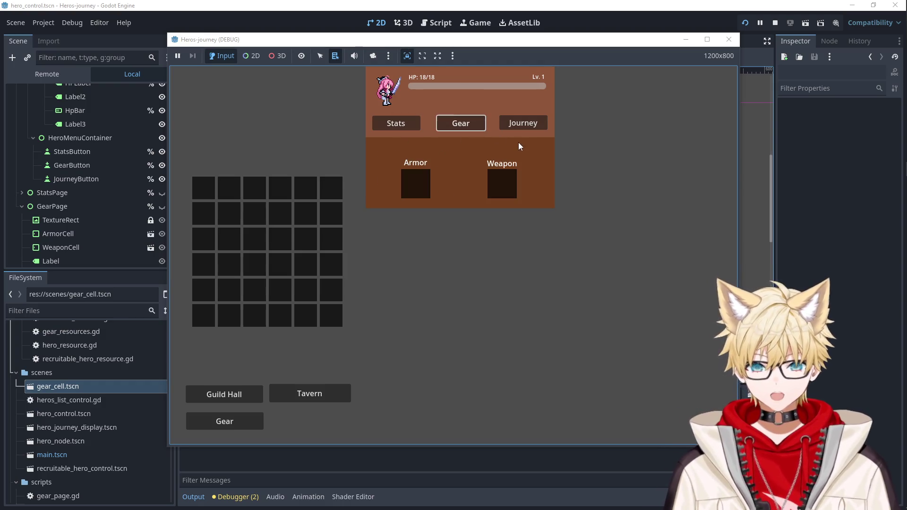
left_click(474, 124)
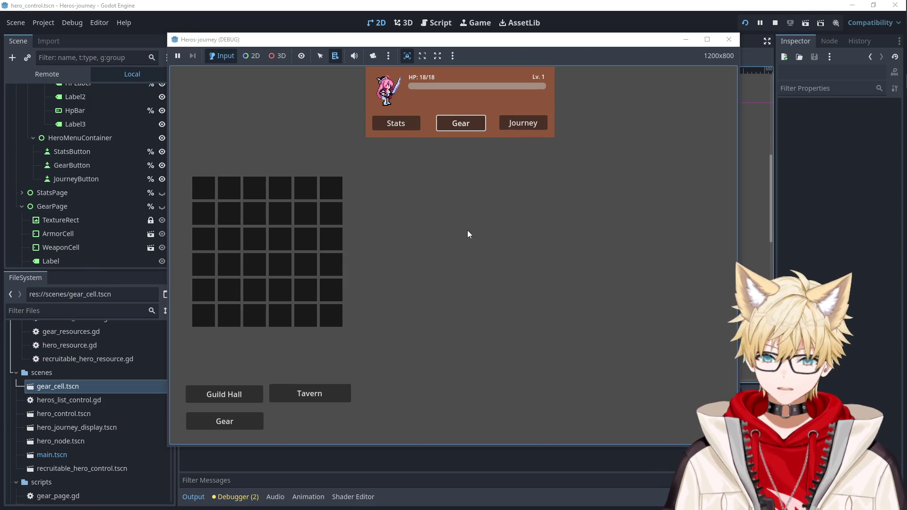
Reopen the hero's Armor and Weapon slots, then stop the running game.
left_click(466, 128)
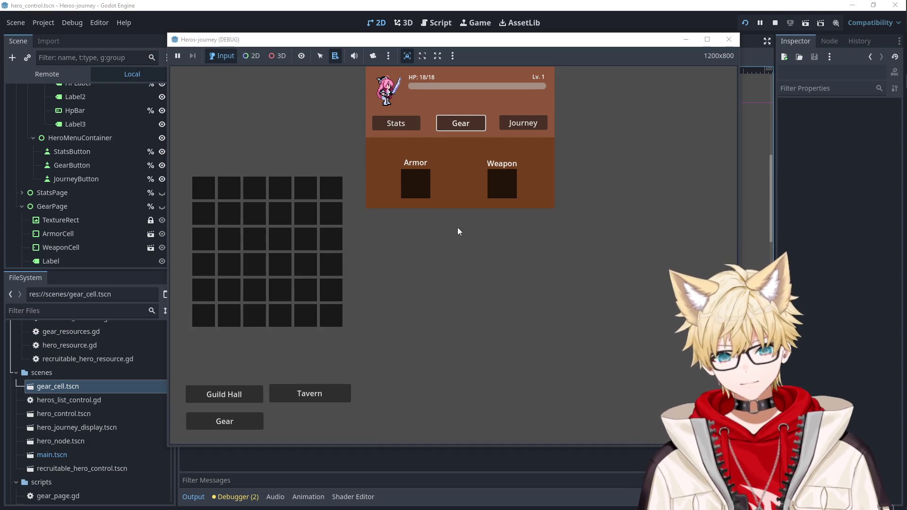
left_click(729, 39)
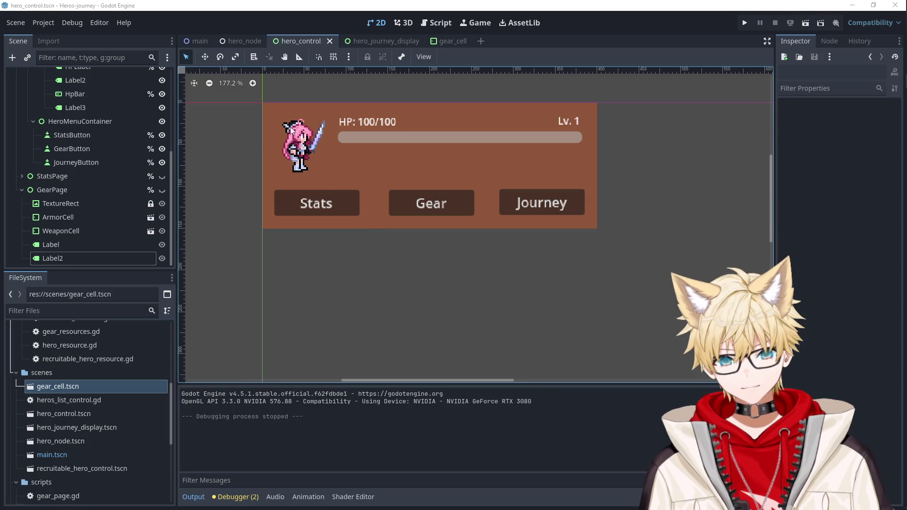
Run the game and expand the live tree Main > UI > GuildMenu > GearPage to inspect the first gear cell.
left_click(749, 23)
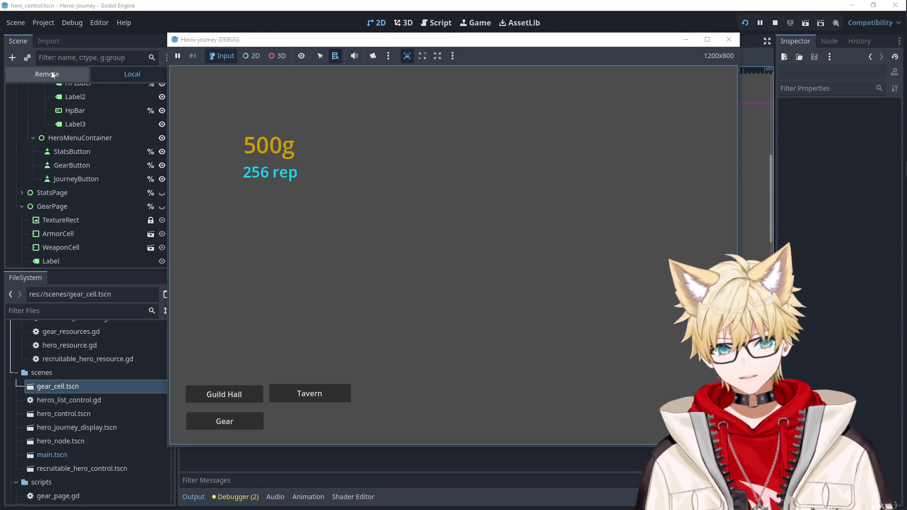
left_click(52, 74)
left_click(16, 105)
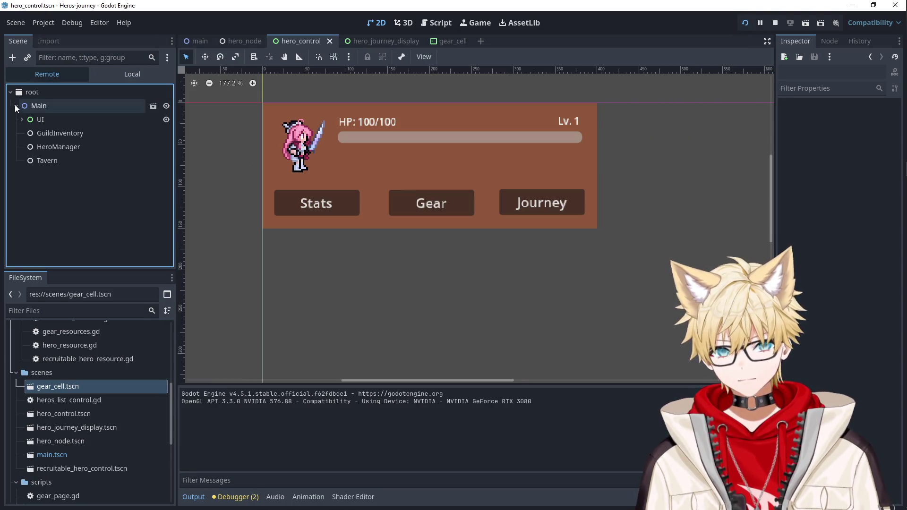
left_click(21, 120)
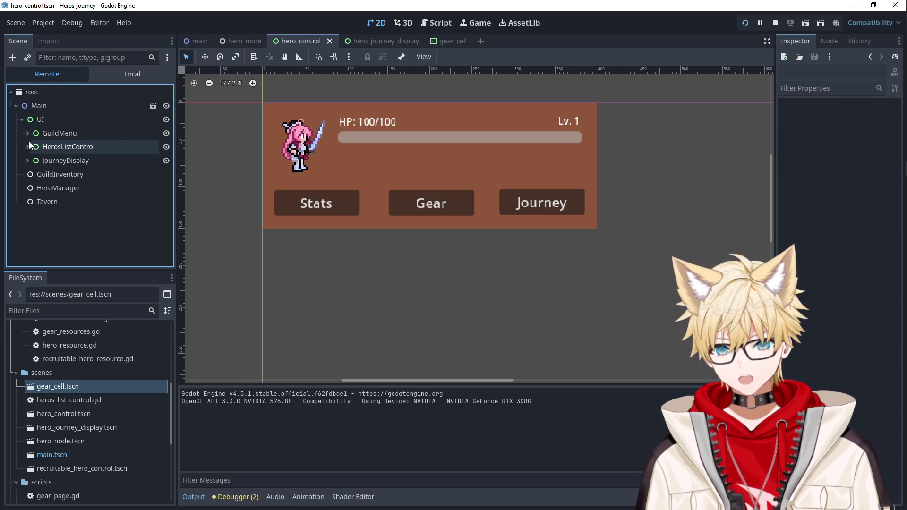
left_click(27, 133)
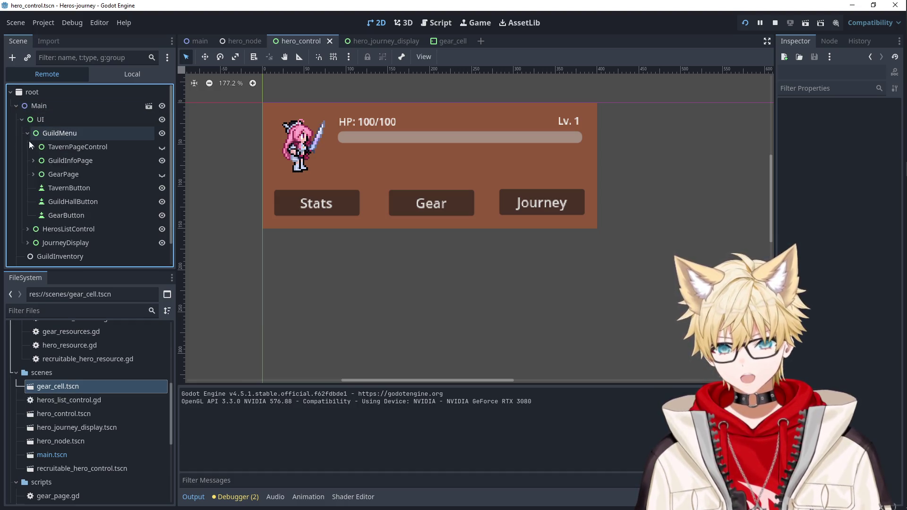
left_click(33, 175)
left_click(39, 188)
left_click(67, 201)
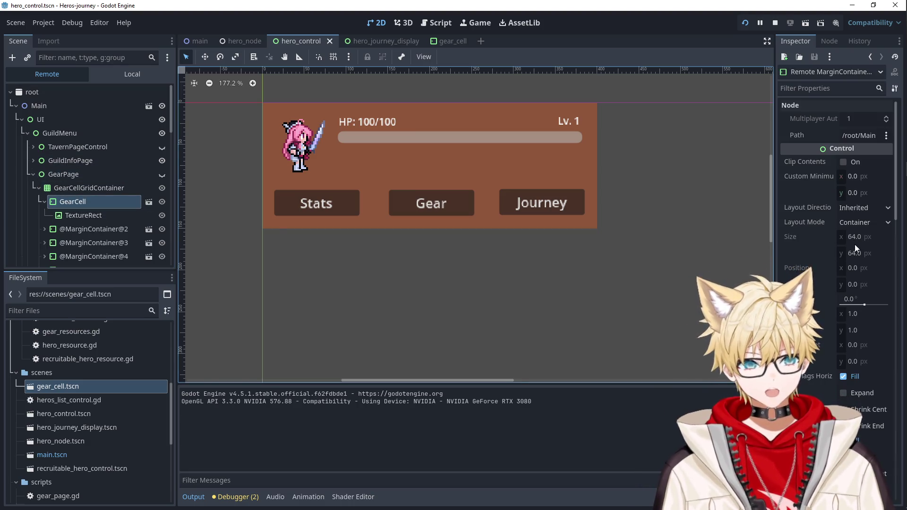
Collapse GearCellGridContainer, glance at hero_journey_display, return to hero_control and stop the game.
left_click(38, 188)
left_click(376, 42)
left_click(301, 42)
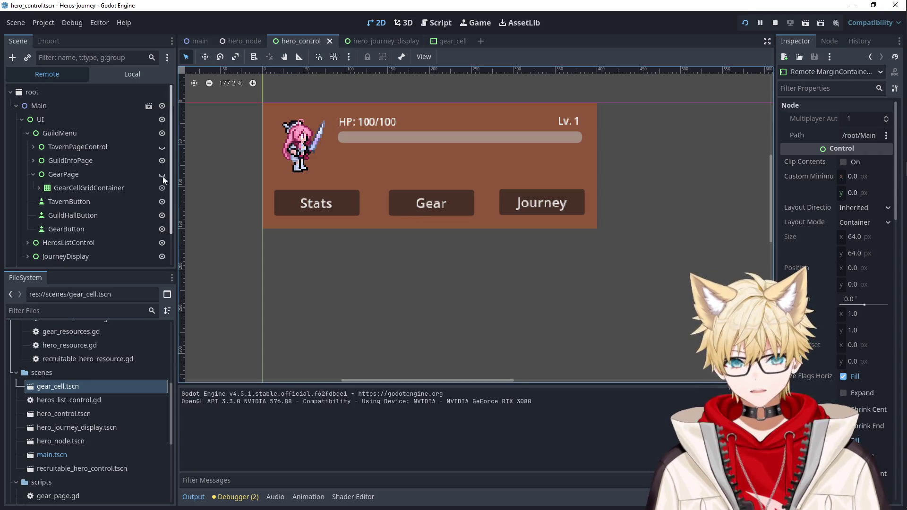
scroll(90, 217, "down", 3)
left_click(775, 23)
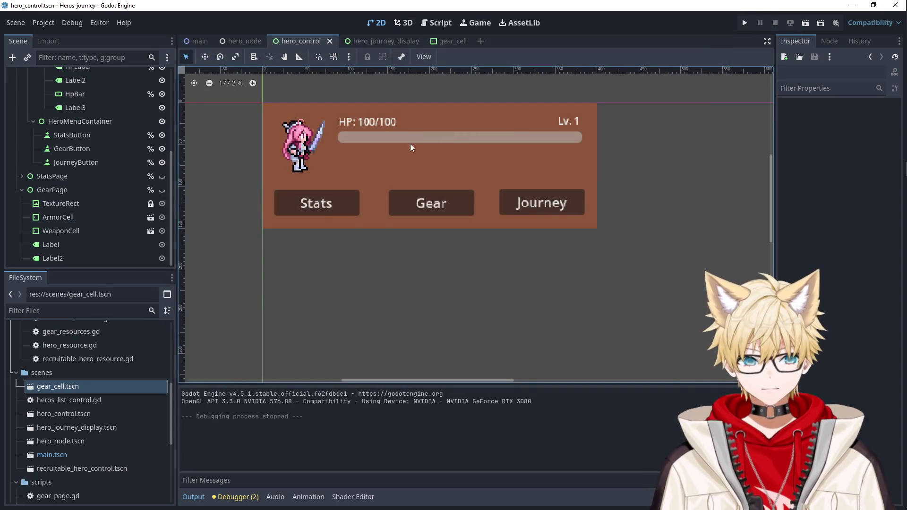
Select ArmorCell and expand Layout > Transform to check the Armor slot's size.
left_click(80, 245)
left_click(78, 231)
left_click(78, 217)
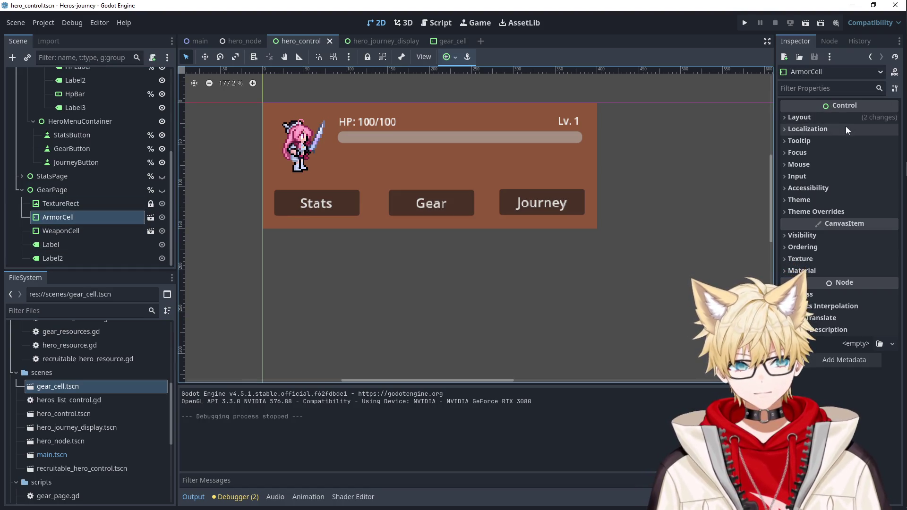
left_click(93, 231)
left_click(90, 217)
left_click(838, 118)
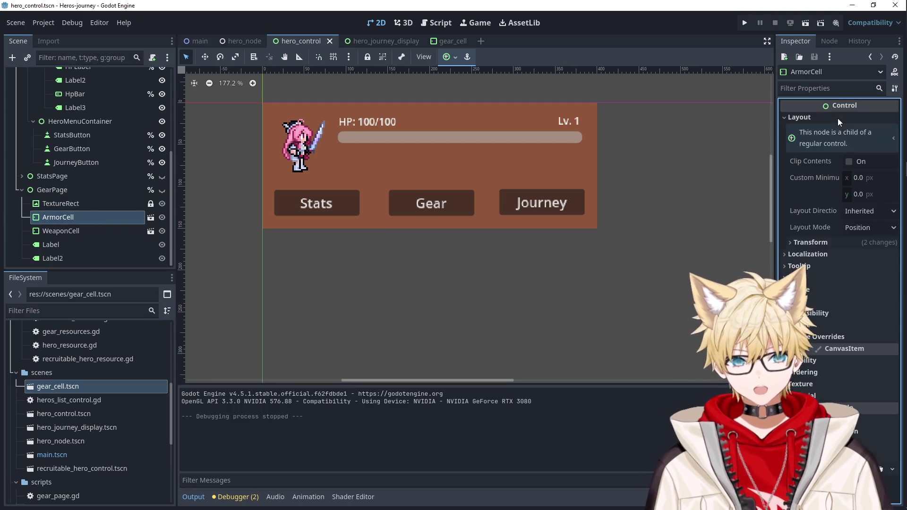
left_click(841, 241)
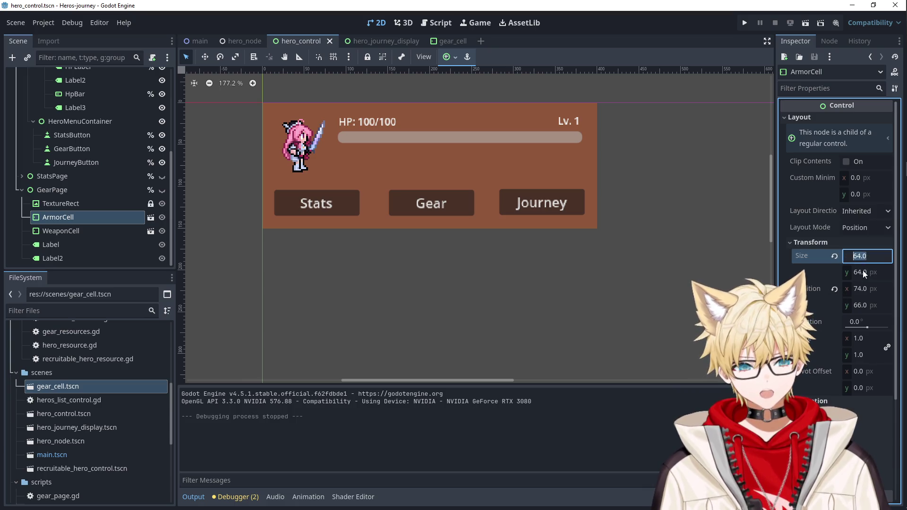
left_click(696, 239)
Run the game, recruit a Tavern hero, open their Armor and Weapon panel, then view the live node list.
left_click(744, 23)
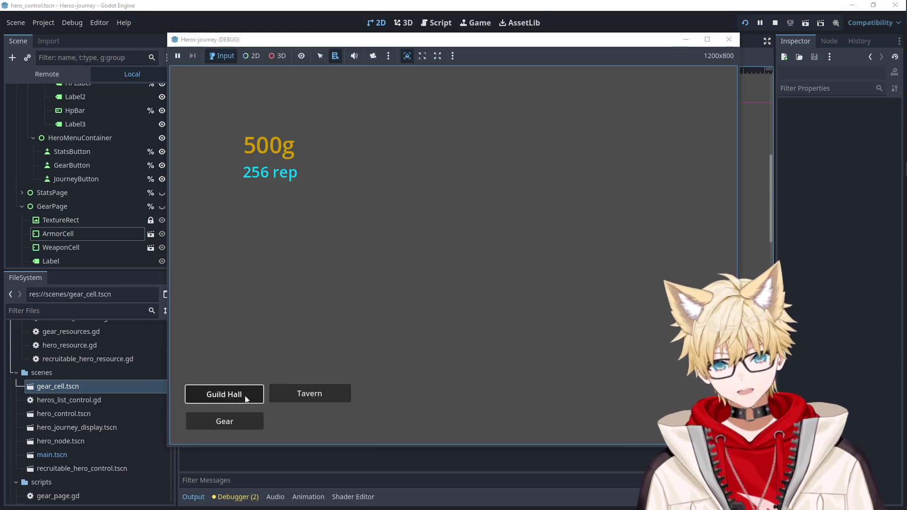
left_click(250, 418)
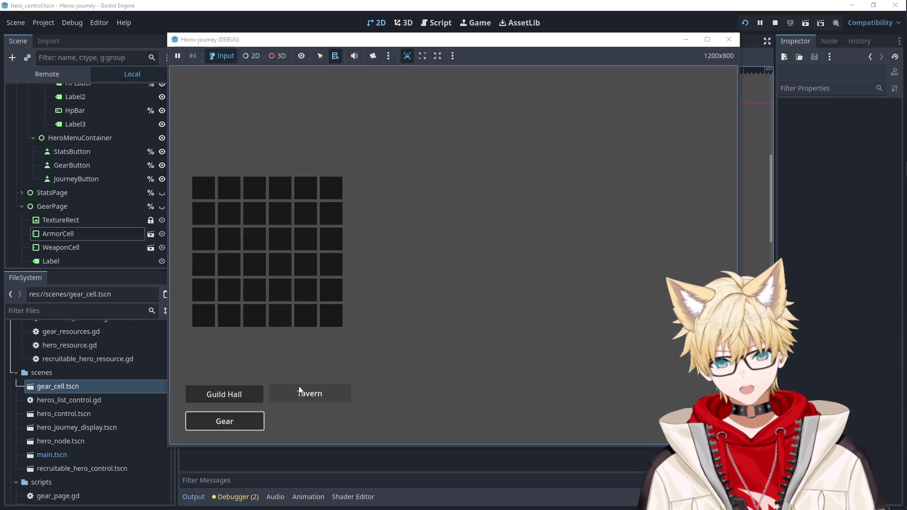
left_click(283, 395)
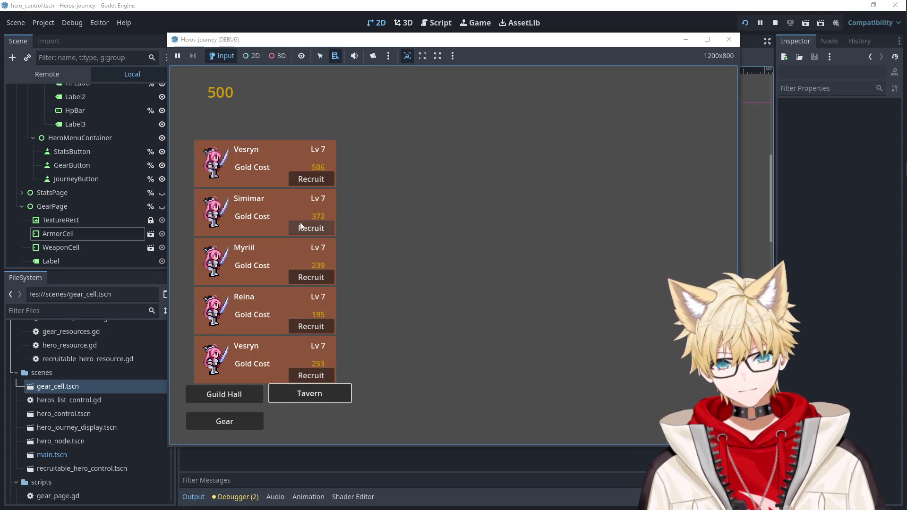
left_click(316, 278)
left_click(243, 397)
left_click(235, 429)
left_click(461, 124)
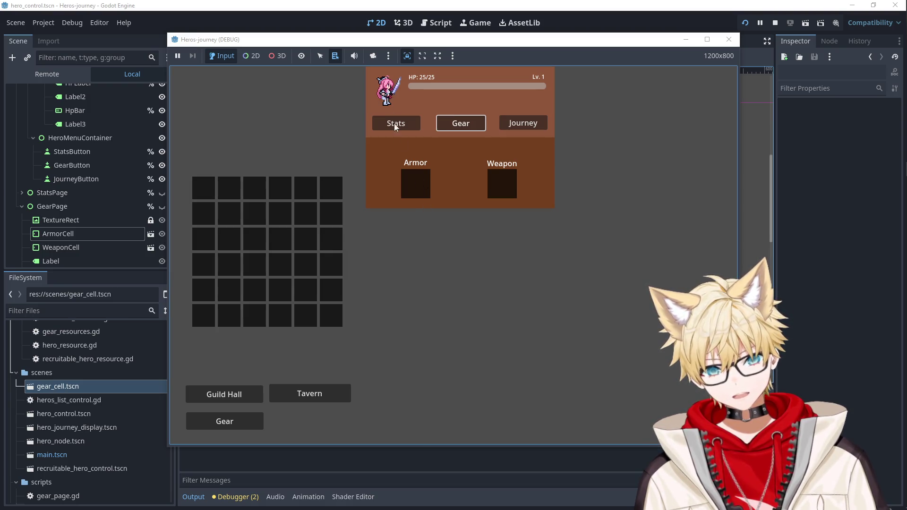
left_click(67, 72)
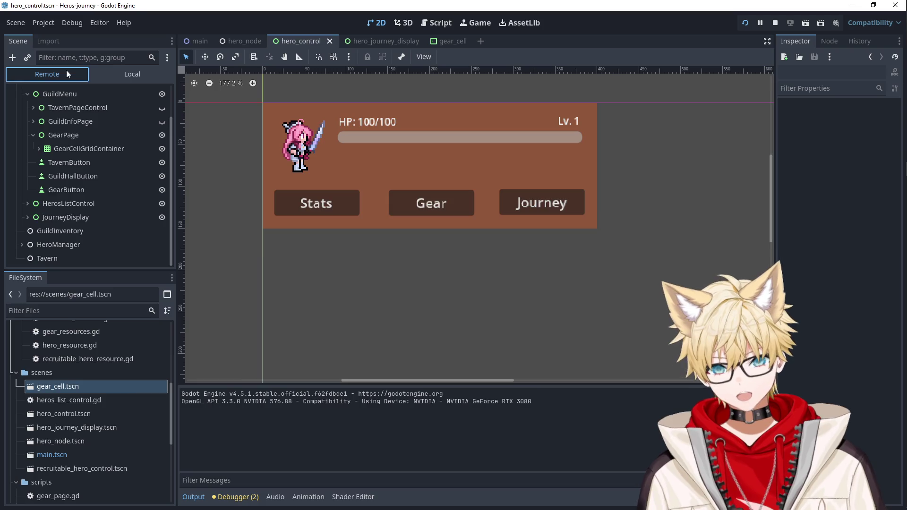
Inspect the second and third gear cells and their texture nodes in the live Remote tree.
left_click(39, 149)
left_click(72, 192)
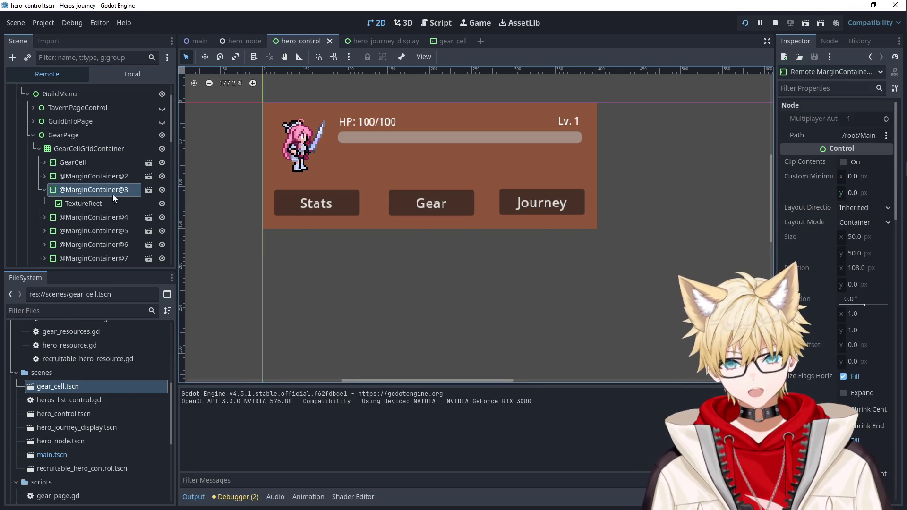
left_click(93, 204)
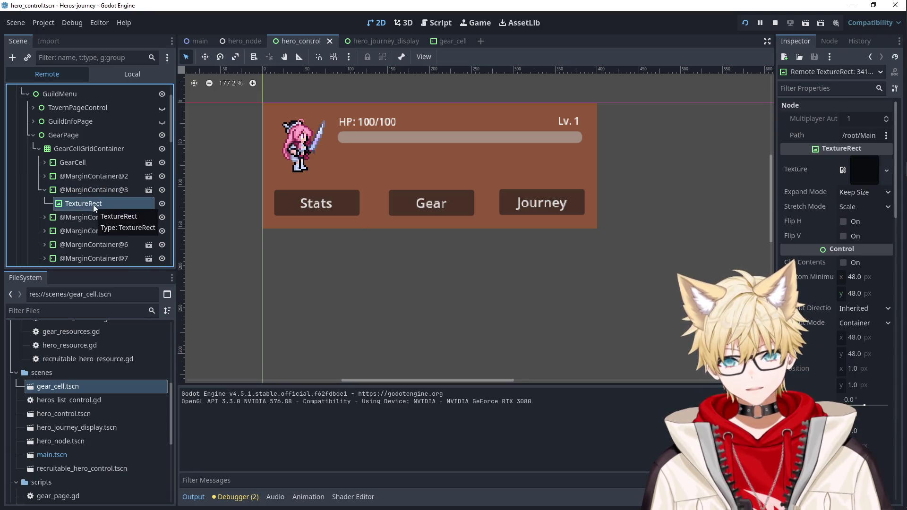
left_click(44, 176)
left_click(84, 190)
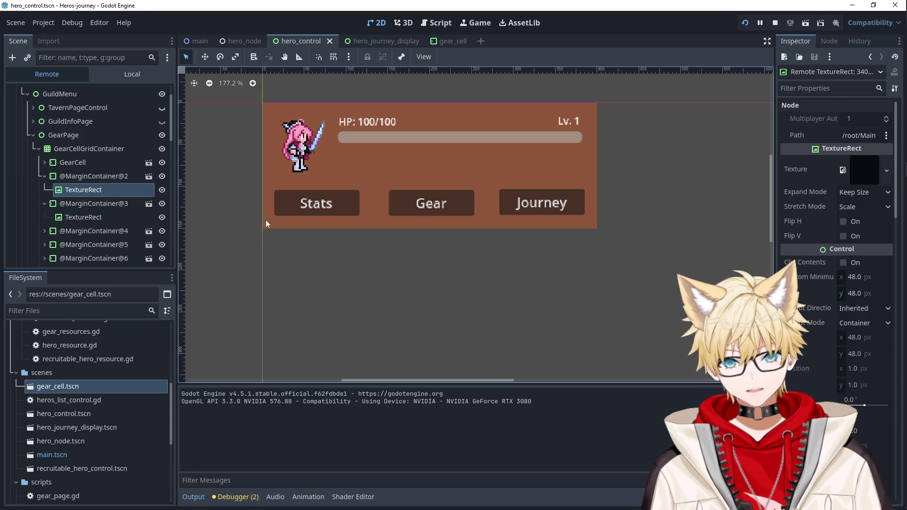
Back in hero_control, make GearPage visible in the editor and select the Armor slot.
left_click(356, 40)
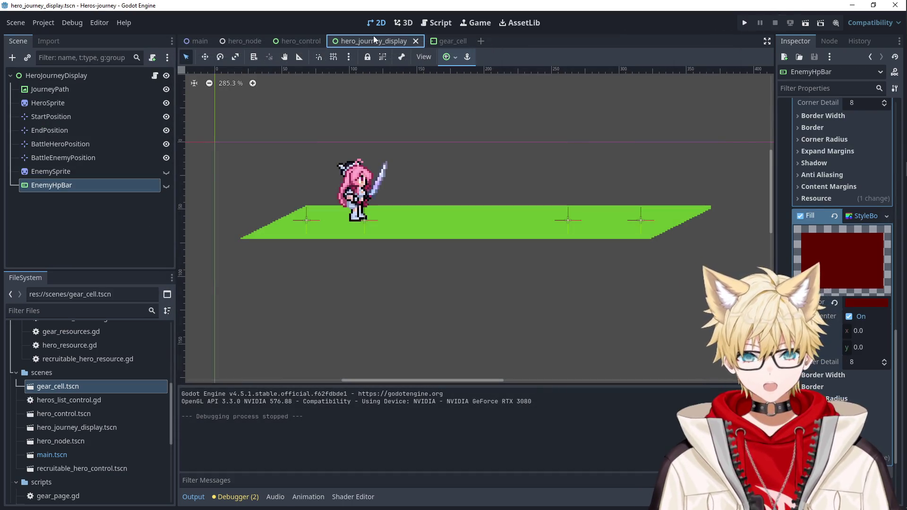
left_click(308, 42)
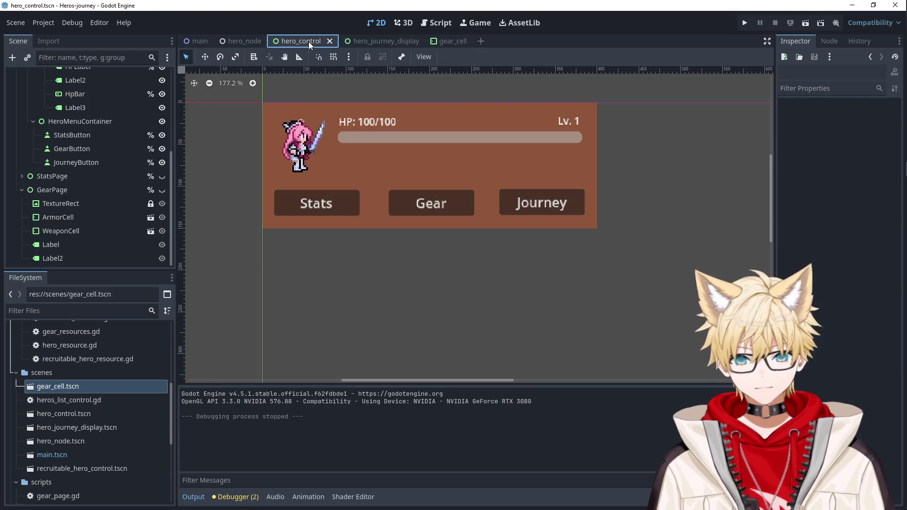
left_click(162, 190)
left_click(352, 243)
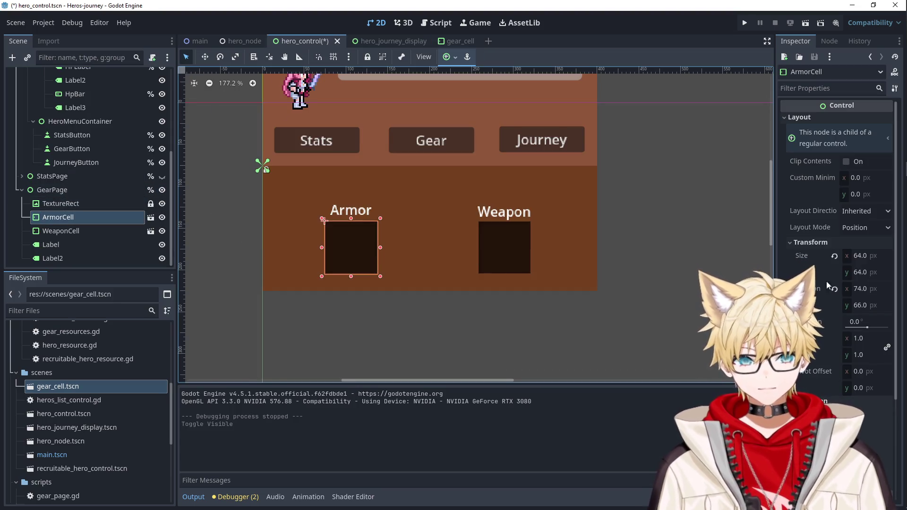
Drag the Armor and Weapon slot handles to shrink both to 50×50.
left_click_drag(380, 276, 353, 249)
left_click(527, 265)
left_click_drag(531, 273, 513, 250)
left_click(696, 136)
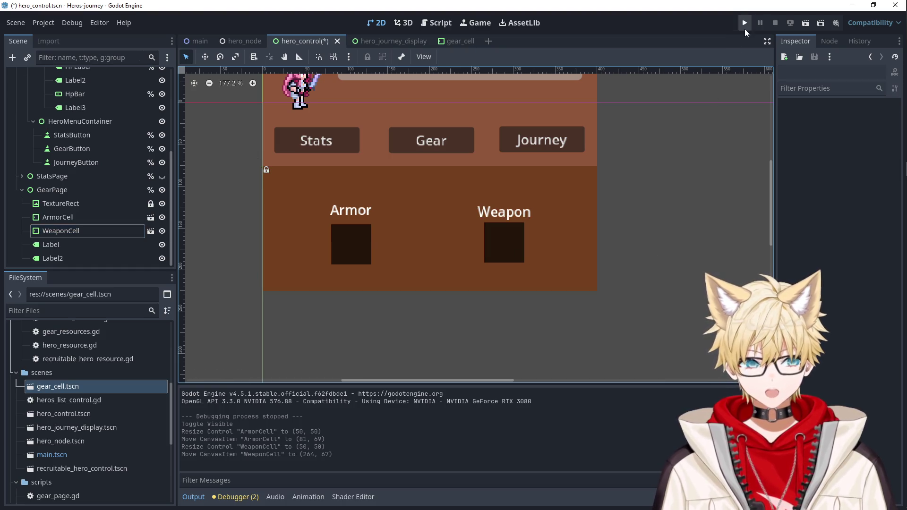
Run the game, recruit a Tavern hero, view the gear inventory page, then stop with F8.
left_click(744, 29)
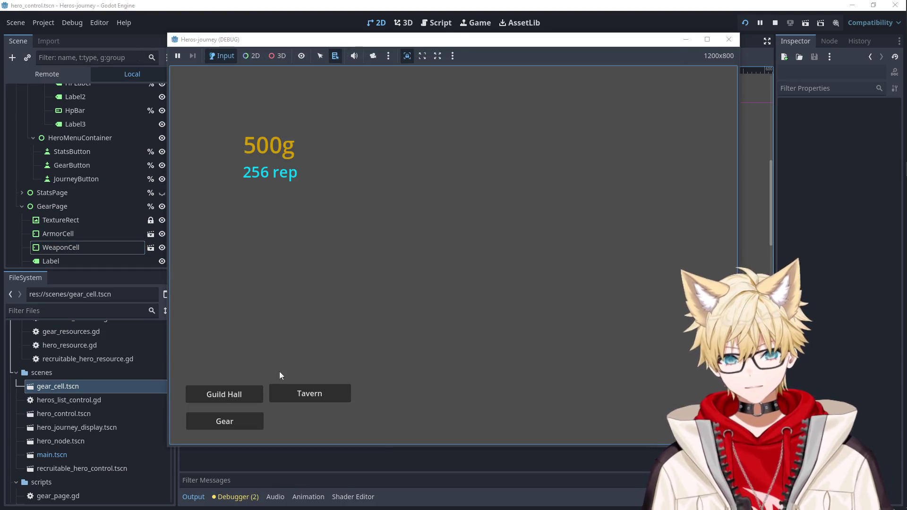
left_click(249, 401)
left_click(285, 398)
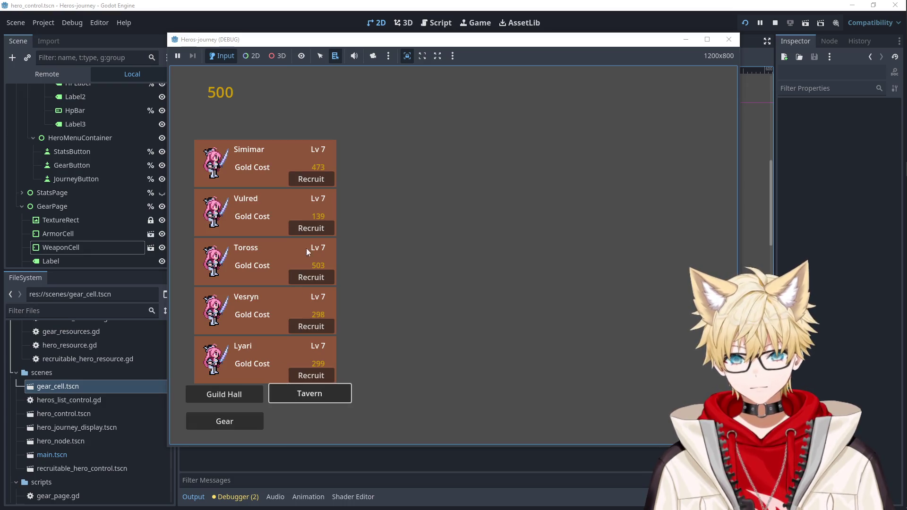
left_click(311, 228)
left_click(225, 420)
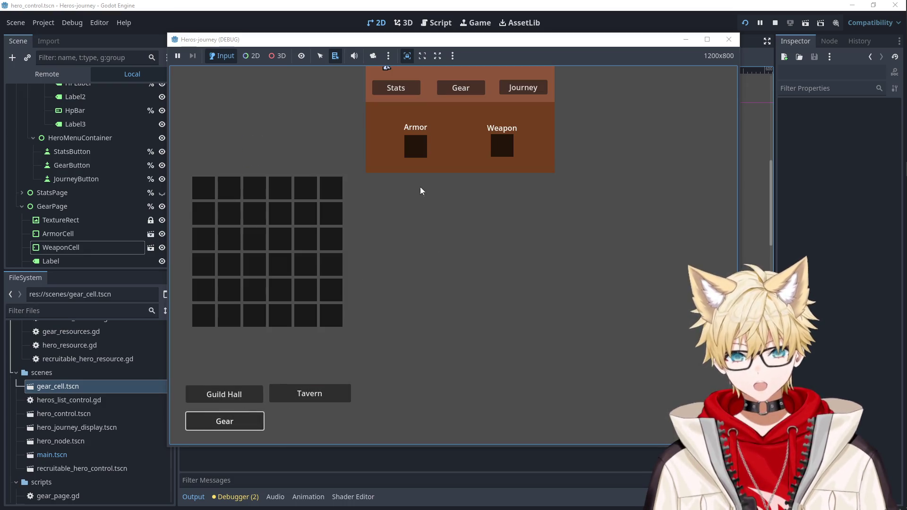
key("F8")
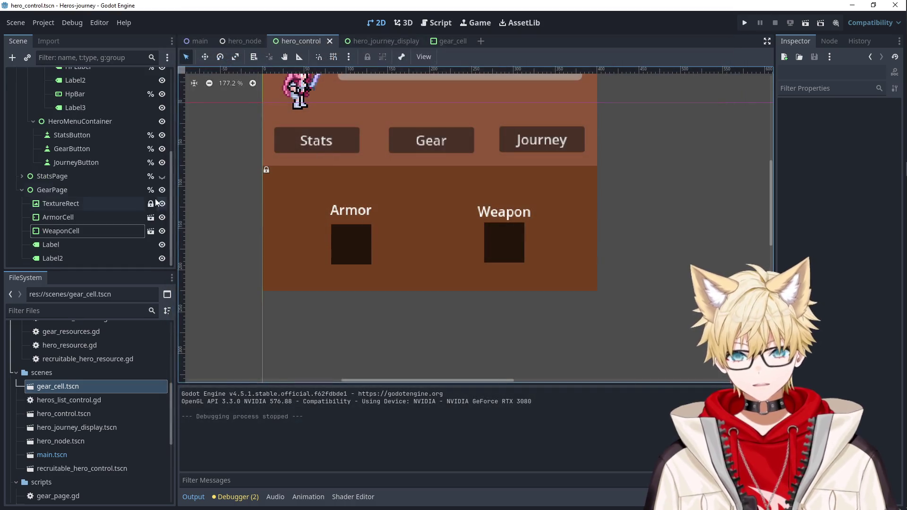
Relaunch with F5, recruit a hero, check their Armor and Weapon panel, then close and reselect ArmorCell.
key("F5")
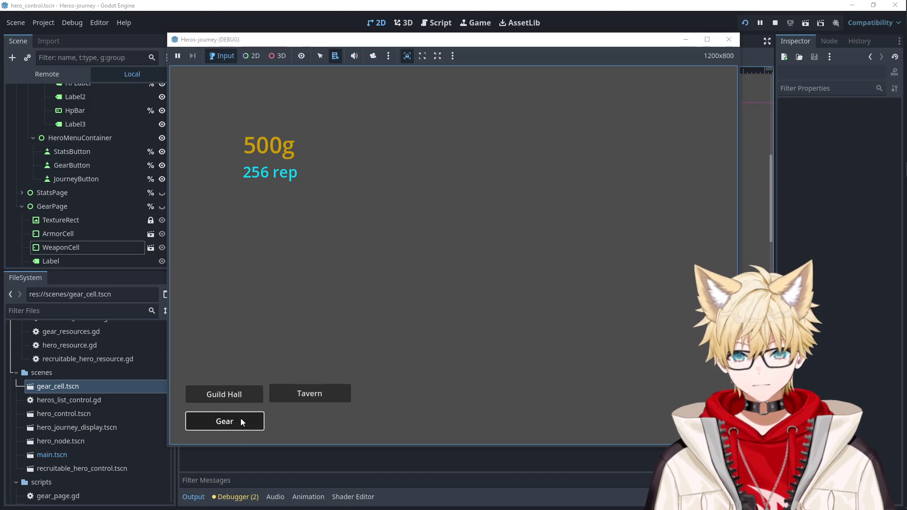
left_click(240, 419)
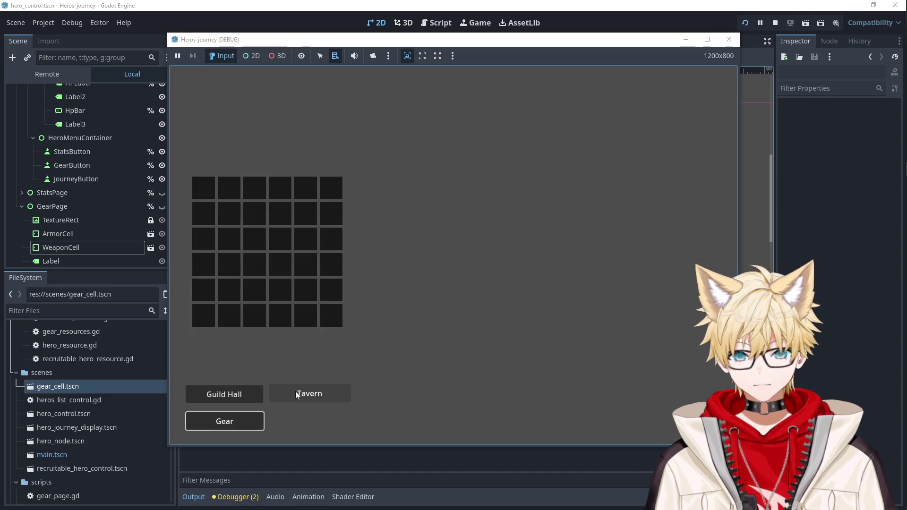
left_click(297, 394)
left_click(310, 228)
left_click(236, 424)
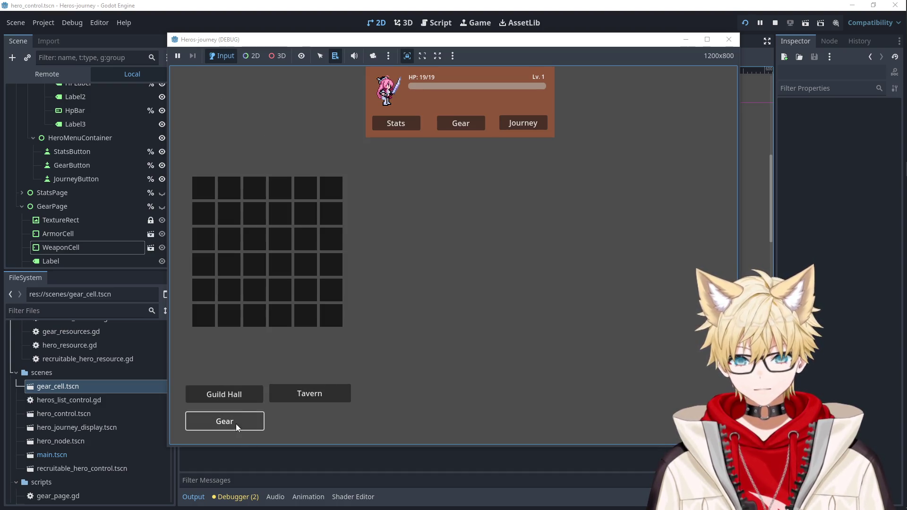
left_click(463, 125)
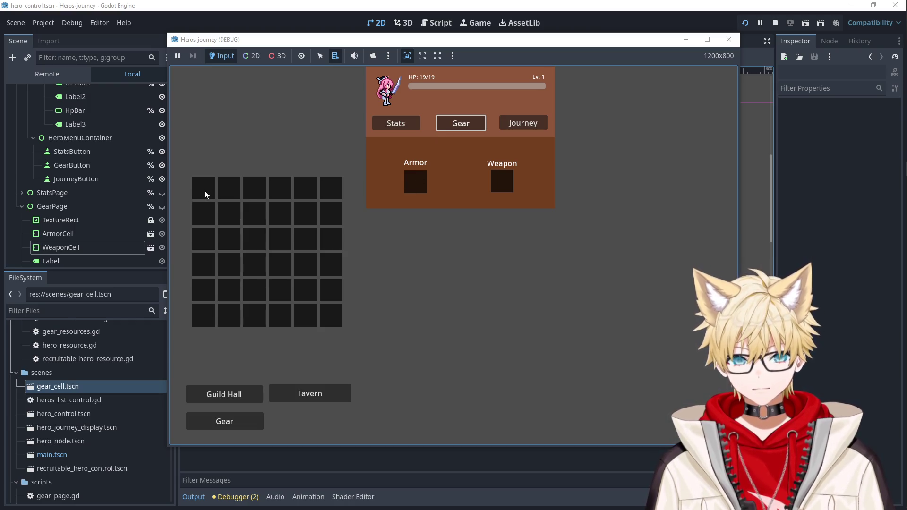
left_click(729, 39)
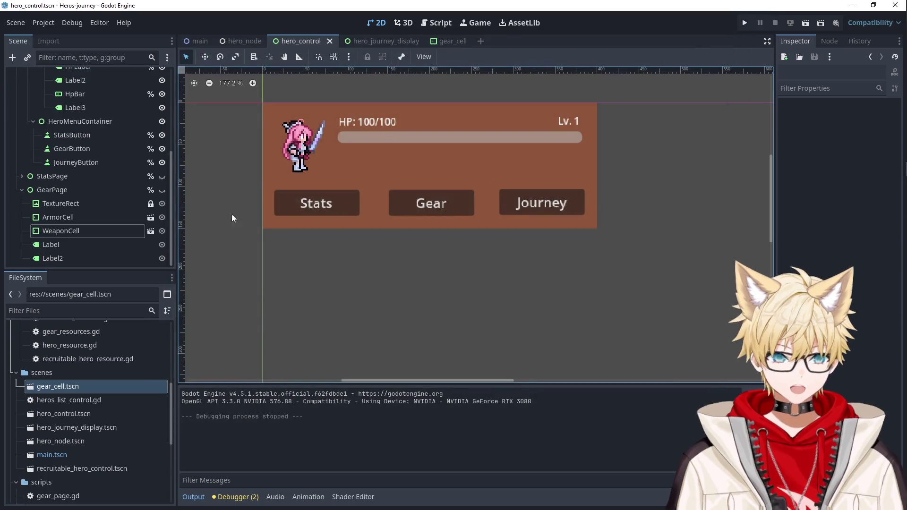
left_click(92, 230)
left_click(90, 217)
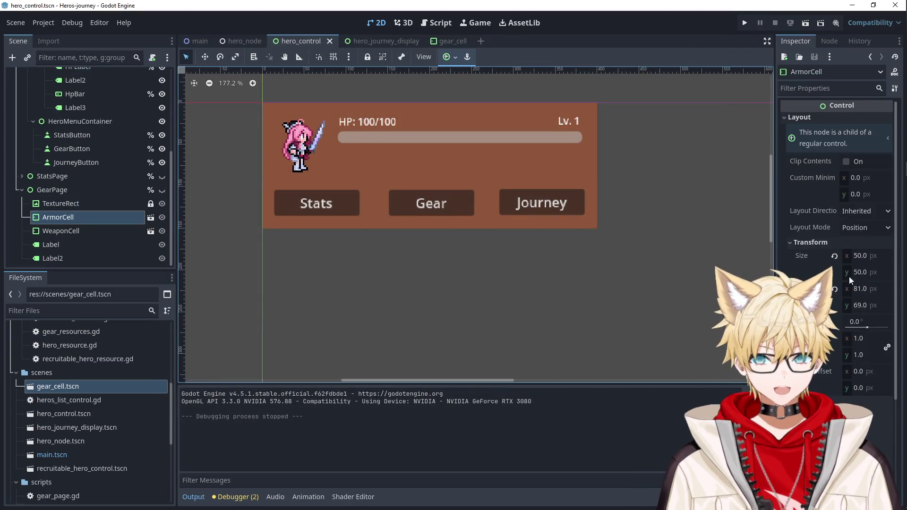
Set the Armor slot size to 64×64 and make the Gear page visible again.
left_click(858, 256)
type("64")
key("Tab")
type("64")
key("Tab")
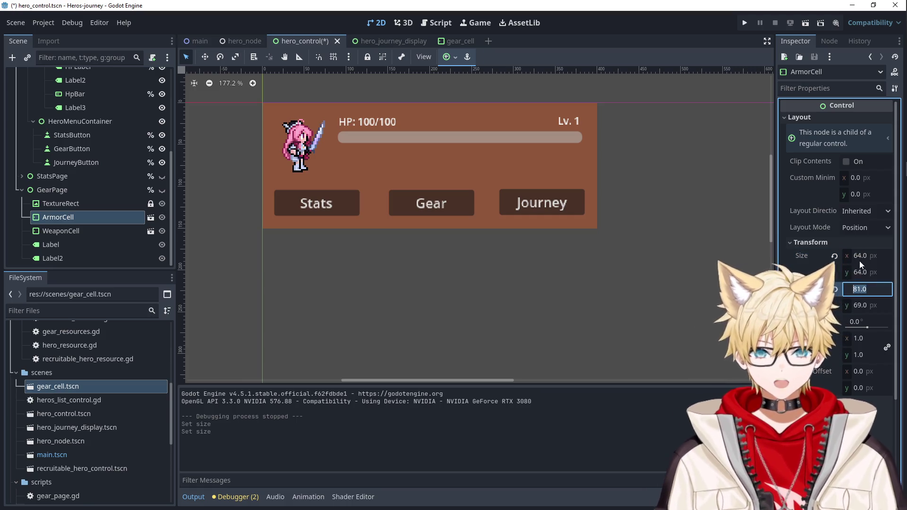
left_click(162, 190)
Filter the Inspector for 'tras' and set the Weapon slot width to 64.
left_click(504, 250)
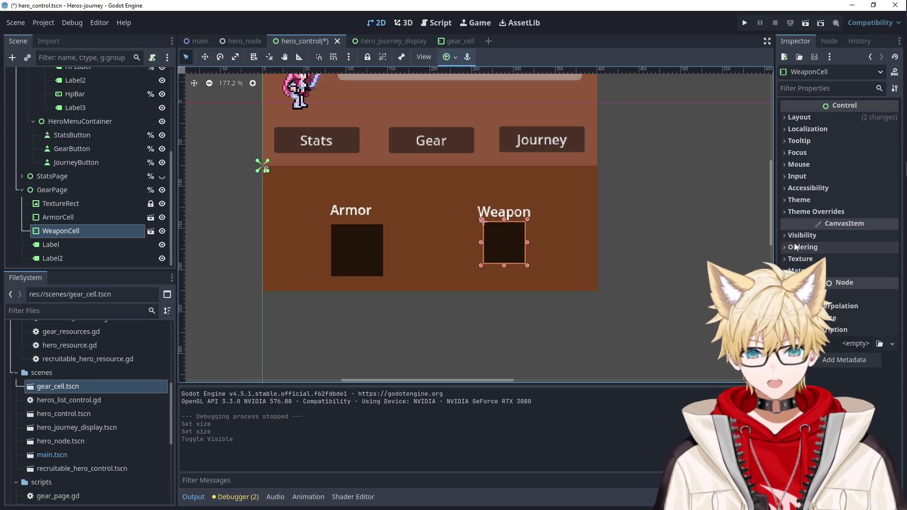
left_click(824, 89)
type("tras")
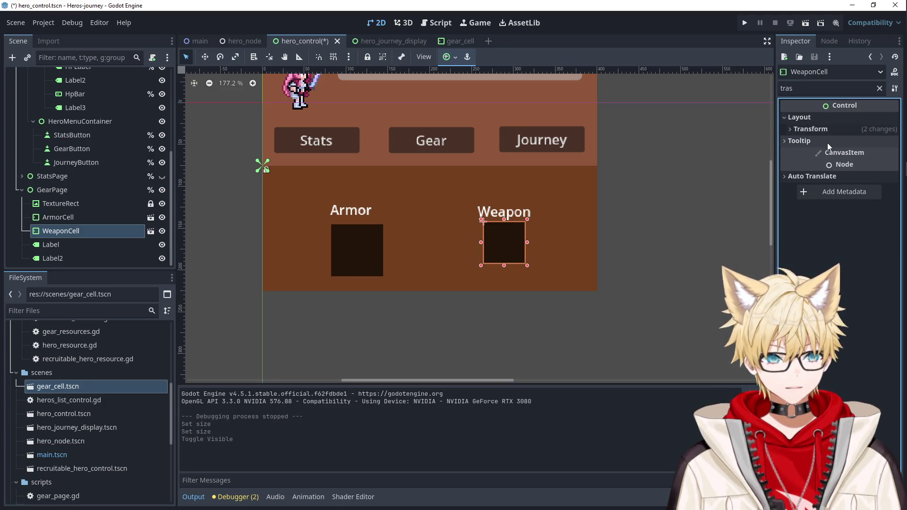
left_click(810, 129)
left_click(860, 144)
type("64")
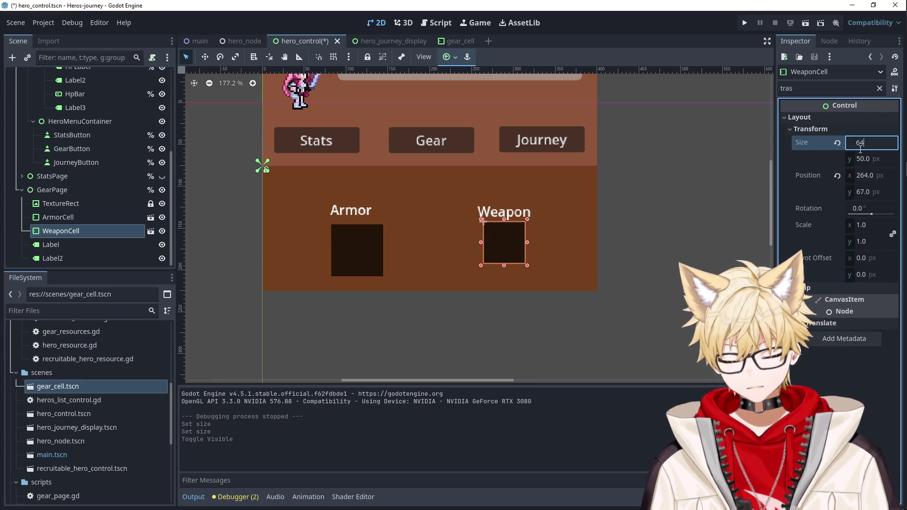
key("Tab")
key("Tab")
Nudge the Weapon and Armor slots slightly up and left, then open the gear_cell scene.
left_click(690, 259)
left_click(519, 249)
left_click_drag(519, 249, 514, 248)
left_click(557, 316)
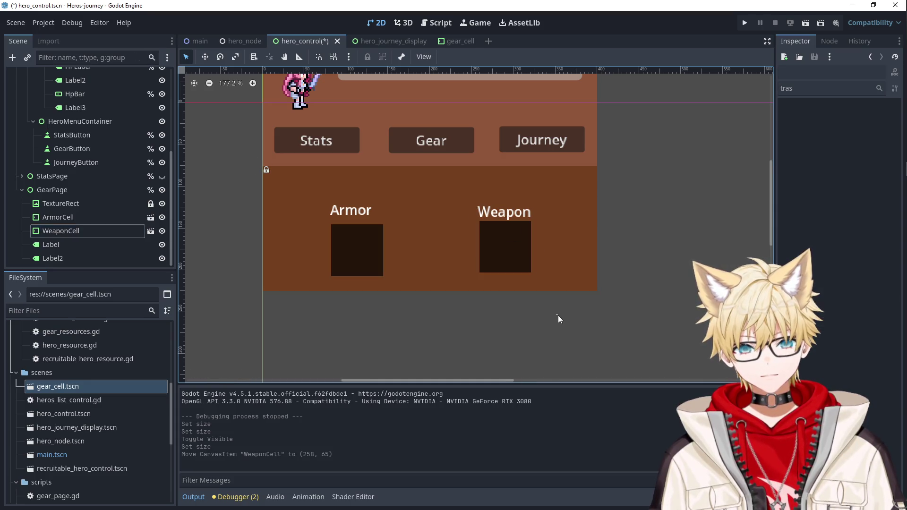
left_click(353, 250)
left_click_drag(353, 250, 348, 245)
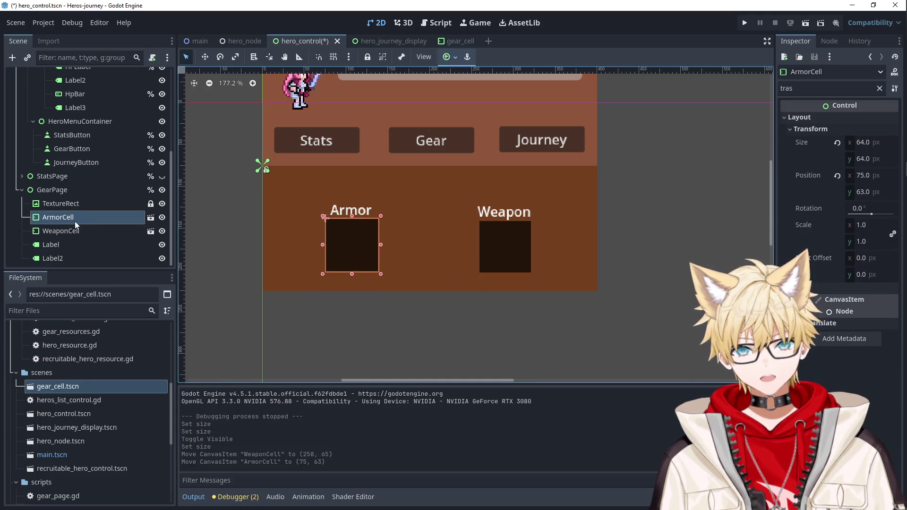
left_click(341, 353)
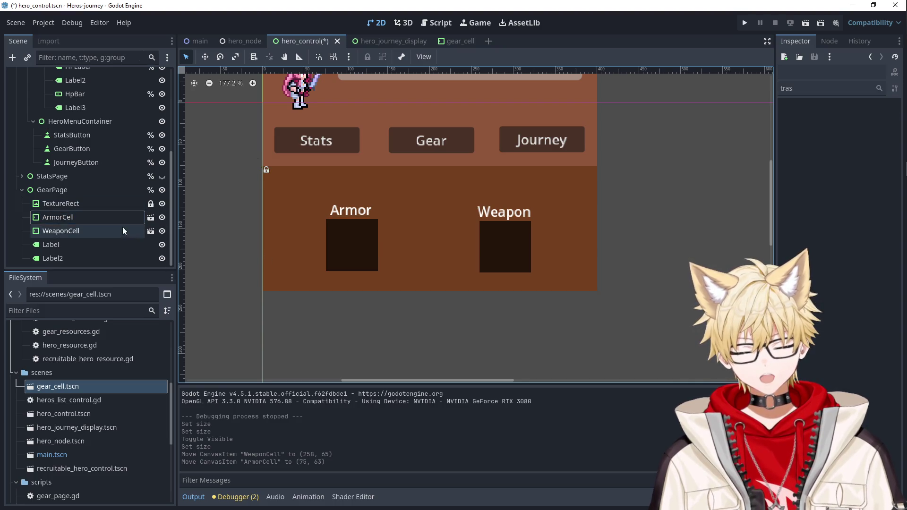
left_click(150, 231)
Filter the Inspector for 'mini' and set GearCell's Custom Minimum Size to 64×64.
left_click(811, 141)
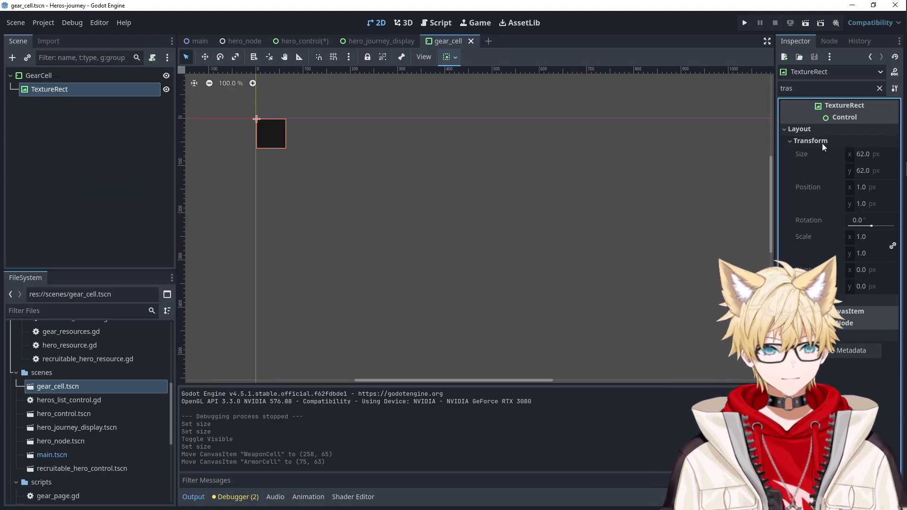
left_click(43, 76)
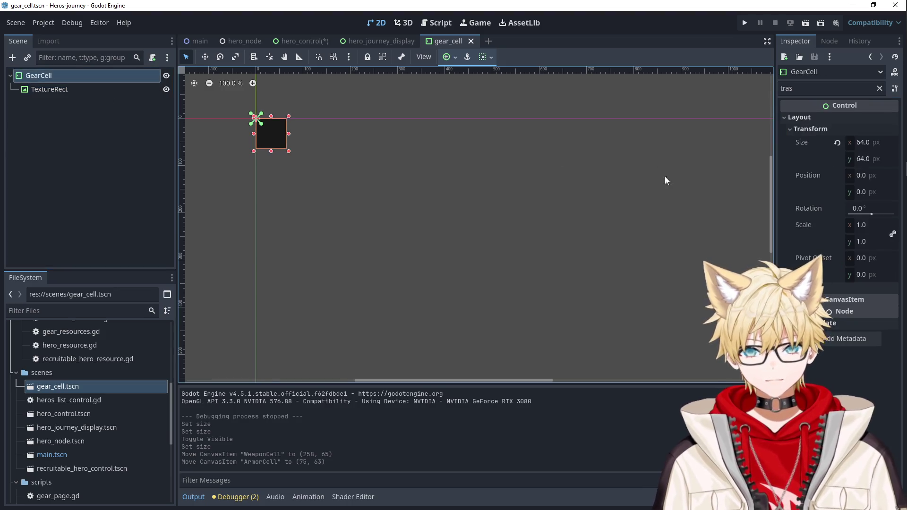
left_click(811, 89)
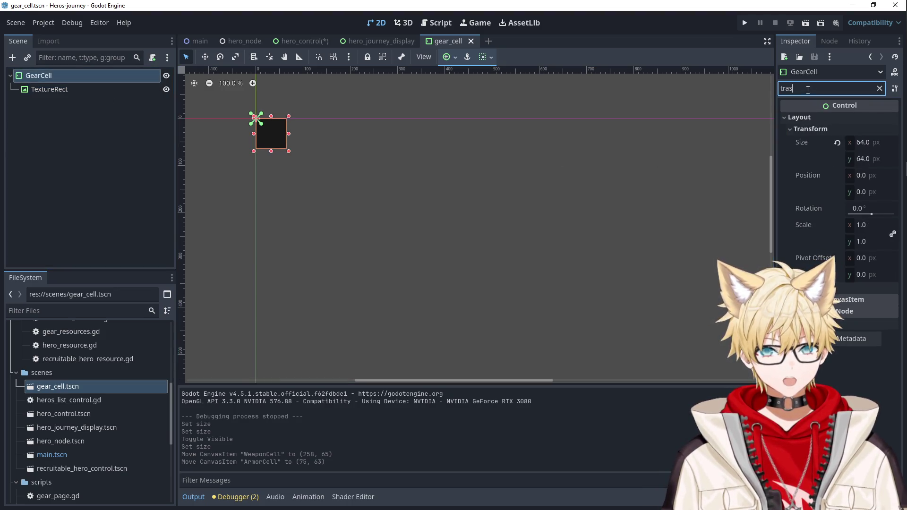
key("BackSpace")
key("BackSpace")
key("BackSpace")
type("mini")
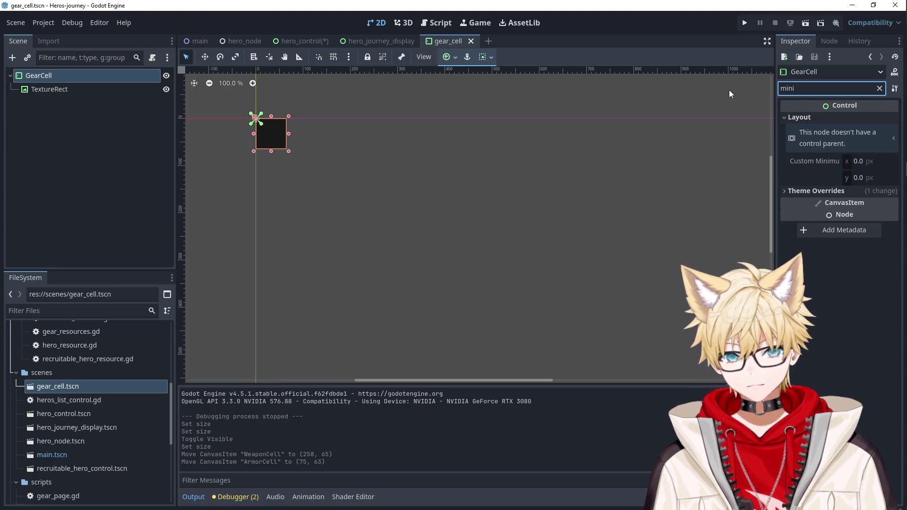
left_click(860, 160)
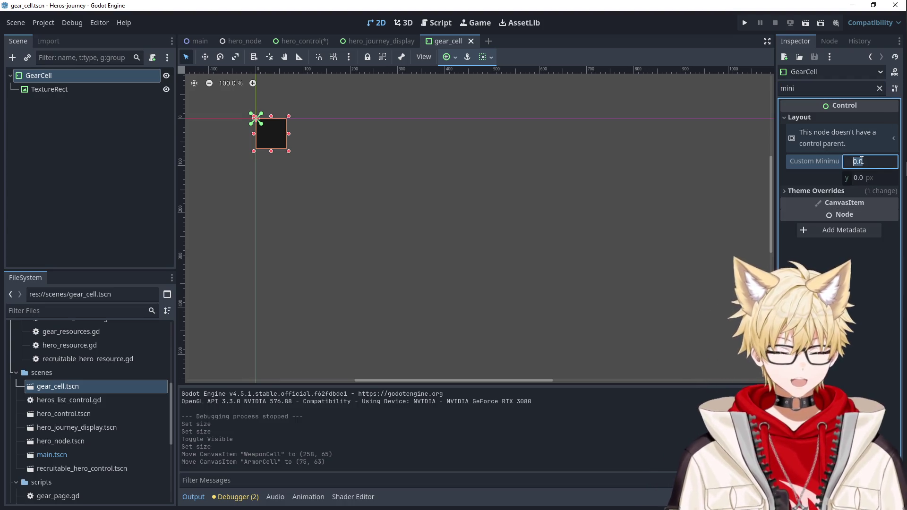
type("64")
key("Tab")
type("64")
key("Return")
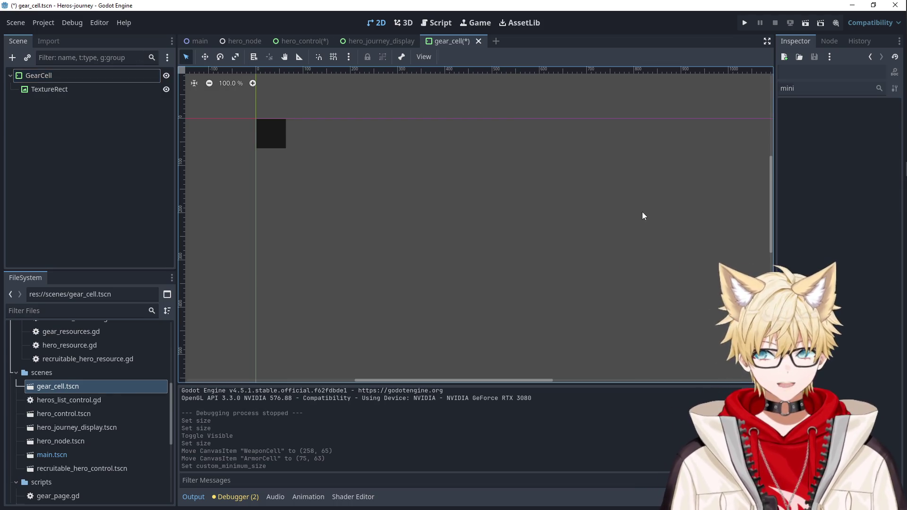
Test the gear grid in the running game with a recruited hero, then open gear_page.gd from main.
left_click(745, 22)
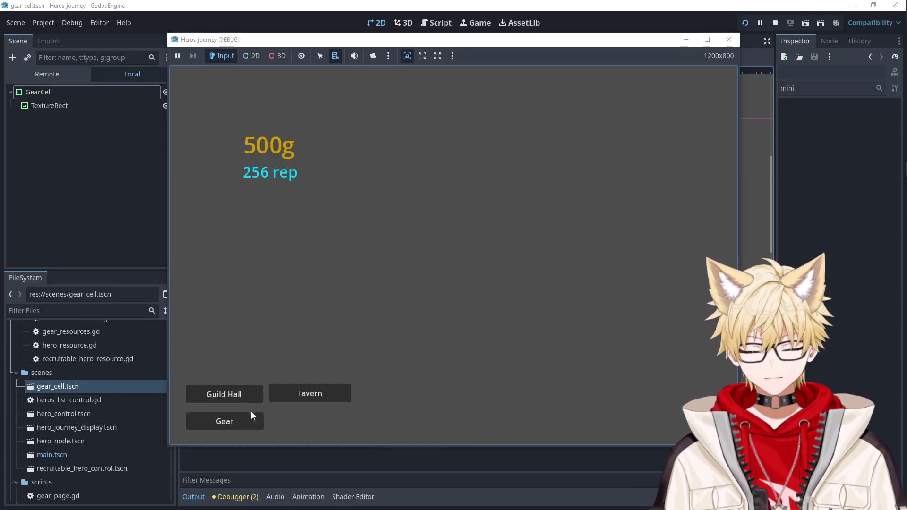
left_click(246, 418)
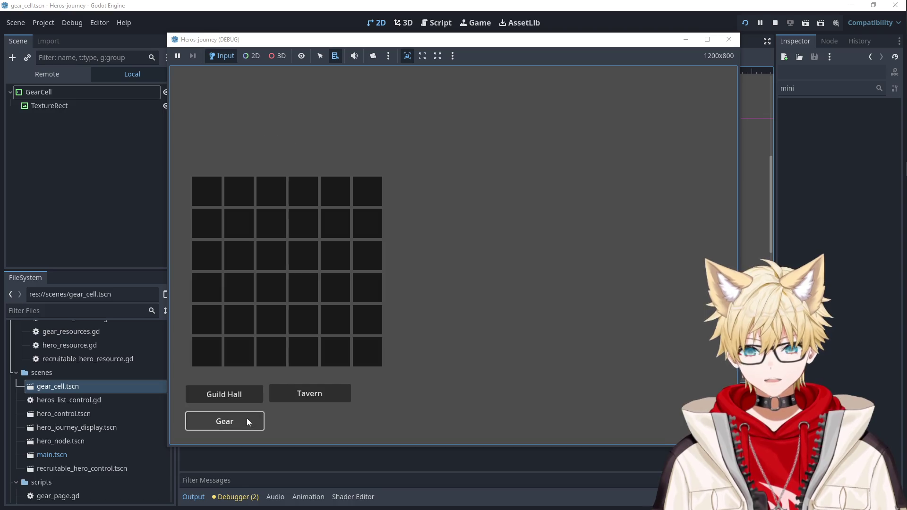
left_click(302, 395)
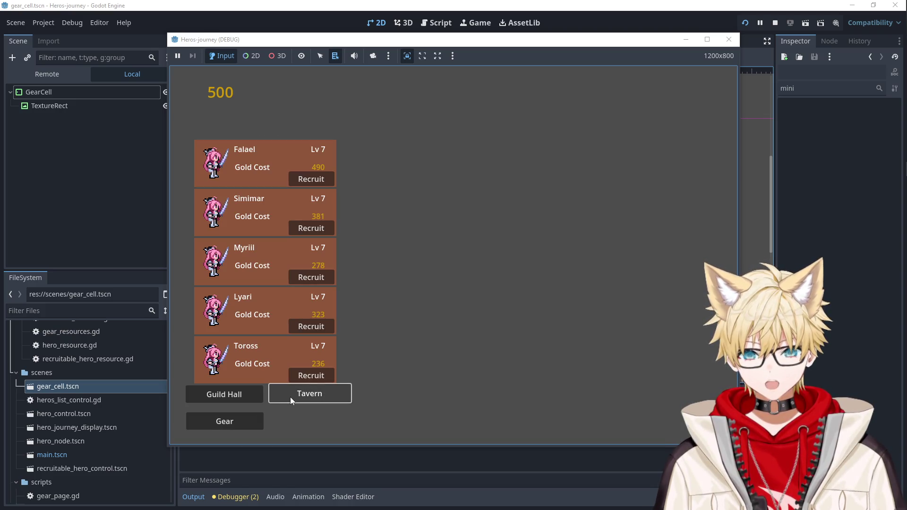
left_click(311, 227)
left_click(241, 414)
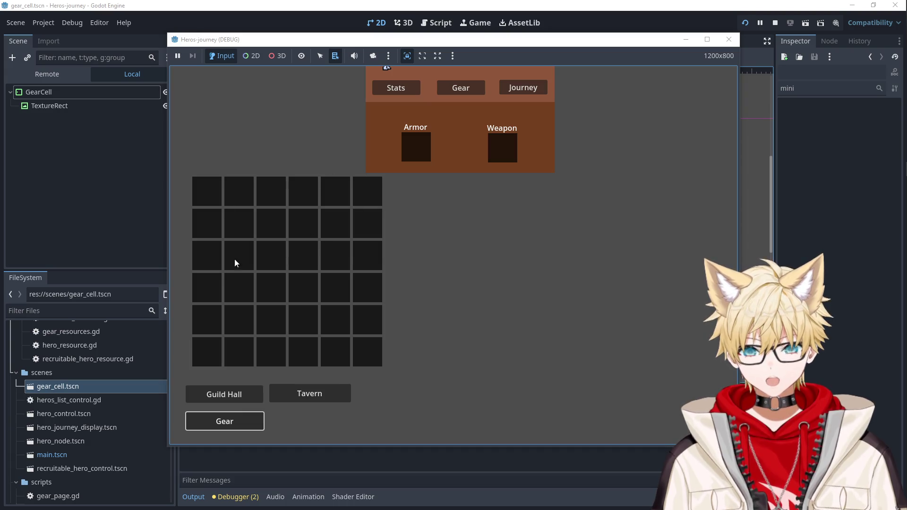
left_click(729, 39)
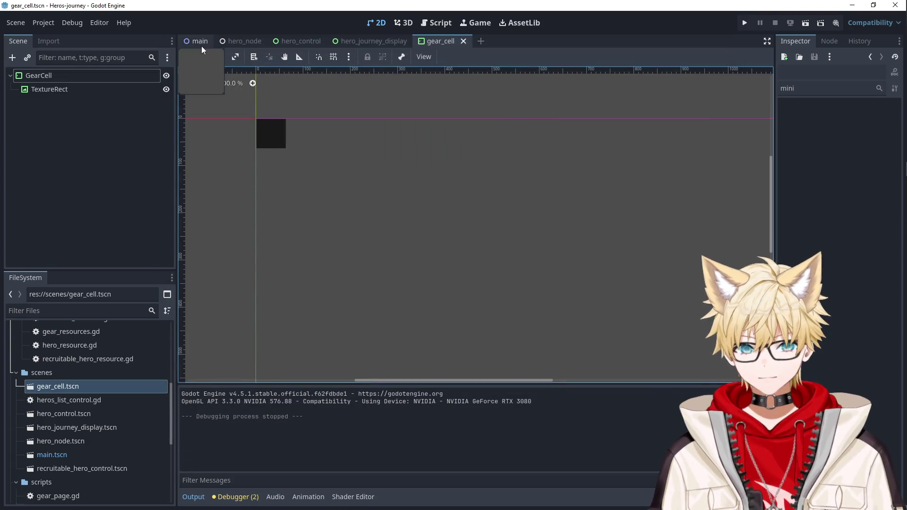
left_click(201, 47)
left_click(150, 144)
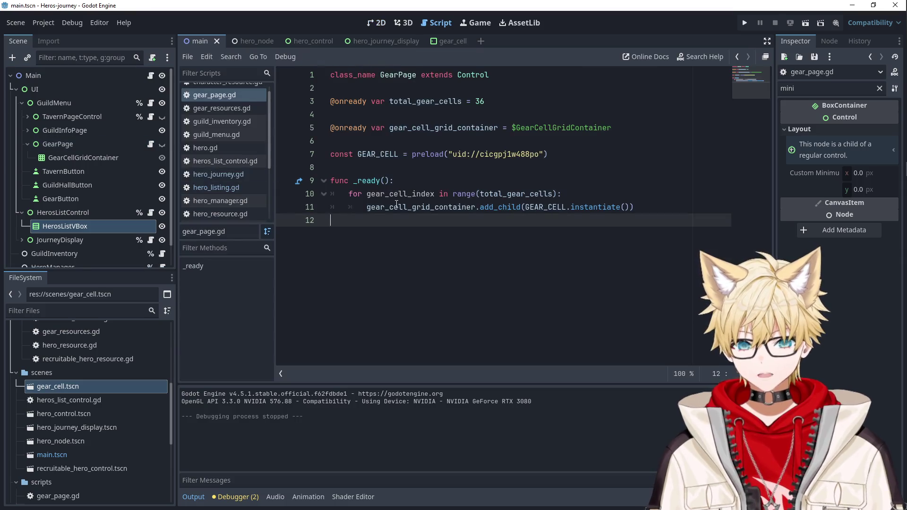
Change total_gear_cells from 36 to 30 and set GearCellGridContainer to 5 columns.
left_click_drag(486, 101, 476, 102)
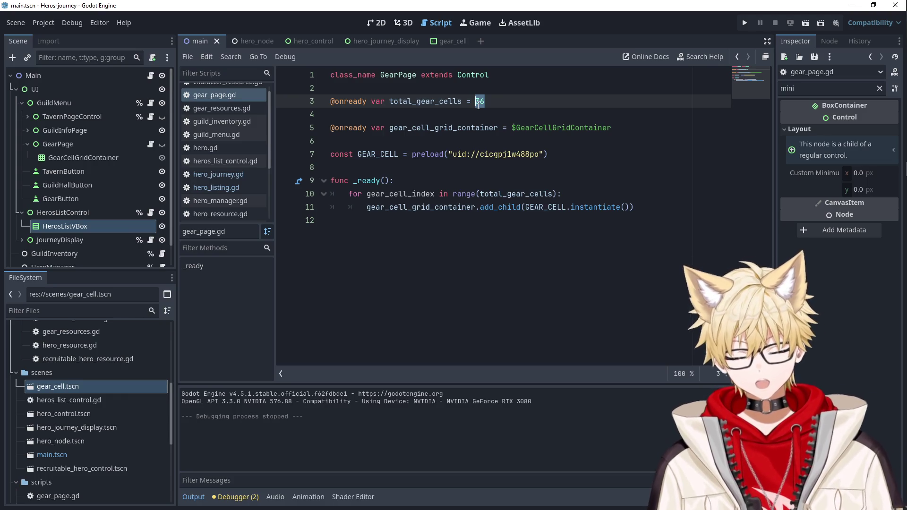
left_click(425, 167)
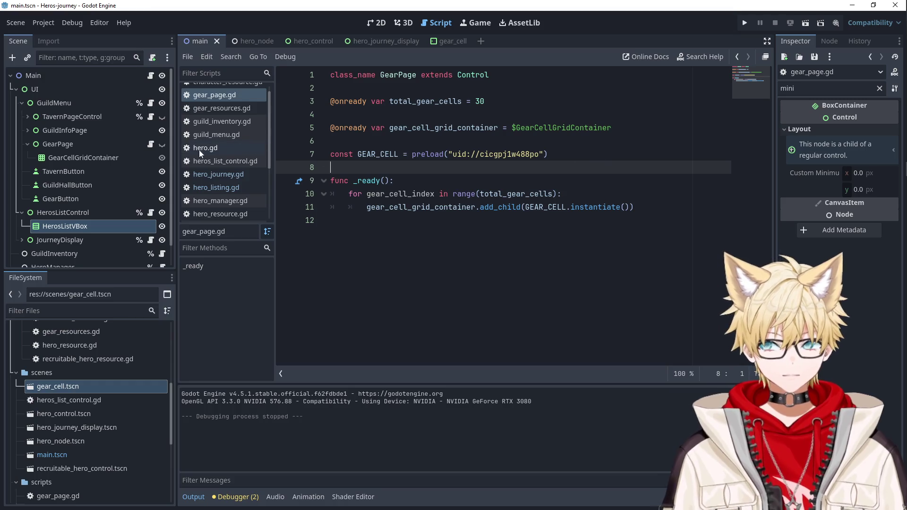
left_click(83, 158)
left_click(879, 88)
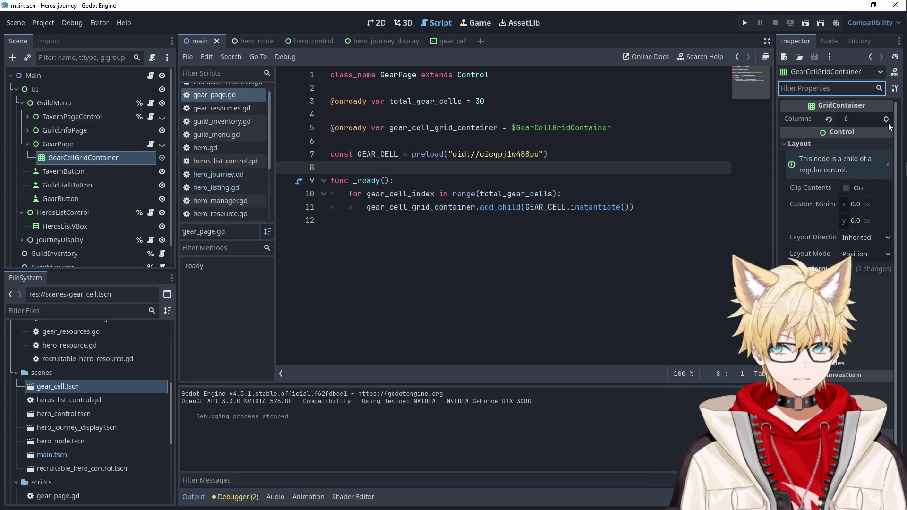
left_click(547, 154)
Test-run the game with a recruited hero, then hide GearPage in the hero_control scene.
left_click(745, 23)
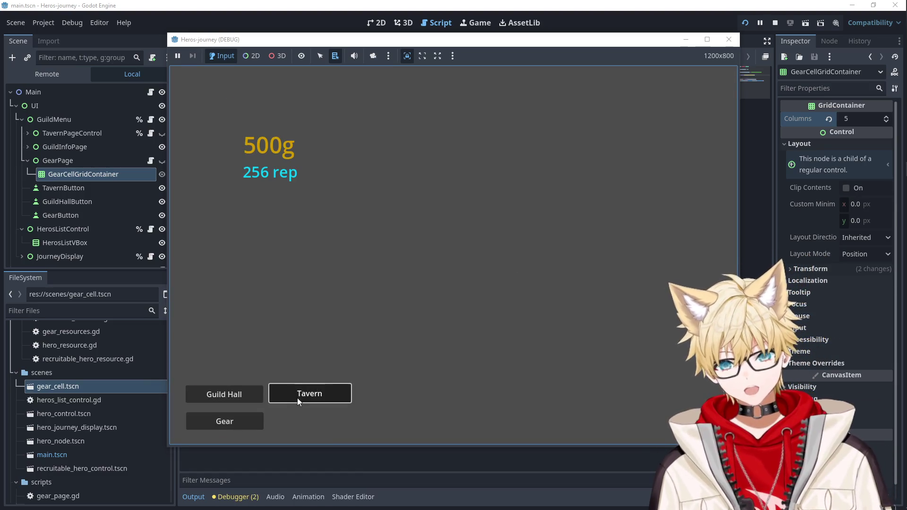
left_click(297, 398)
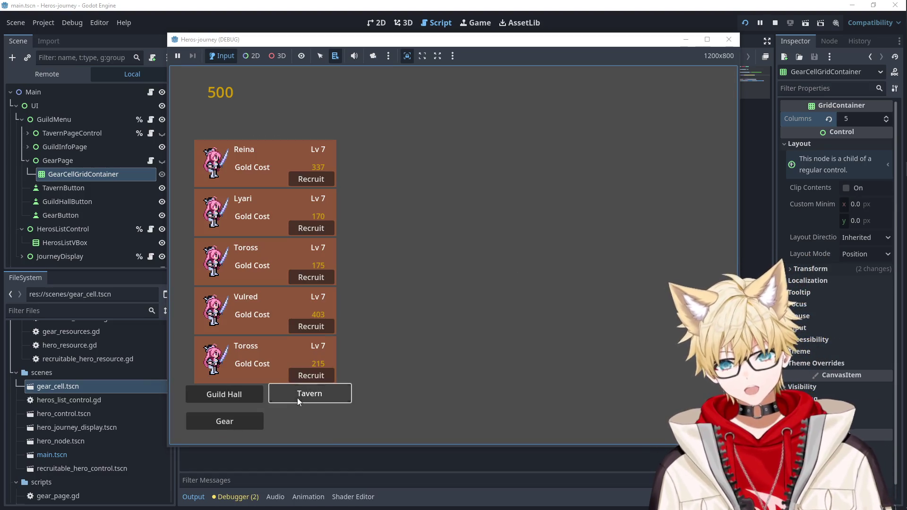
left_click(320, 230)
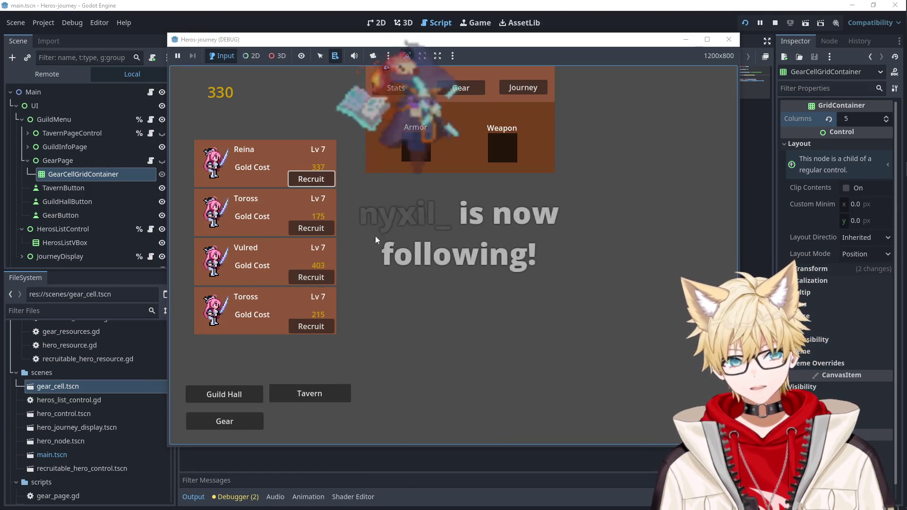
key("F8")
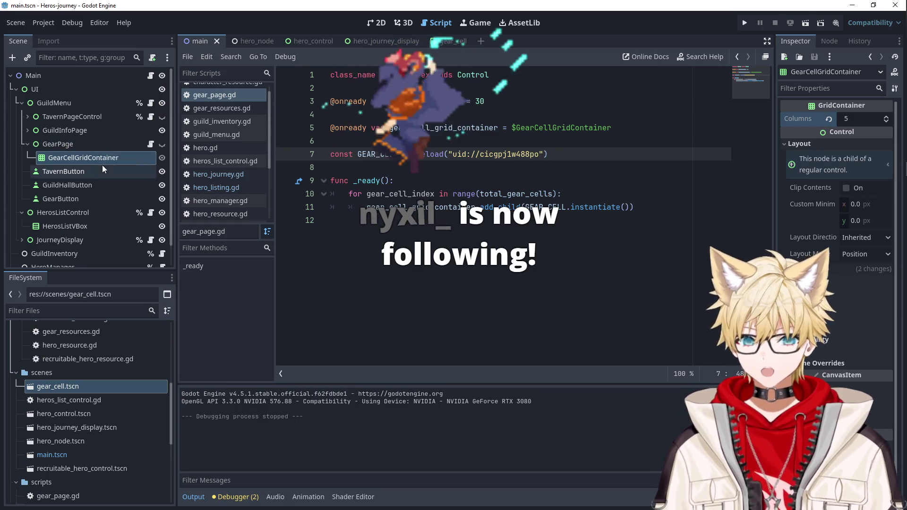
left_click(352, 41)
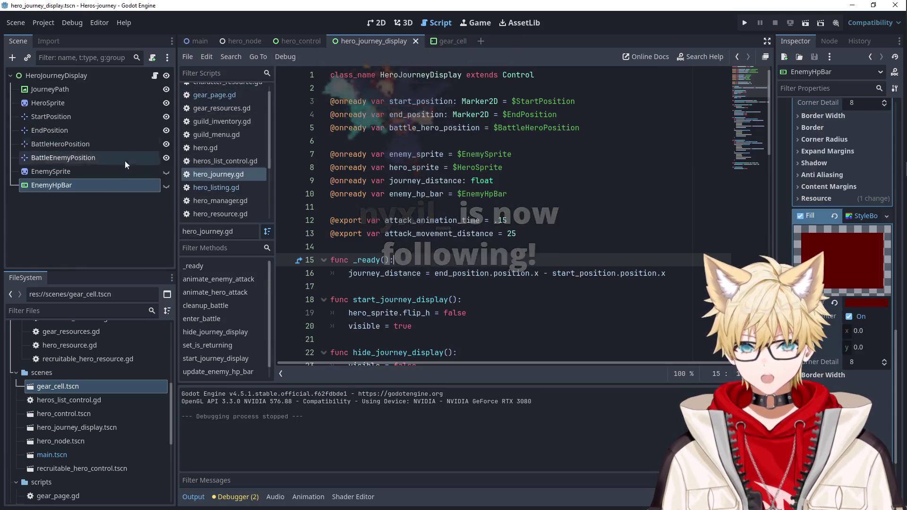
left_click(301, 41)
left_click(162, 190)
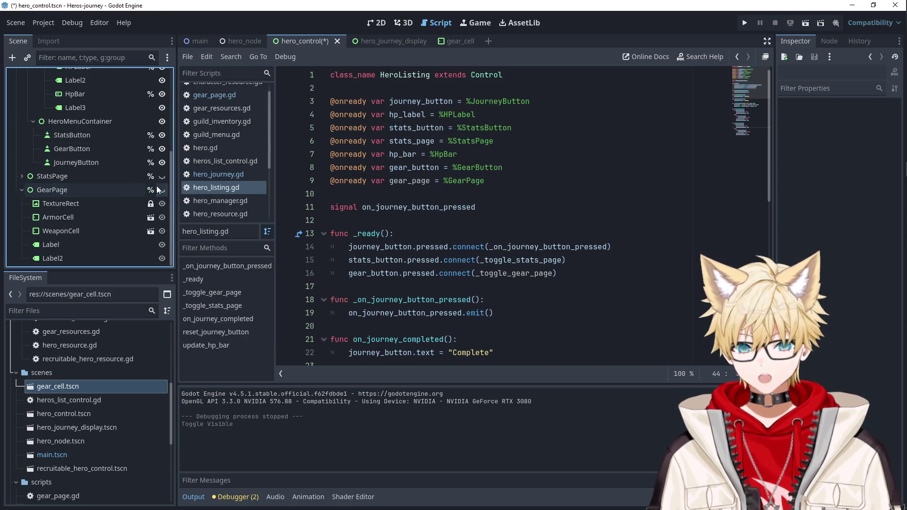
Run the game, recruit the first hero and open their Gear page beside the 30-cell grid.
left_click(746, 23)
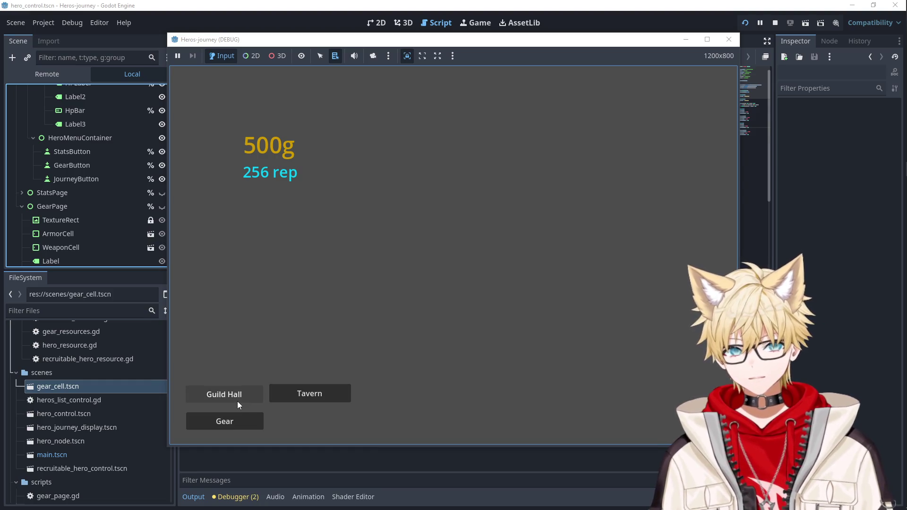
left_click(239, 416)
left_click(310, 393)
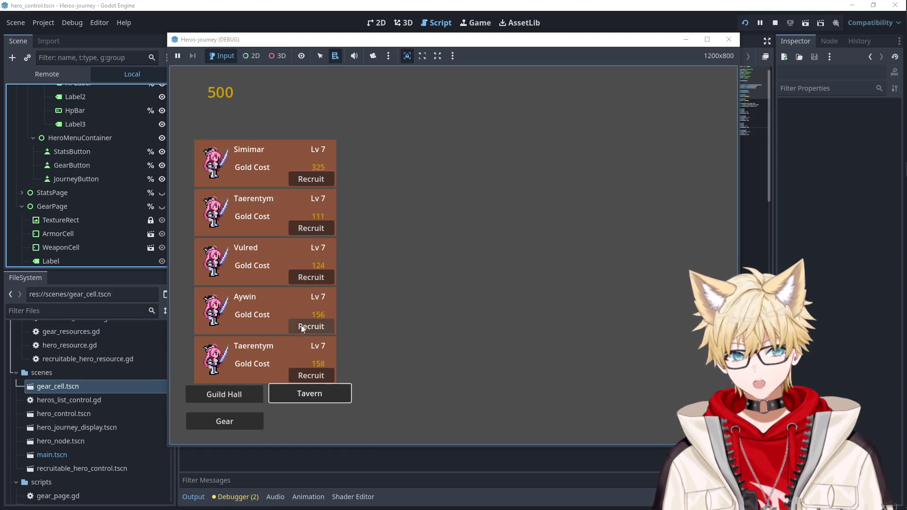
left_click(313, 182)
left_click(236, 418)
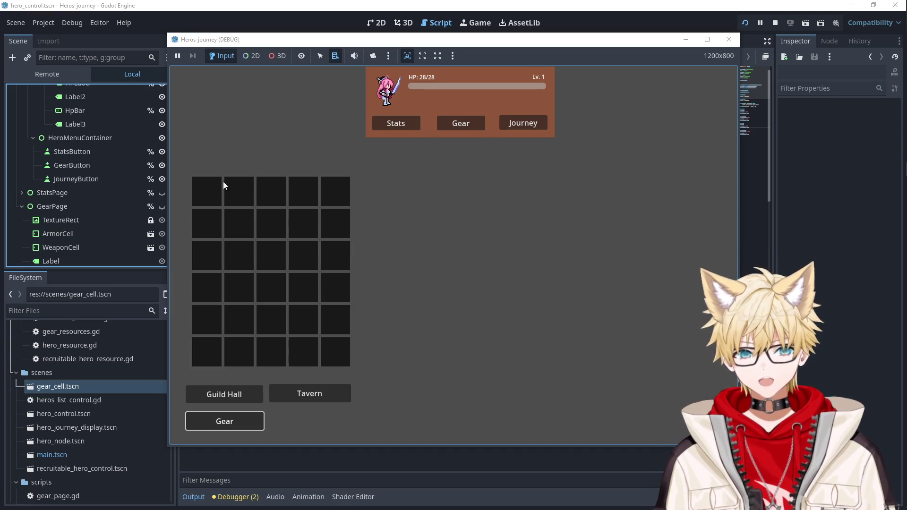
left_click(473, 123)
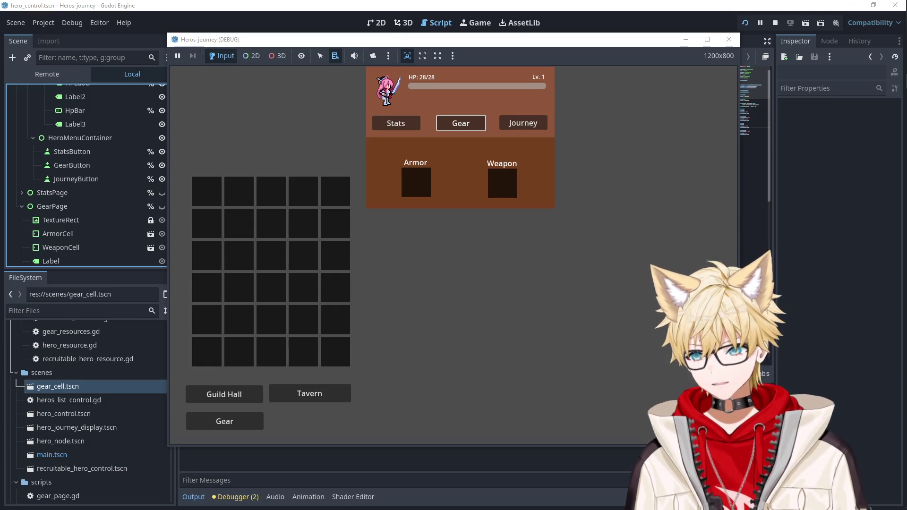
key("alt+Tab")
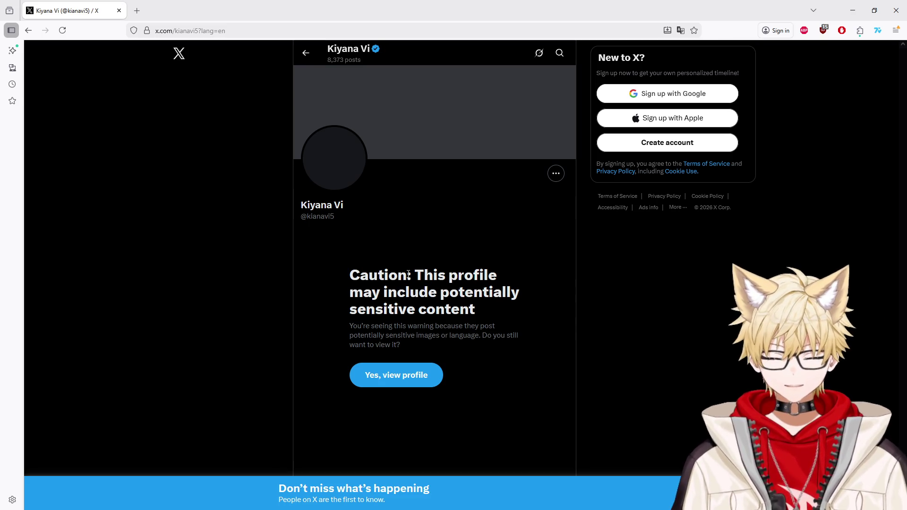
Open and close a spare browser tab, then go back from the X profile to the earlier image results.
left_click(137, 10)
key("ctrl+w")
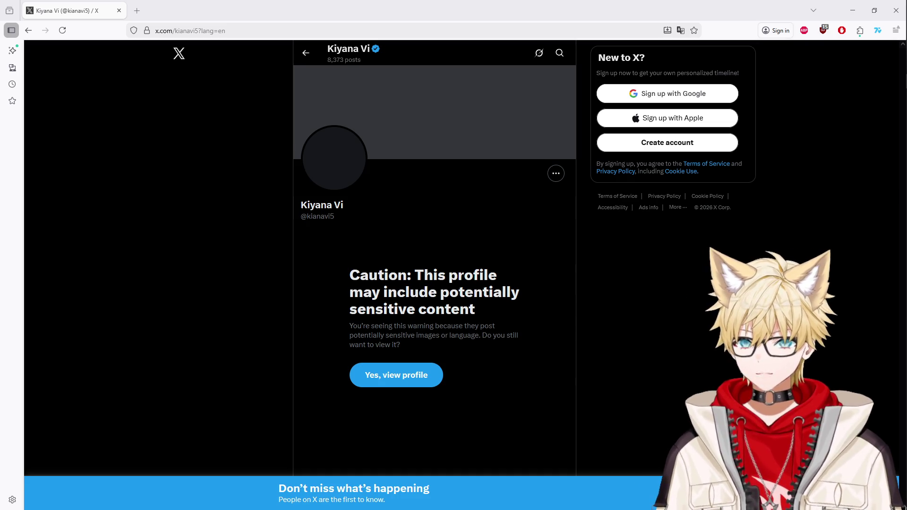
key("alt+Left")
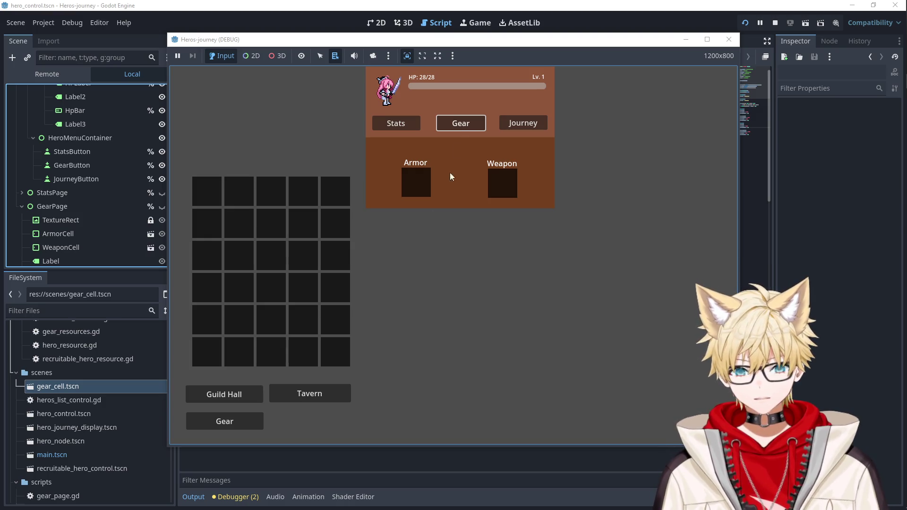
left_click(439, 124)
left_click(408, 122)
left_click(447, 122)
left_click(442, 122)
left_click(439, 121)
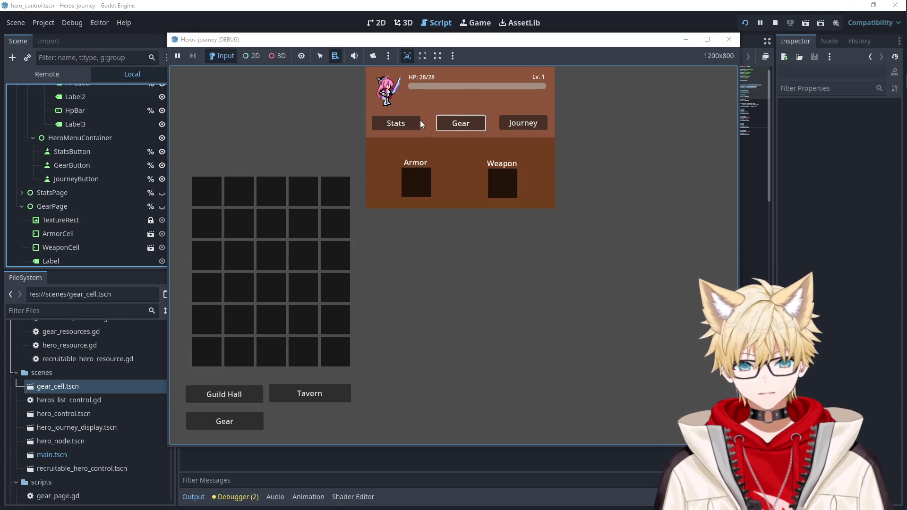
left_click(420, 124)
left_click(460, 129)
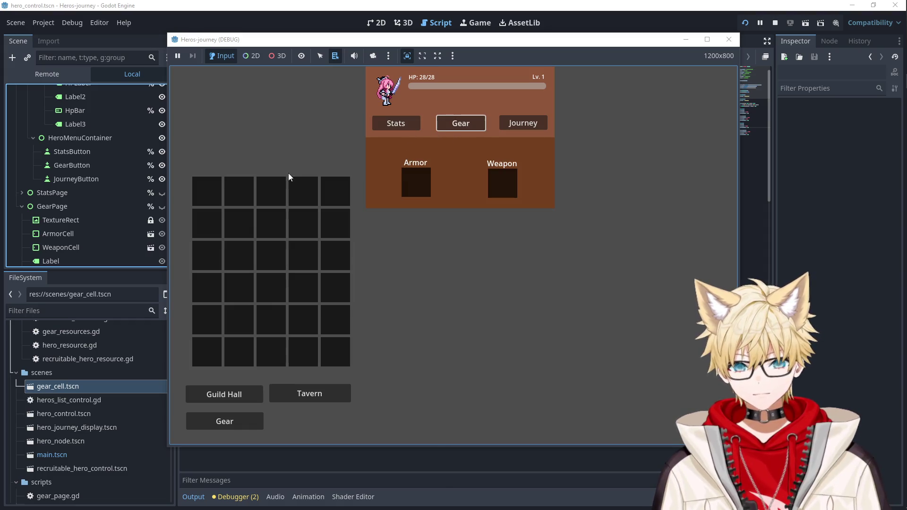
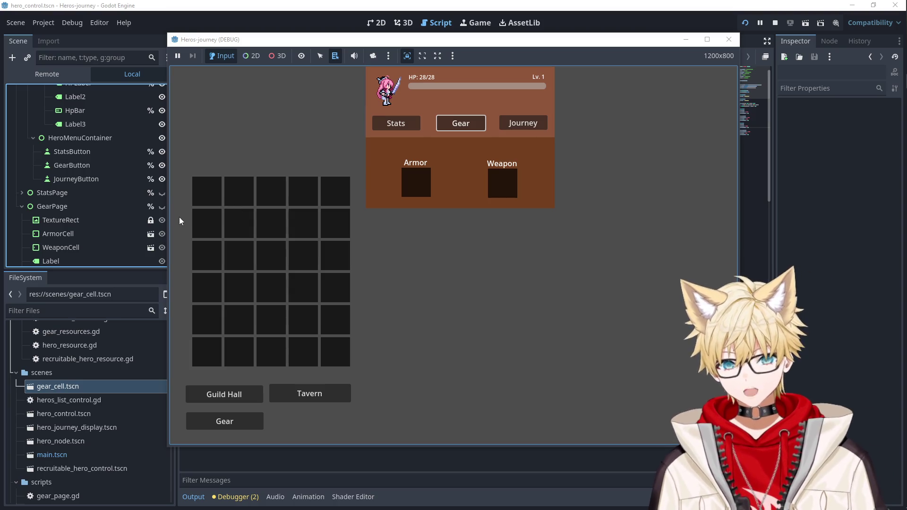
Switch the hero card from its Gear page to the Stats page, then stop the running game.
left_click(446, 119)
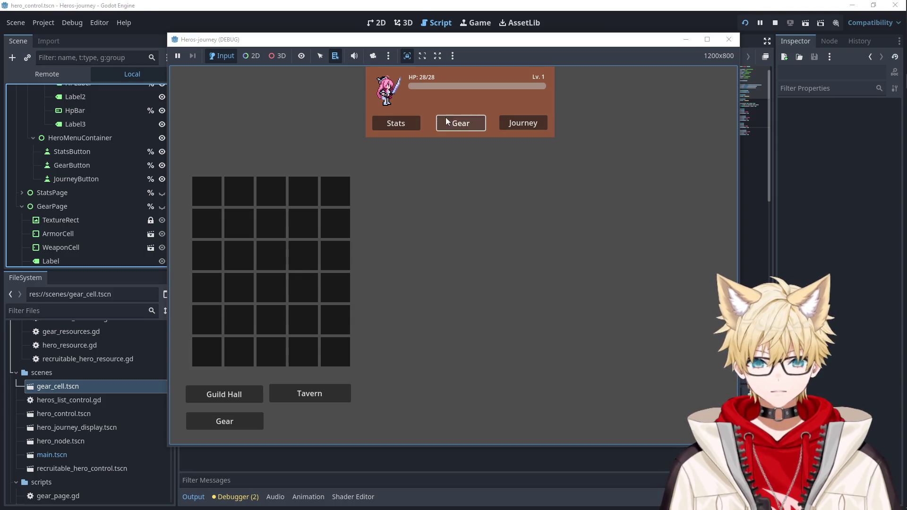
double_click(411, 119)
left_click(412, 120)
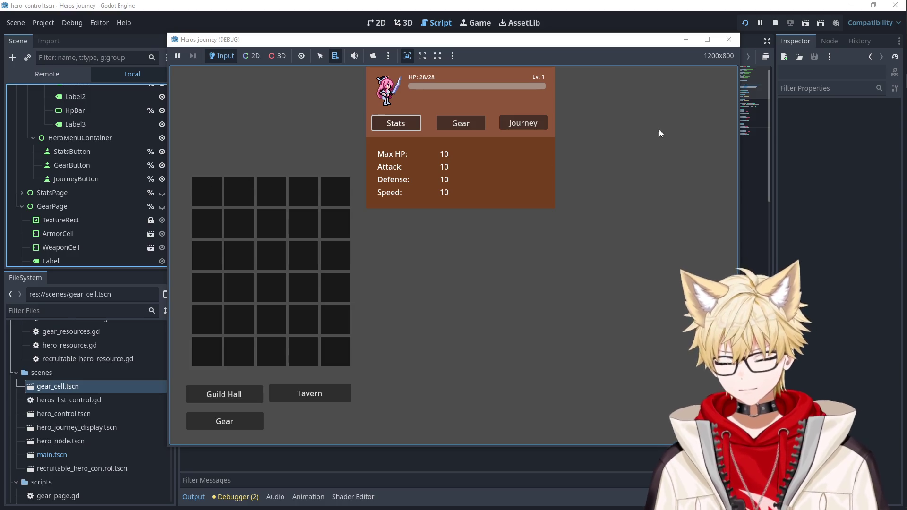
left_click(728, 39)
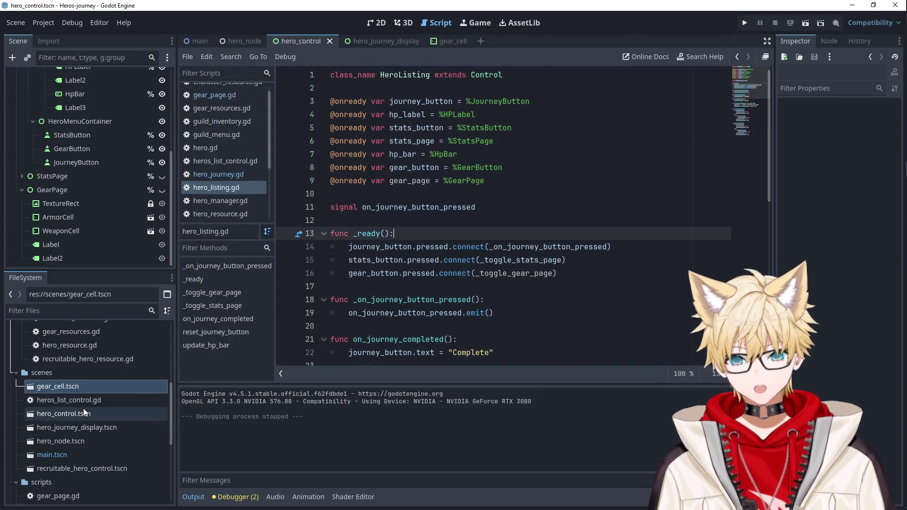
Collapse the HeroContainer and GearPage nodes in the current scene tree.
scroll(82, 407, "up", 2)
scroll(82, 407, "up", 1)
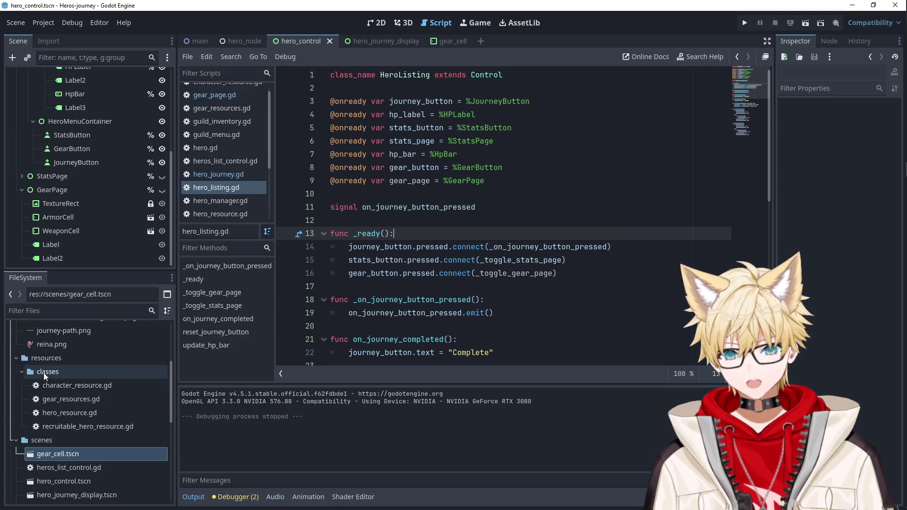
scroll(78, 207, "up", 6)
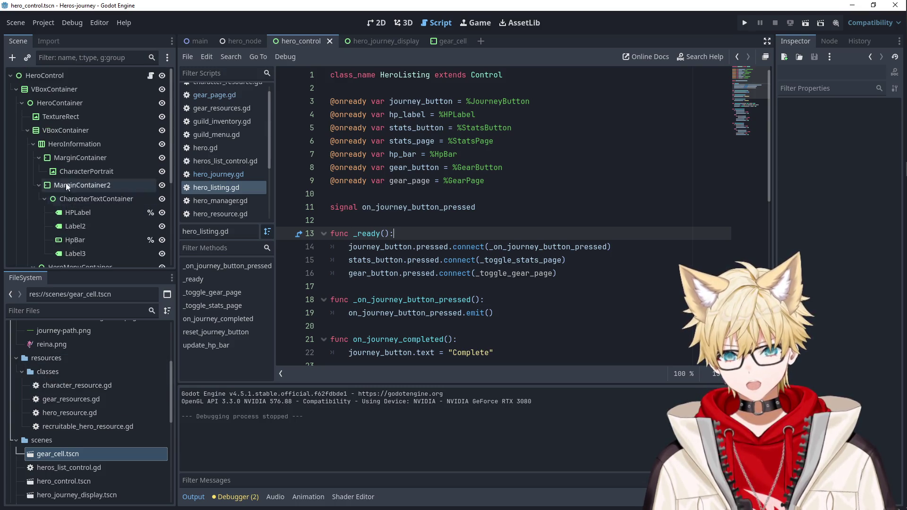
left_click(16, 89)
left_click(16, 89)
left_click(22, 103)
left_click(22, 129)
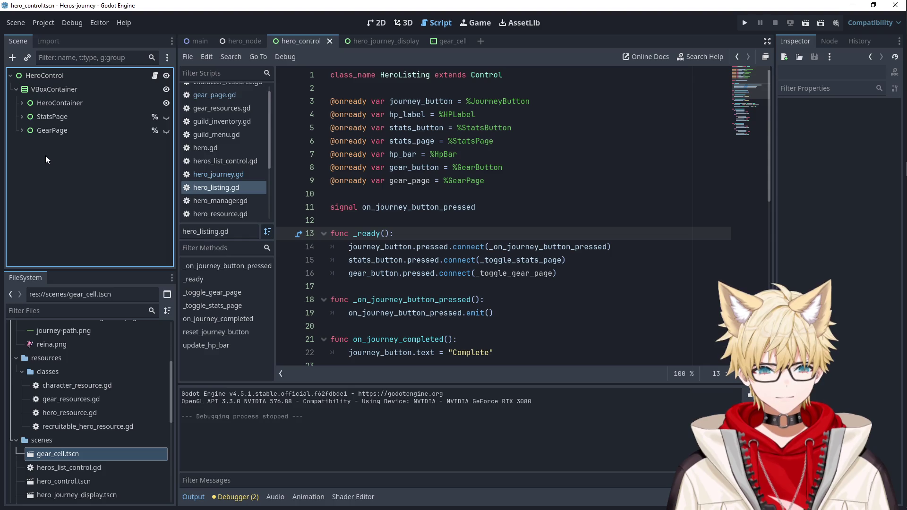
In the main scene, collapse GearPage and open GuildInventory's guild_inventory.gd script.
left_click(209, 43)
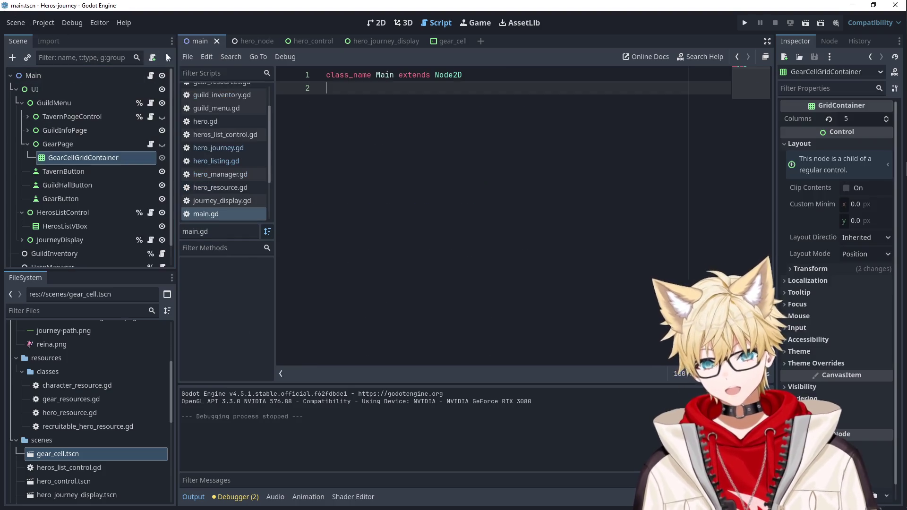
left_click(28, 144)
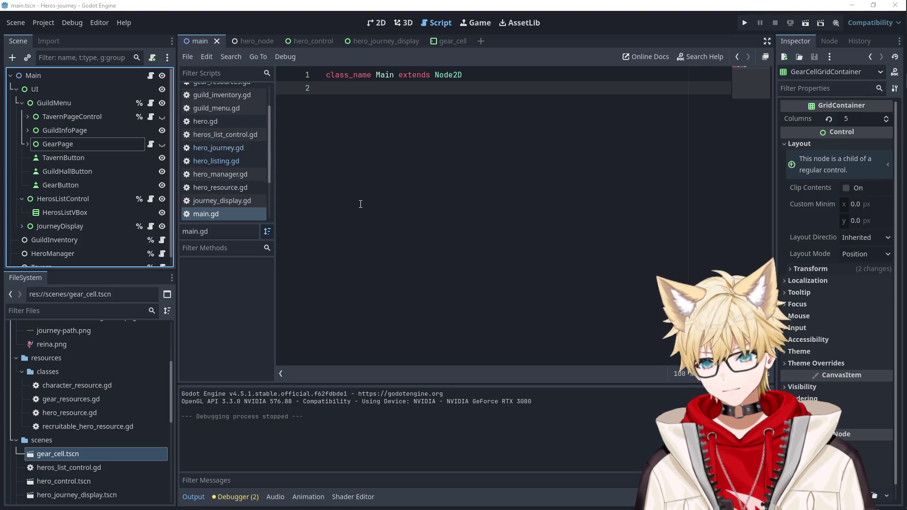
scroll(87, 194, "down", 1)
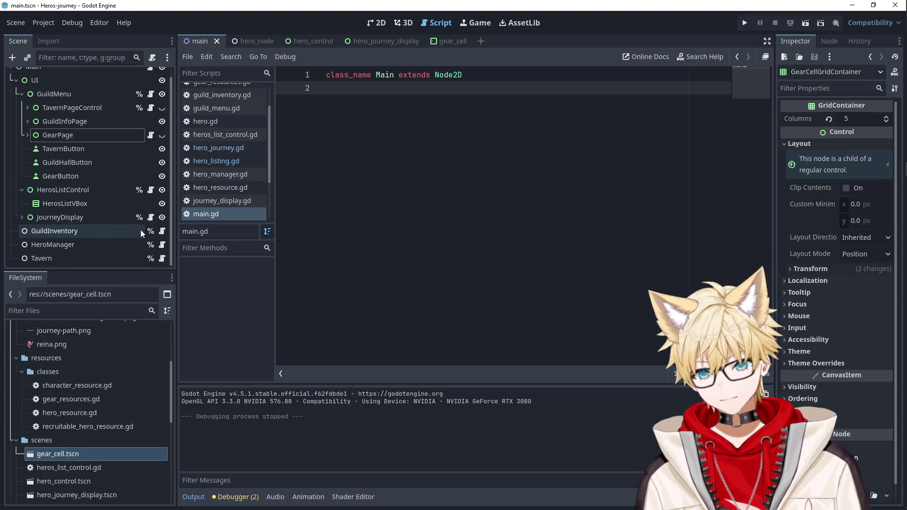
left_click(162, 231)
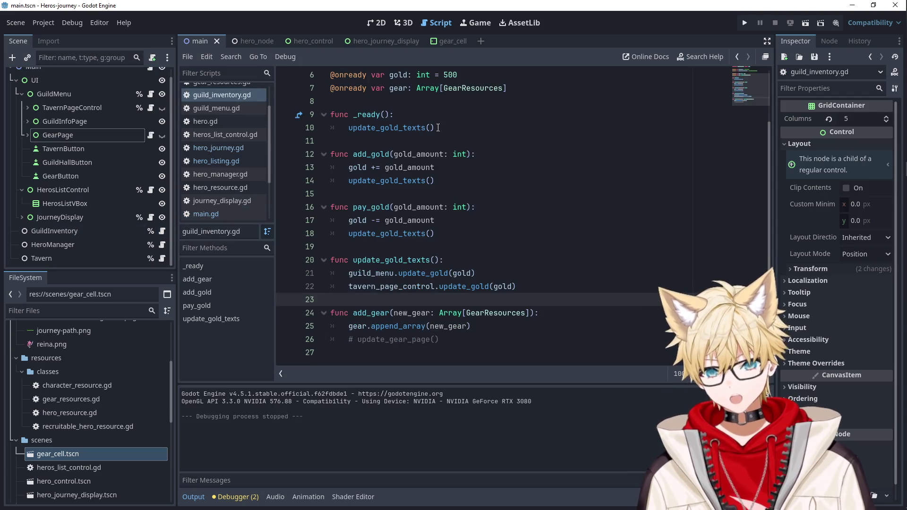
Add a _create_initial_gear() call to _ready after update_gold_texts().
left_click(437, 116)
left_click(447, 129)
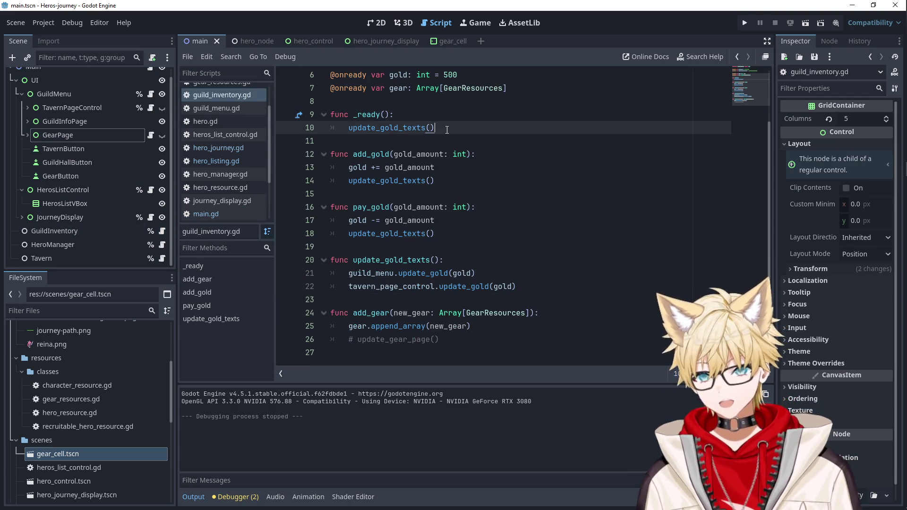
key("Return")
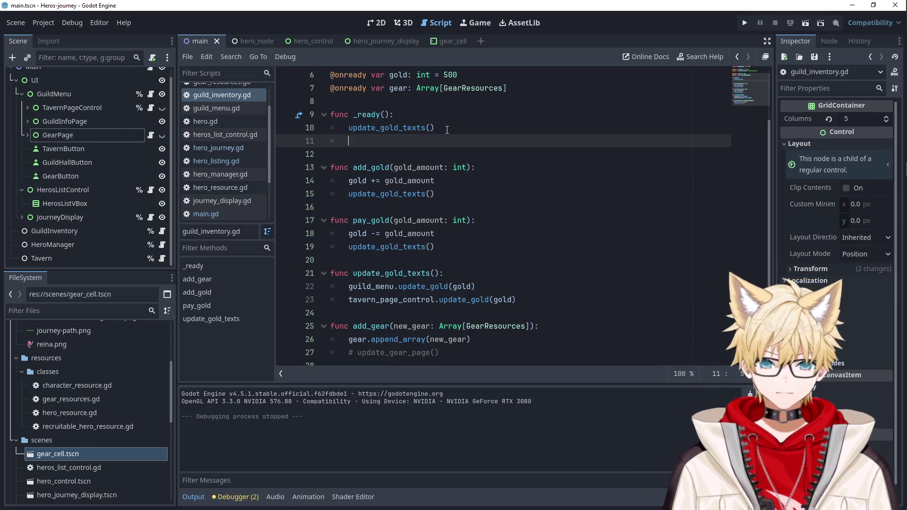
type("create_initial")
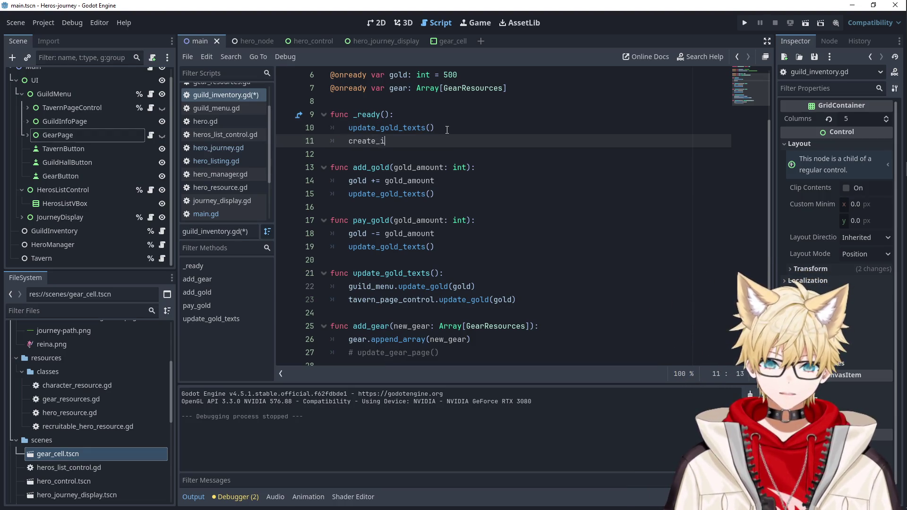
type("_gear()")
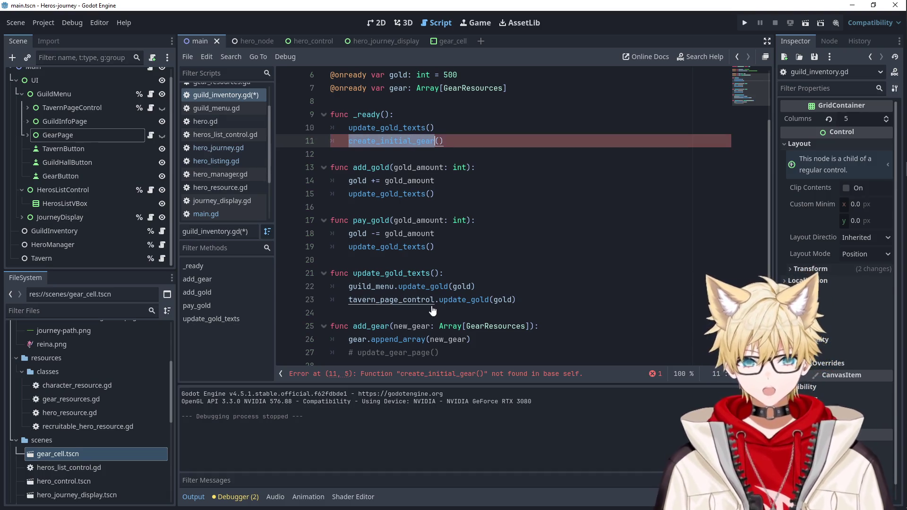
scroll(349, 127, "down", 1)
left_click(349, 128)
type("_")
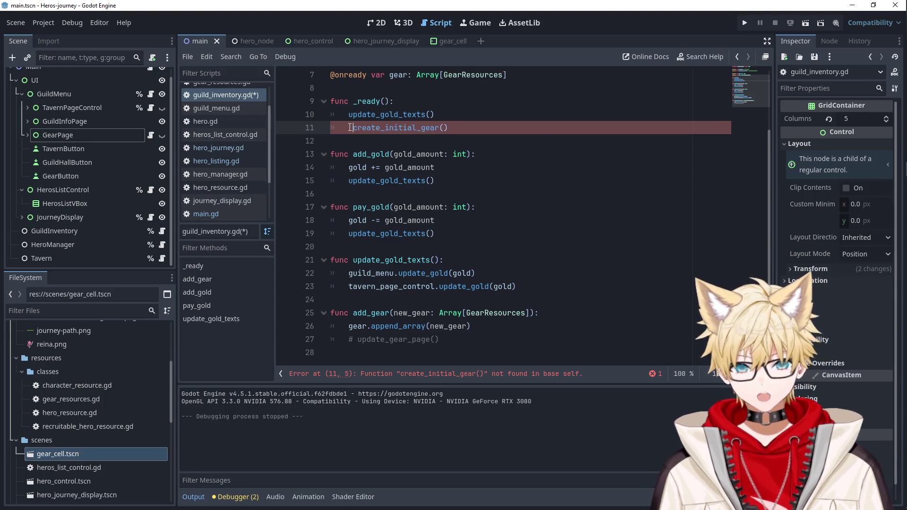
key("Escape")
Define func _create_initial_gear() starting with var starting_weapon = GearResources.
left_click(420, 299)
key("Return")
key("Return")
key("Up")
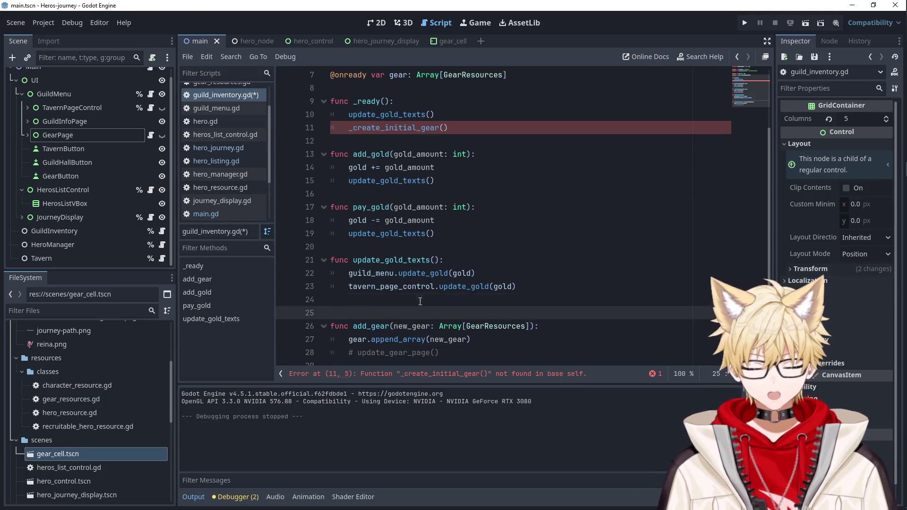
type("func _create_initial_gear():")
key("Return")
type("var starting_weapon = GearResources")
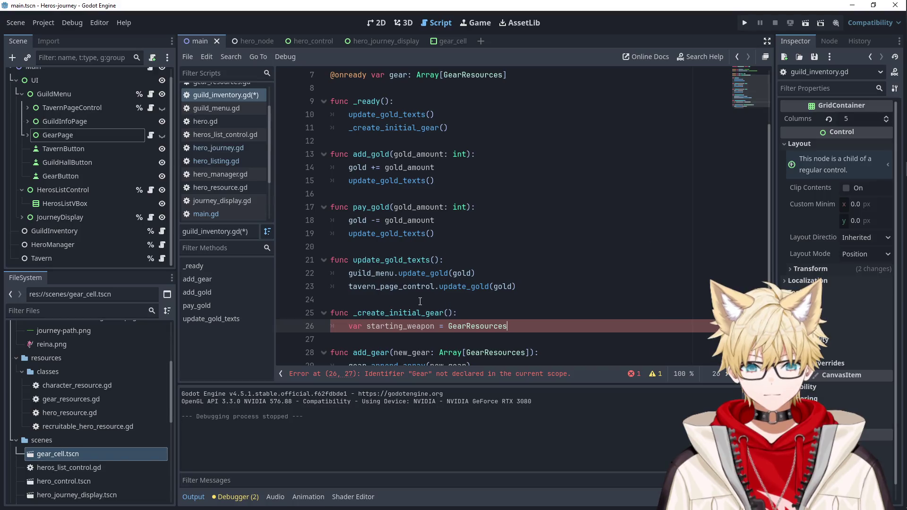
In the gear resource script, rename the class from GearResources to GearResource.
scroll(479, 283, "up", 2)
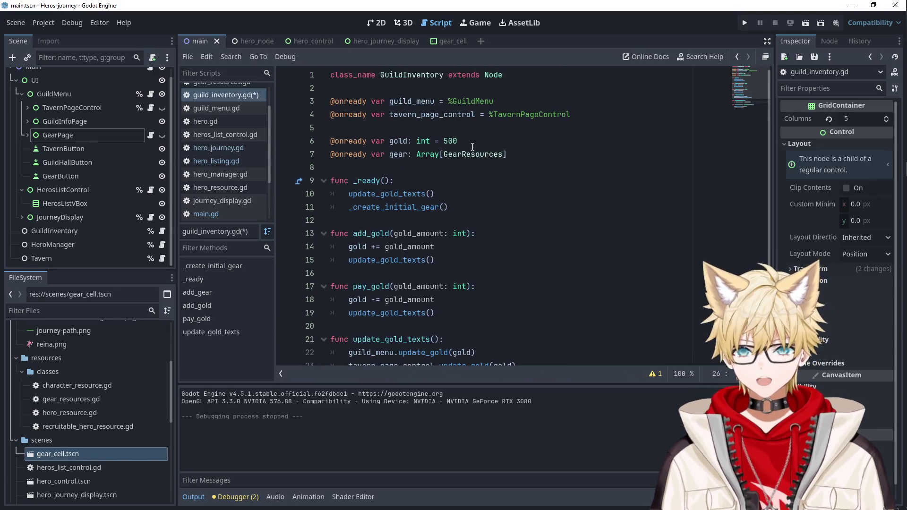
left_click(472, 155, "ctrl")
left_click(435, 76)
key("BackSpace")
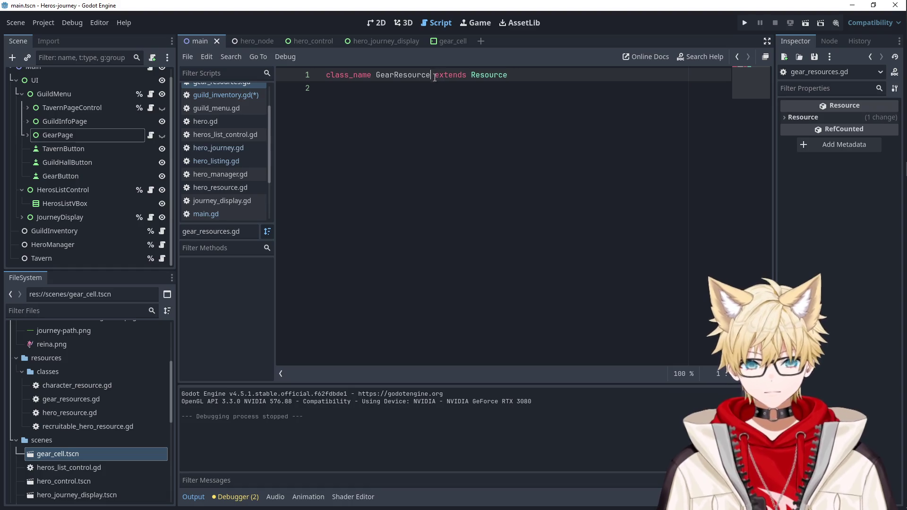
Fix GearResource references in guild_inventory.gd and make the weapon GearResource.new('weapon').
left_click(162, 232)
scroll(505, 270, "down", 3)
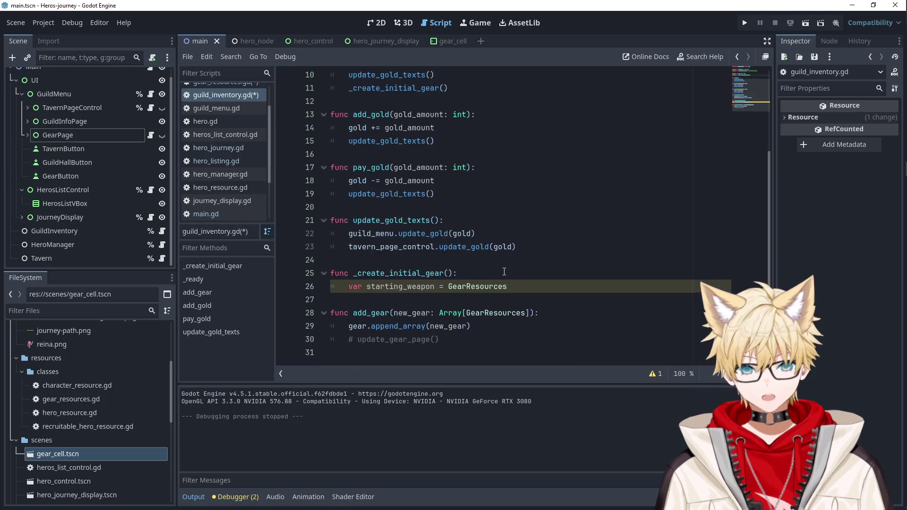
key("BackSpace")
left_click(525, 313)
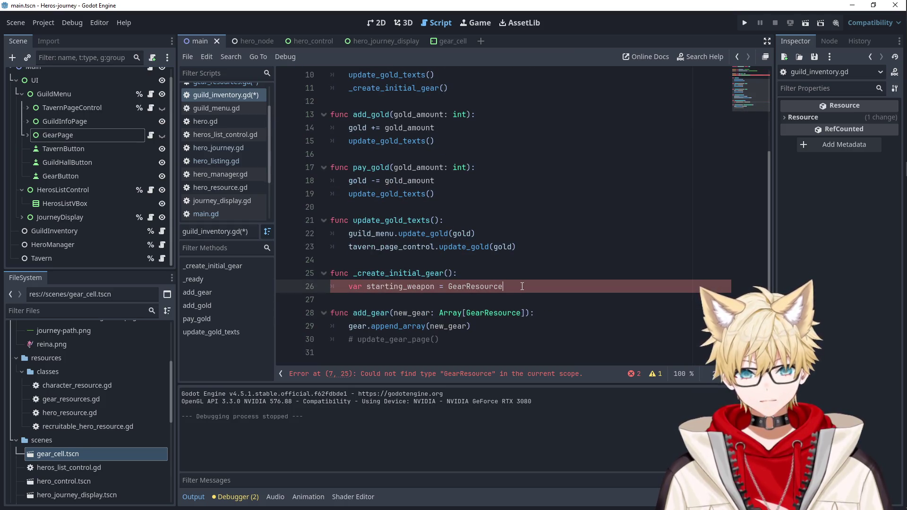
key("BackSpace")
type(".new(")
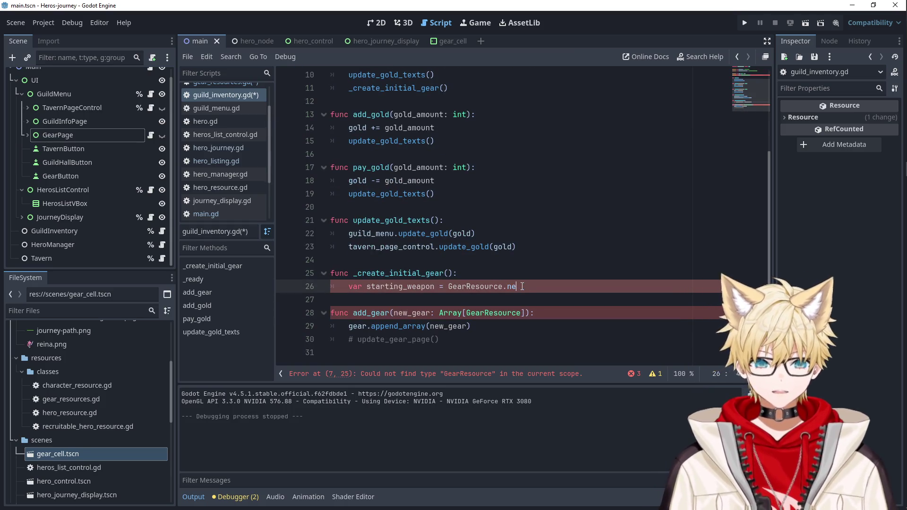
type("'")
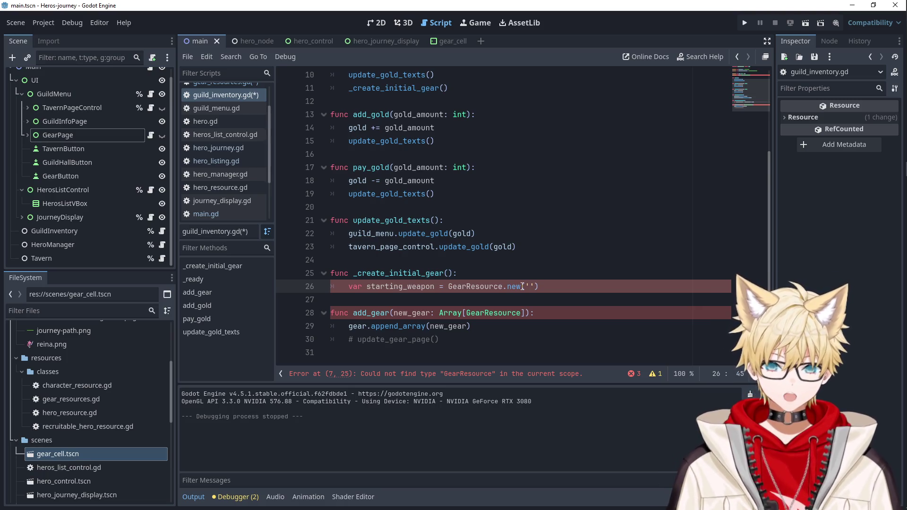
type("weapon")
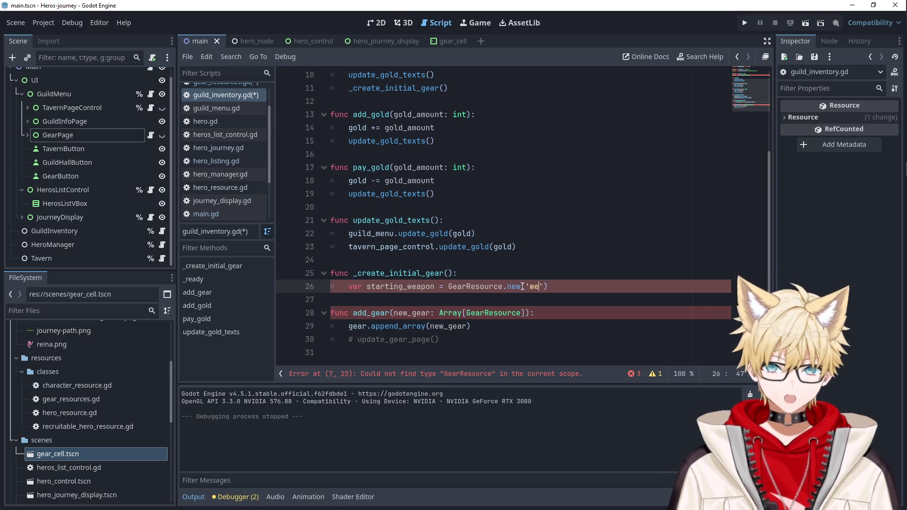
Add var starting_armor = GearResource.new('armor') and save guild_inventory.gd.
key("End")
key("Return")
type("var starting_")
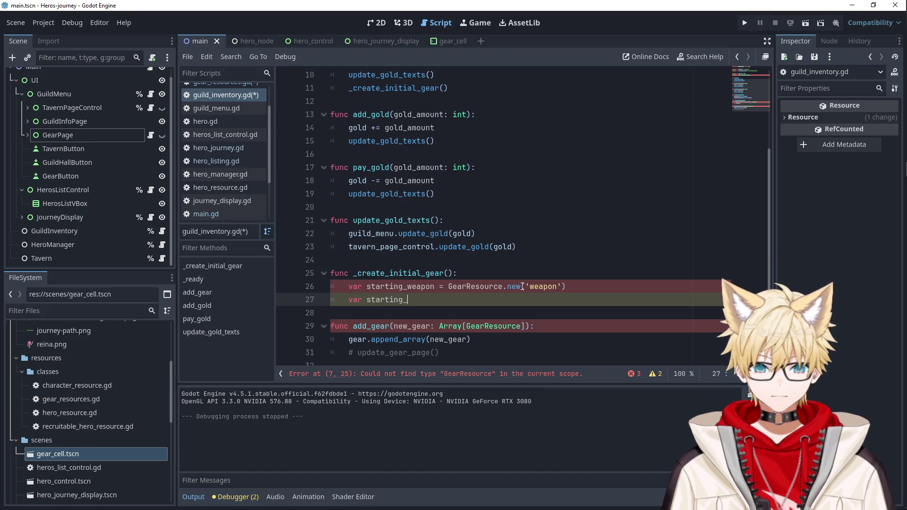
type("armor = Gear")
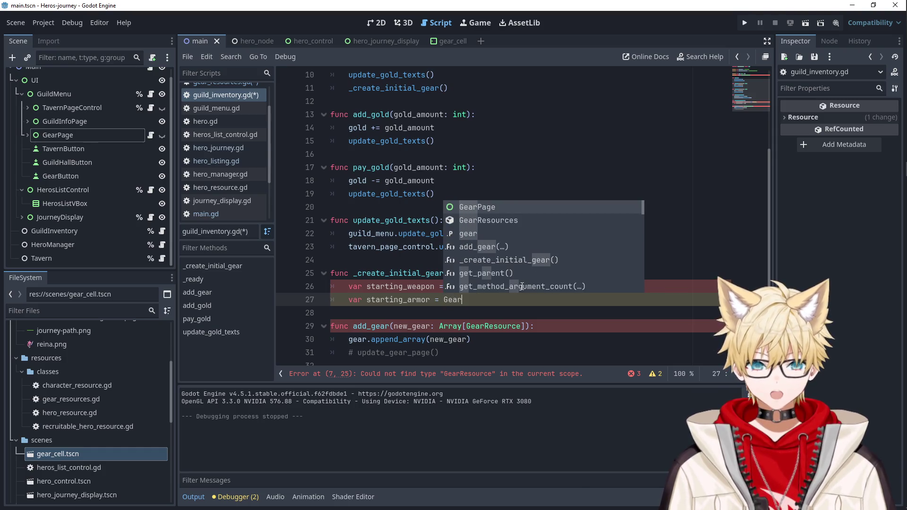
key("Down")
key("Return")
key("BackSpace")
type(".new('ar")
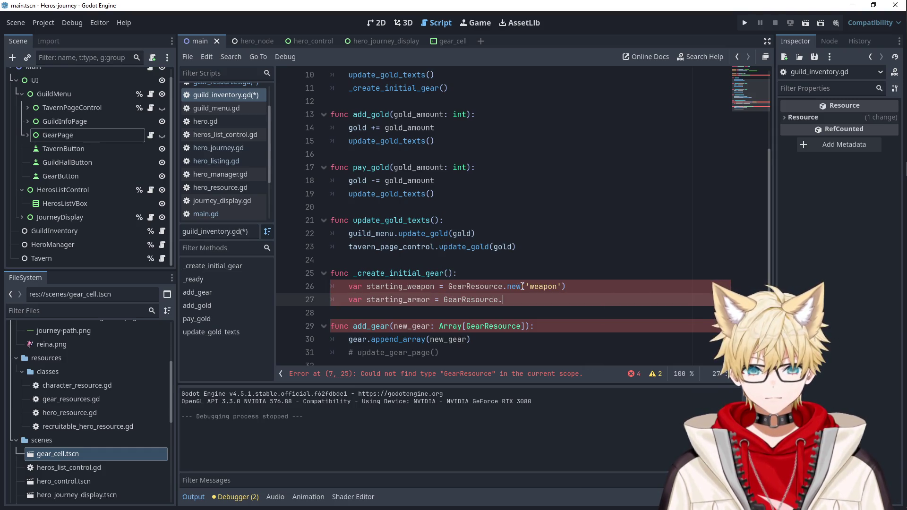
type("mor")
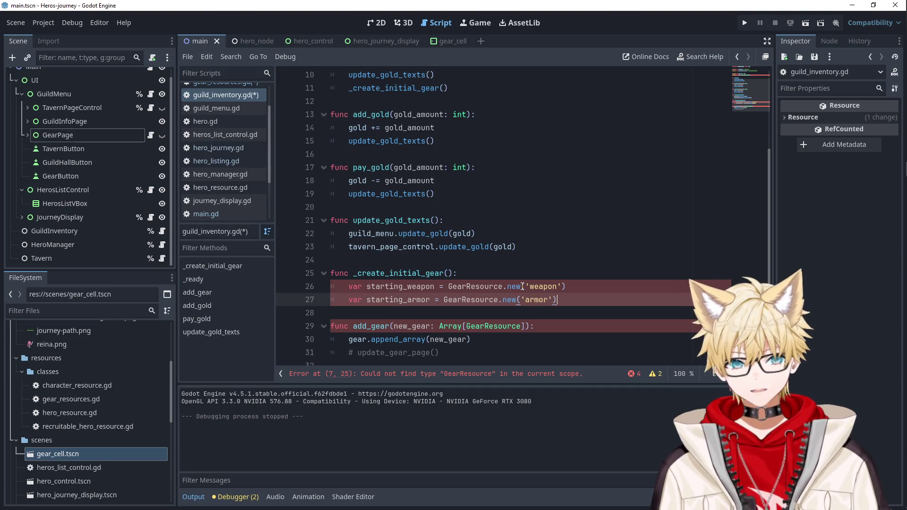
left_click(533, 260)
key("ctrl+s")
Jump to the GearResource definition in gear_resources.gd and save.
left_click(527, 224)
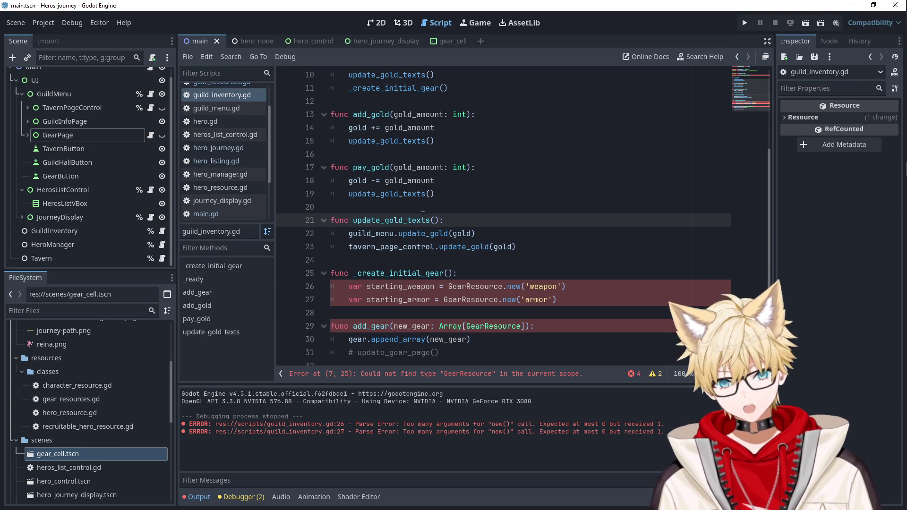
scroll(429, 268, "up", 3)
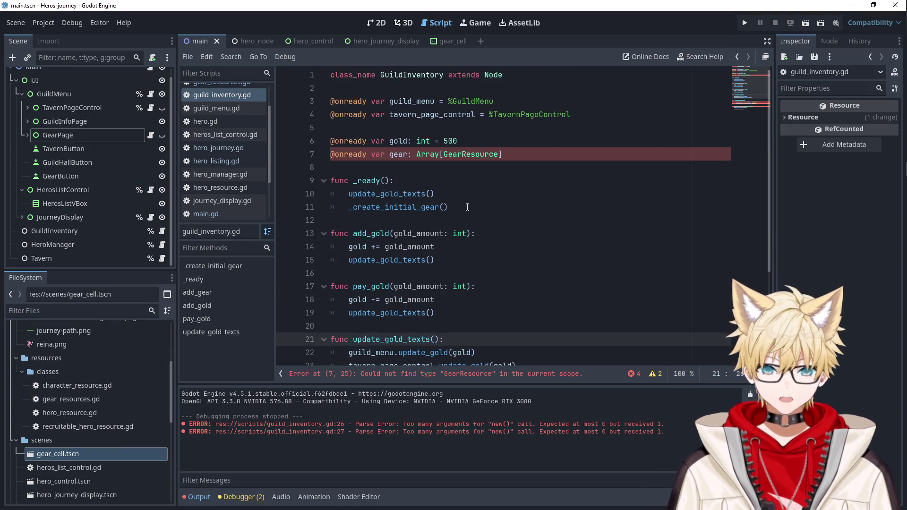
left_click(468, 156, "ctrl")
left_click(468, 208)
key("ctrl+s")
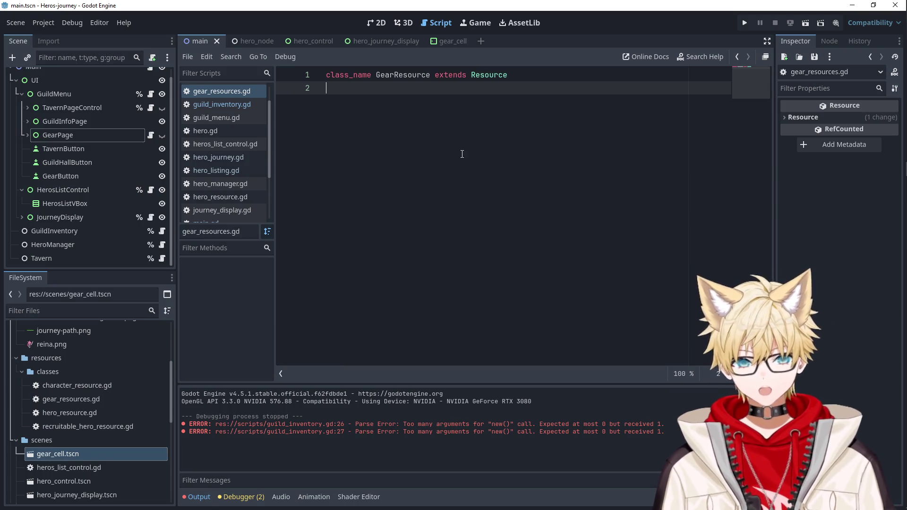
key("Return")
type("func _init():")
key("Left")
key("Left")
type("weapon_type: string")
key("Return")
key("Right")
key("Up")
key("Return")
key("Return")
key("Up")
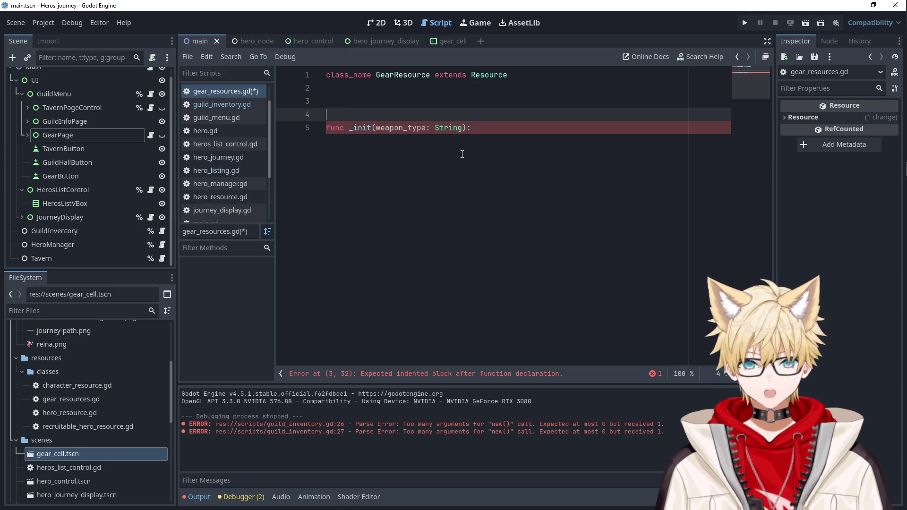
type("@export var weapon_type:")
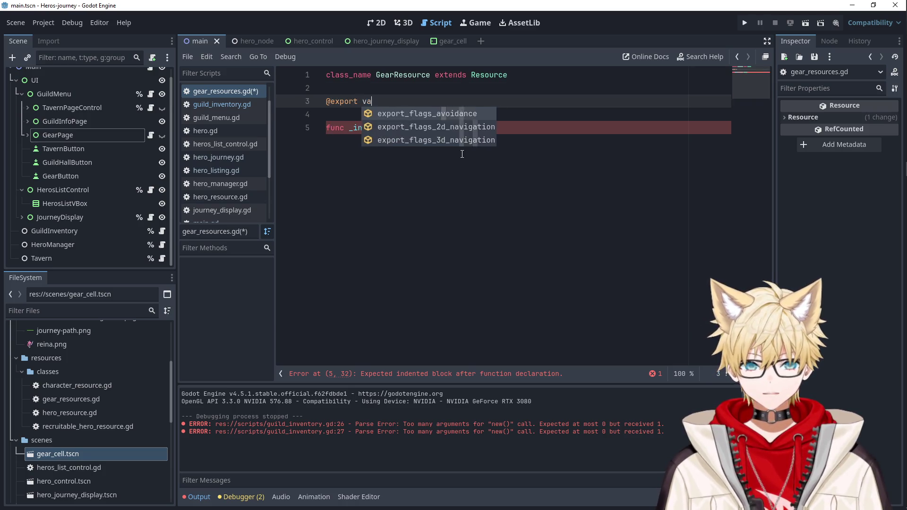
type(" St")
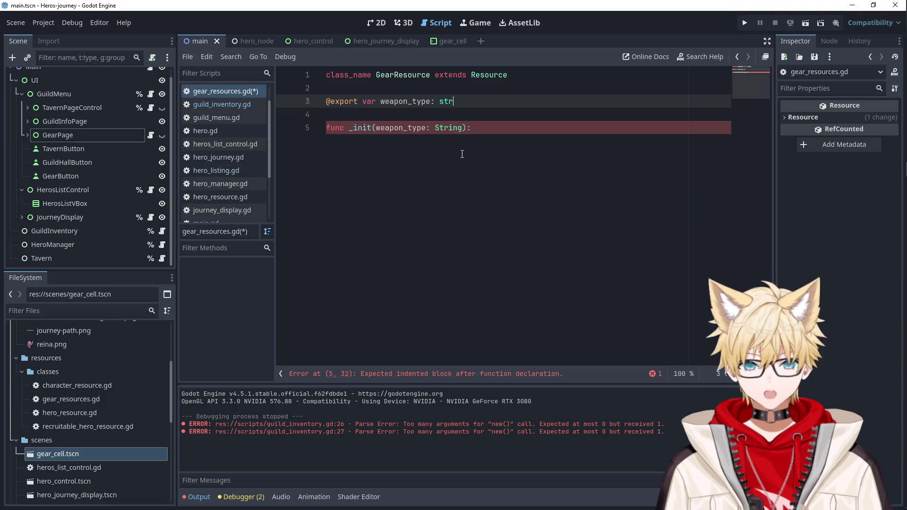
type("ring")
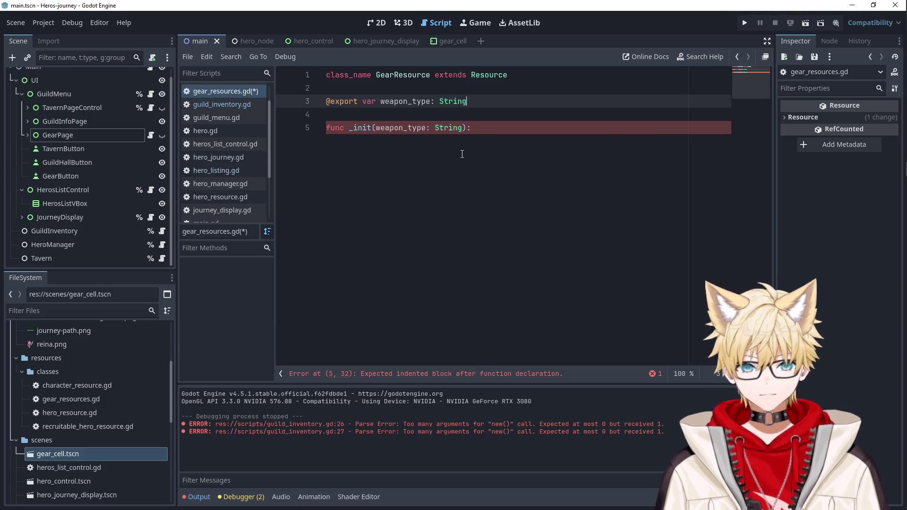
Rename the parameter to _weapon_type, assign weapon_type = _weapon_type, and save.
left_click(461, 154)
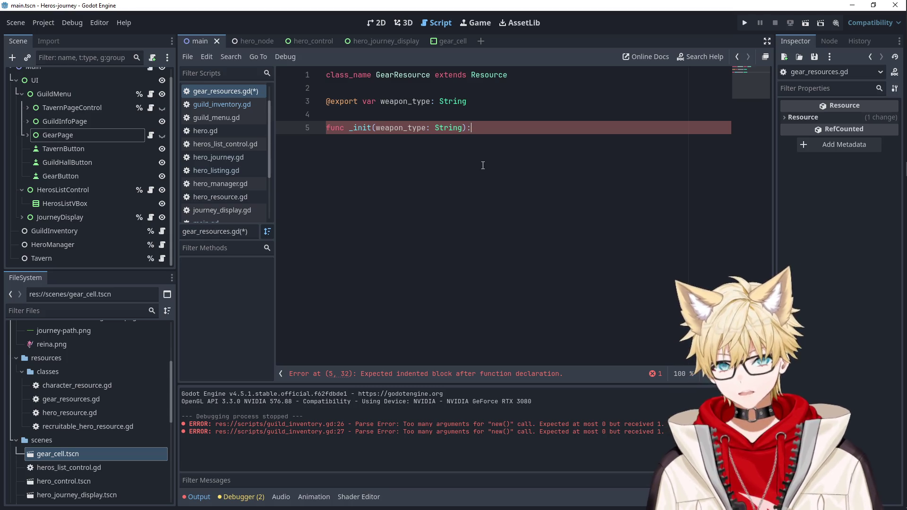
key("Return")
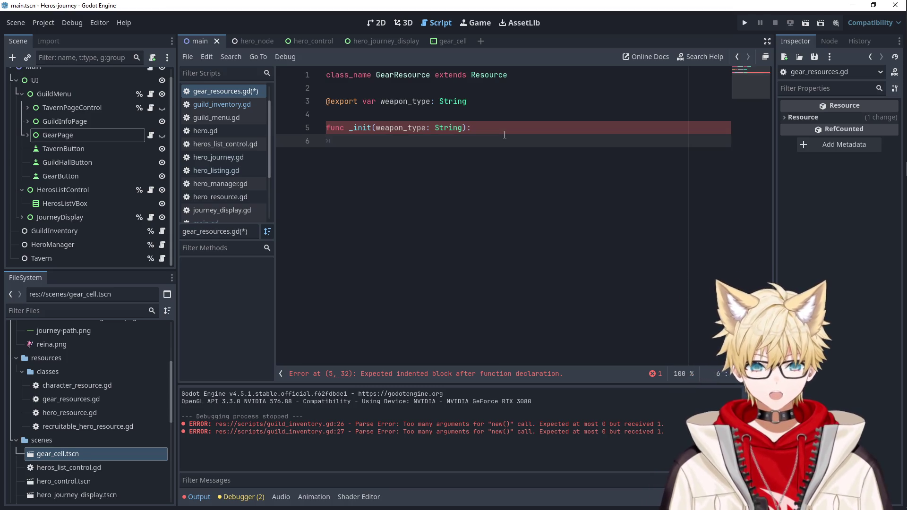
left_click(377, 133)
type("_")
key("Down")
type("weapon_type = _wea")
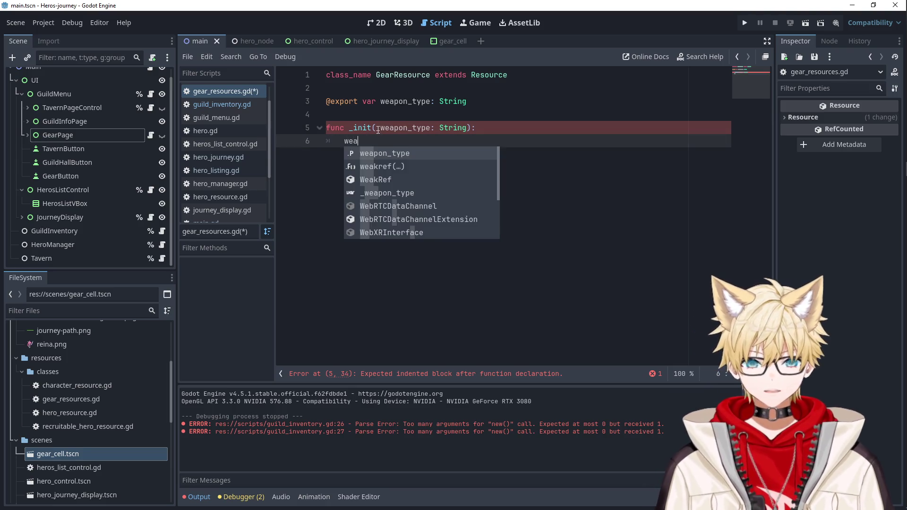
key("Return")
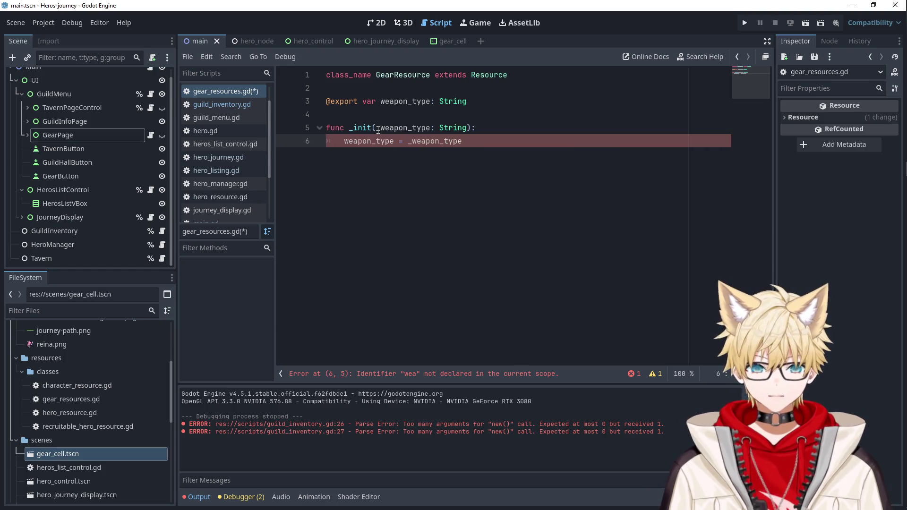
key("Return")
key("ctrl+s")
double_click(404, 101)
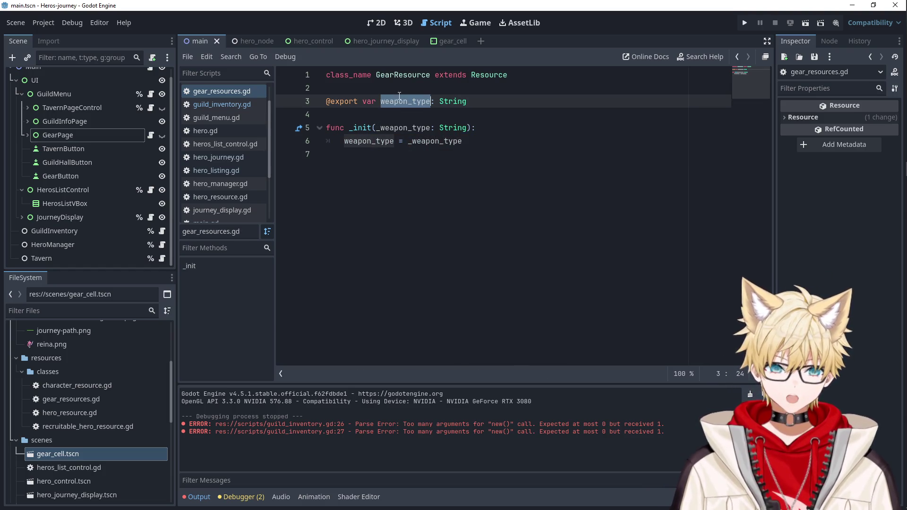
left_click(401, 114)
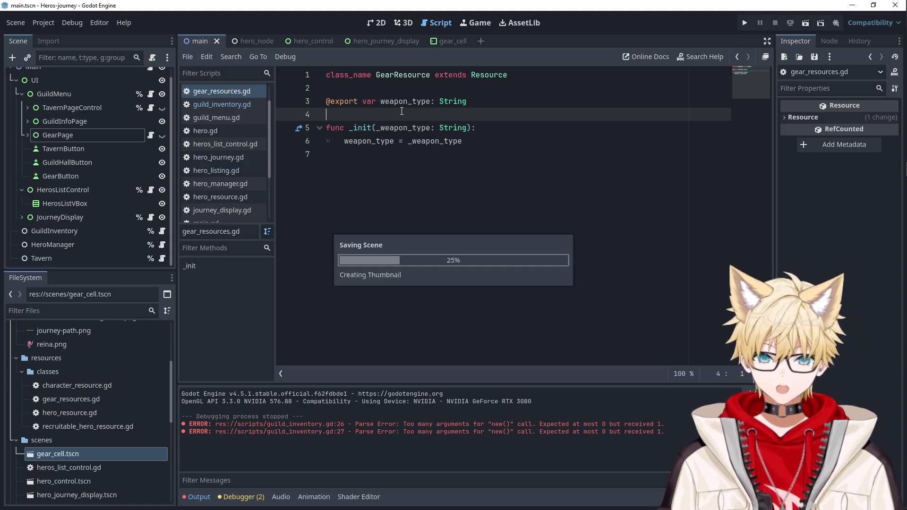
Append add_gear([starting_weapon, starting_armor]) to _create_initial_gear and save guild_inventory.gd.
left_click(162, 231)
scroll(447, 285, "down", 3)
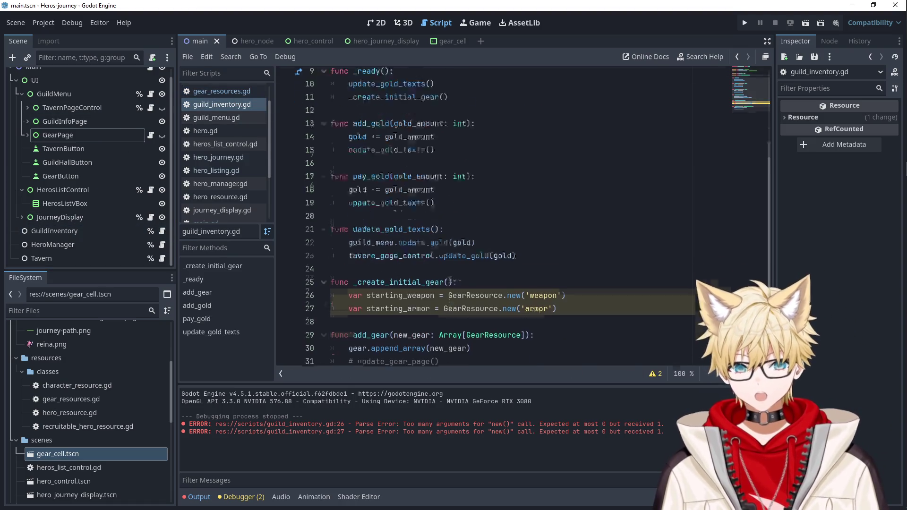
left_click(584, 284)
key("Return")
type("add_gear")
key("Return")
type("[sta")
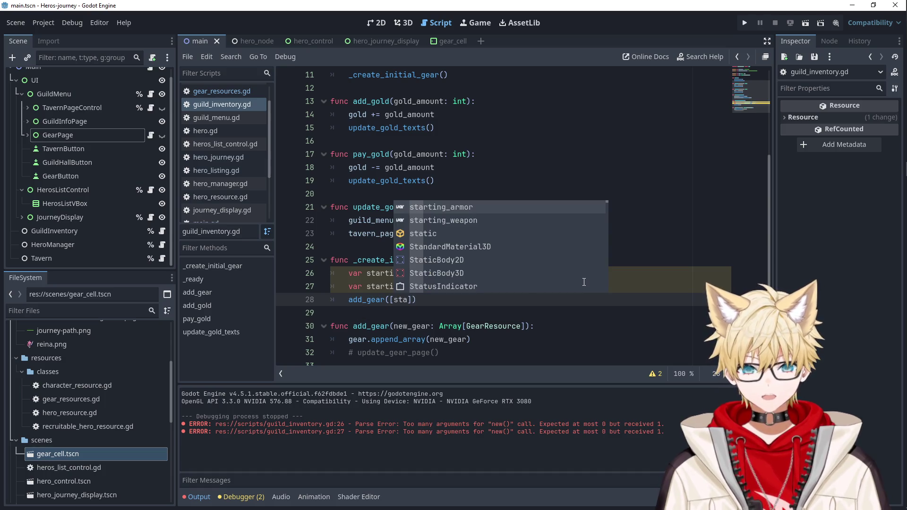
key("Down")
key("Return")
type(", star")
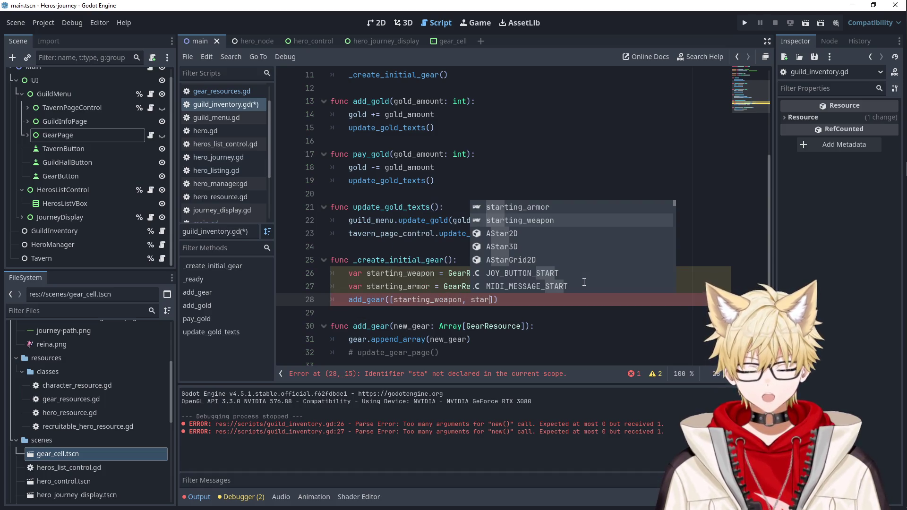
key("Return")
key("ctrl+s")
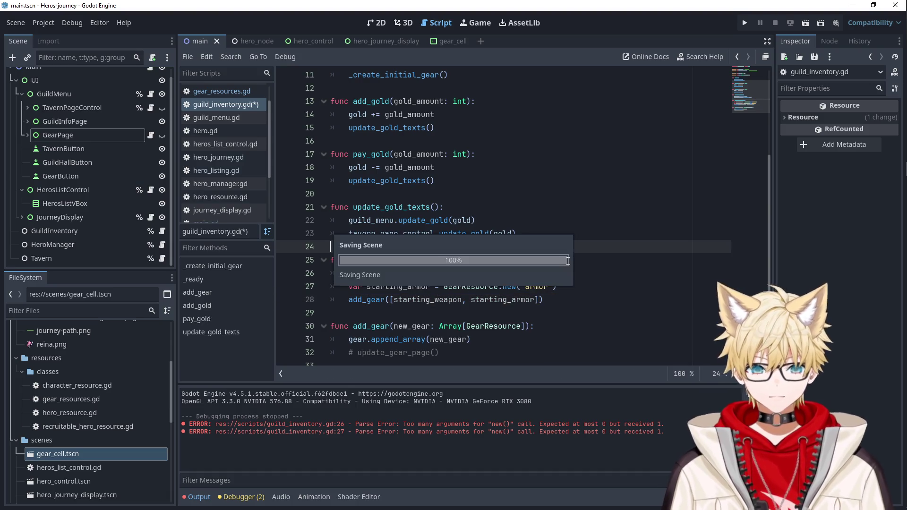
Review the parse errors about too many arguments for new() at lines 26 and 27.
left_click(551, 211)
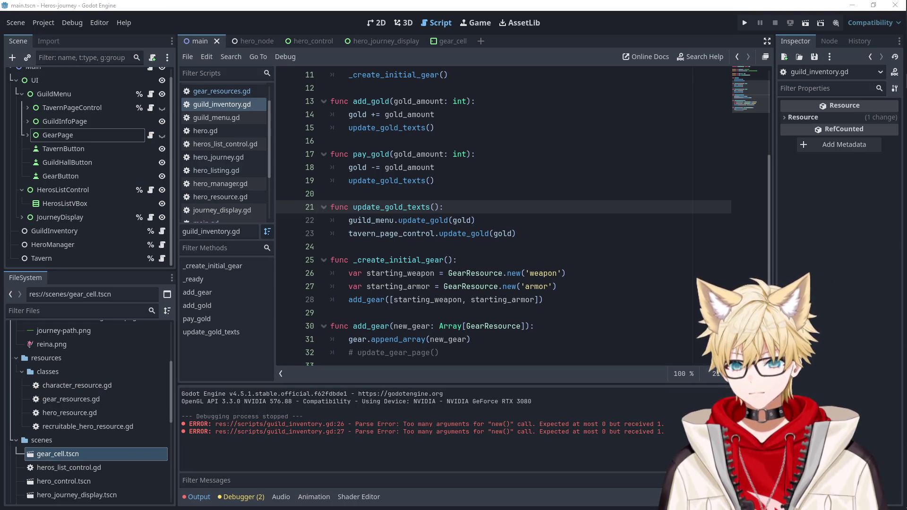
left_click(428, 260)
scroll(455, 225, "up", 3)
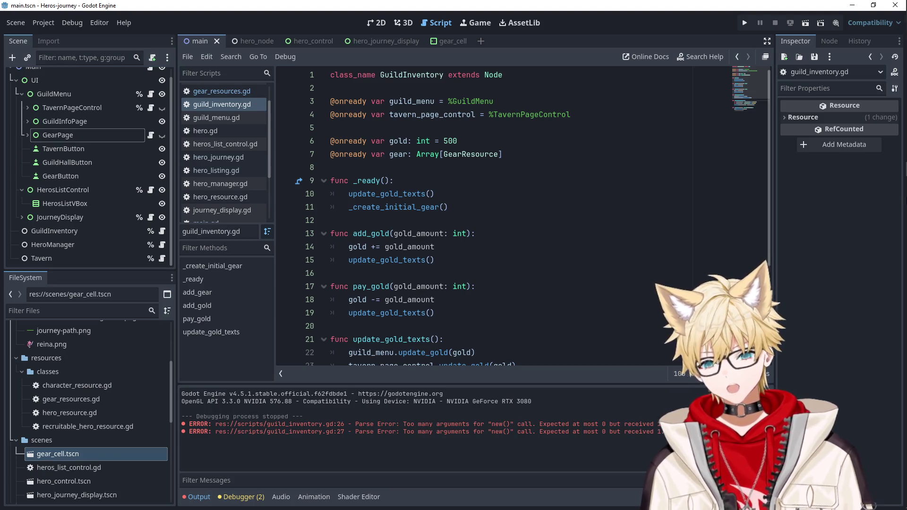
Check off the Gear Inventory Page - Guild and Gear Inventory Page - Hero tasks.
left_click(899, 186)
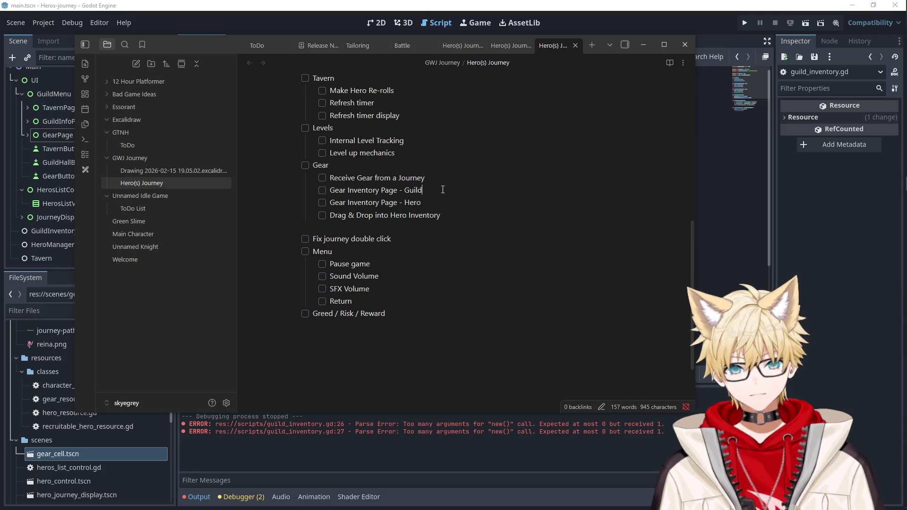
left_click(322, 190)
left_click(323, 202)
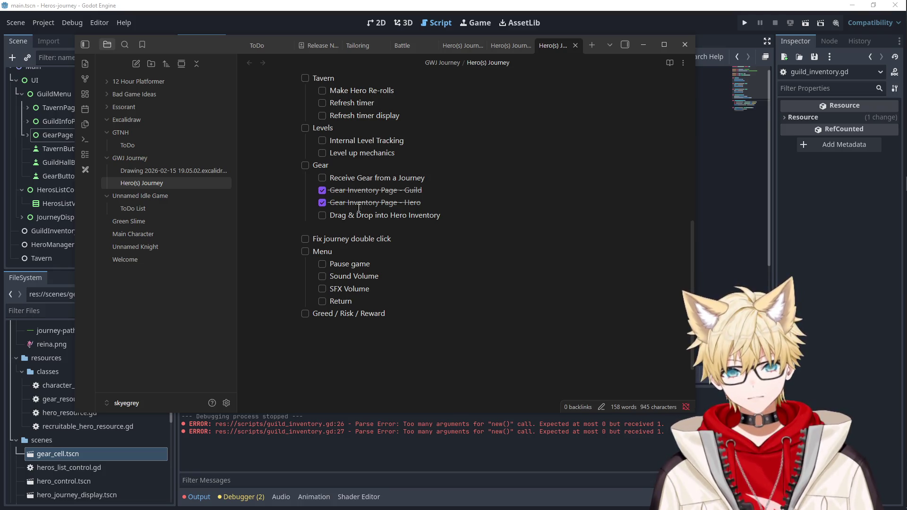
Add the task 'Gear Cell indicated weapon type w/ sprite' below them.
key("Return")
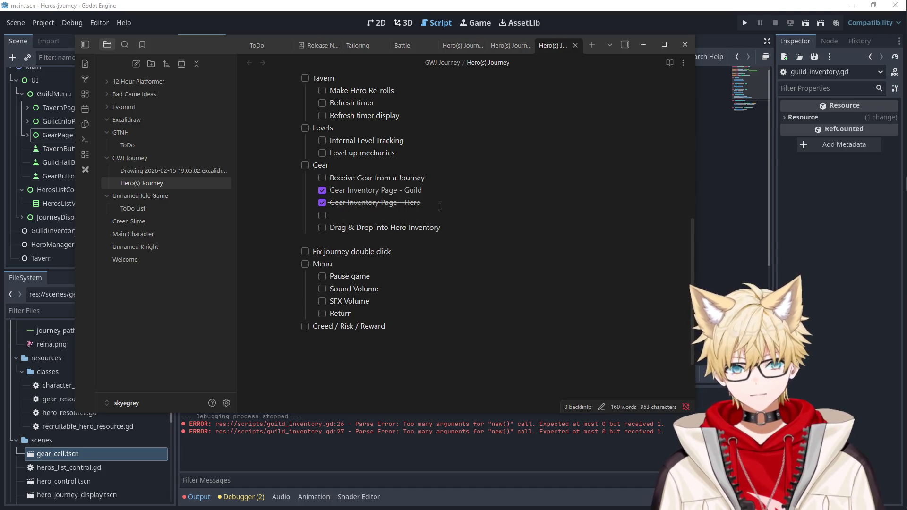
type("Gear Ceall")
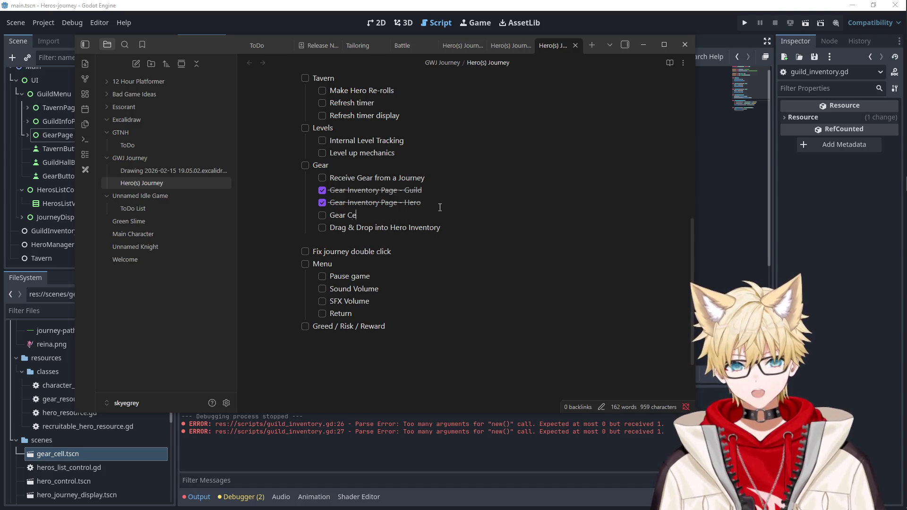
key("BackSpace")
key("BackSpace")
key("BackSpace")
type("ll ")
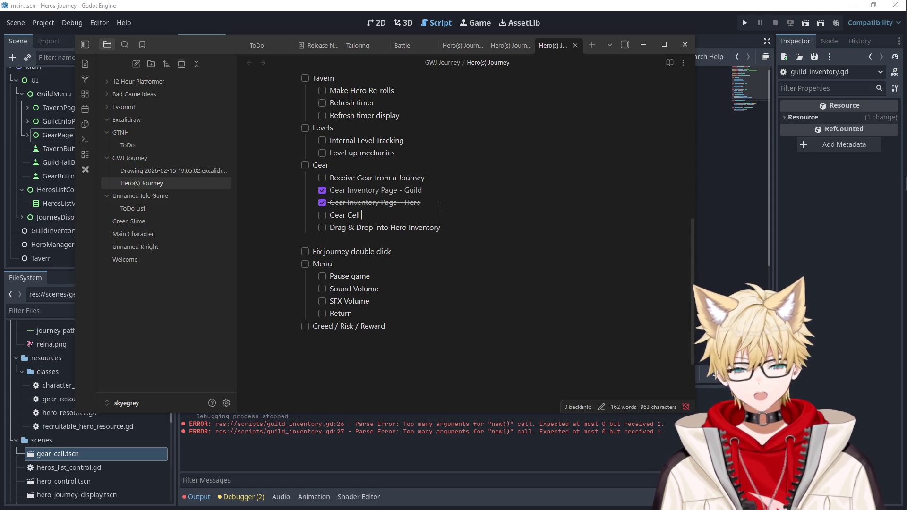
type("indicated weapon type")
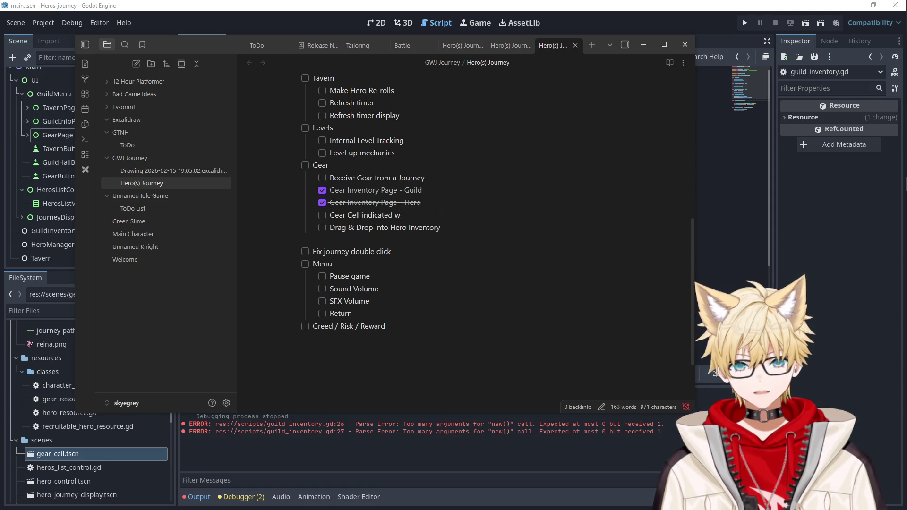
type(" w/ sprite")
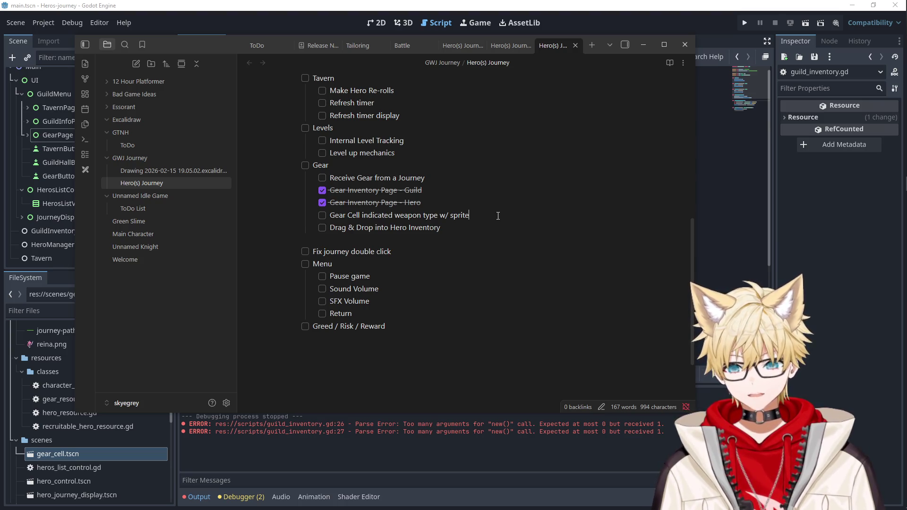
key("Return")
key("BackSpace")
key("BackSpace")
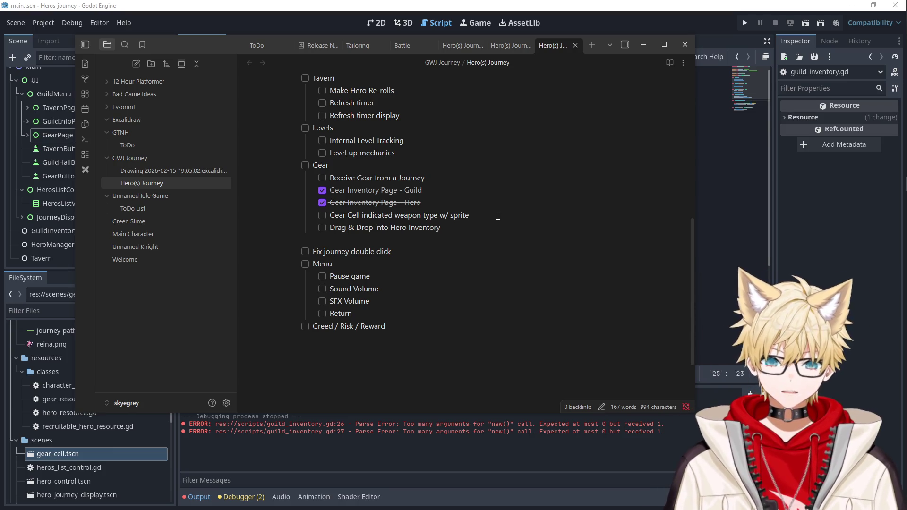
Add a 'Weapon / armor tool tips' task after the sprite item.
key("Return")
type("Toolt")
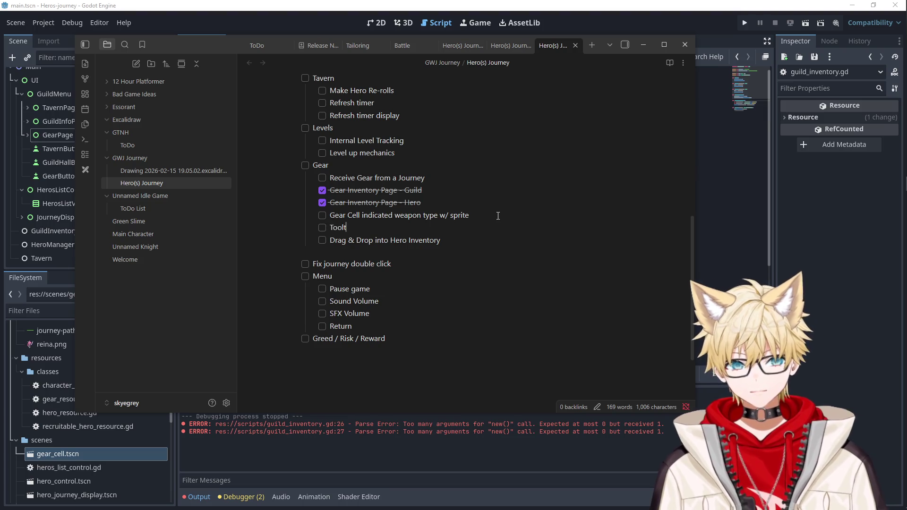
key("BackSpace")
key("BackSpace")
key("BackSpace")
type("Weapon / armor ")
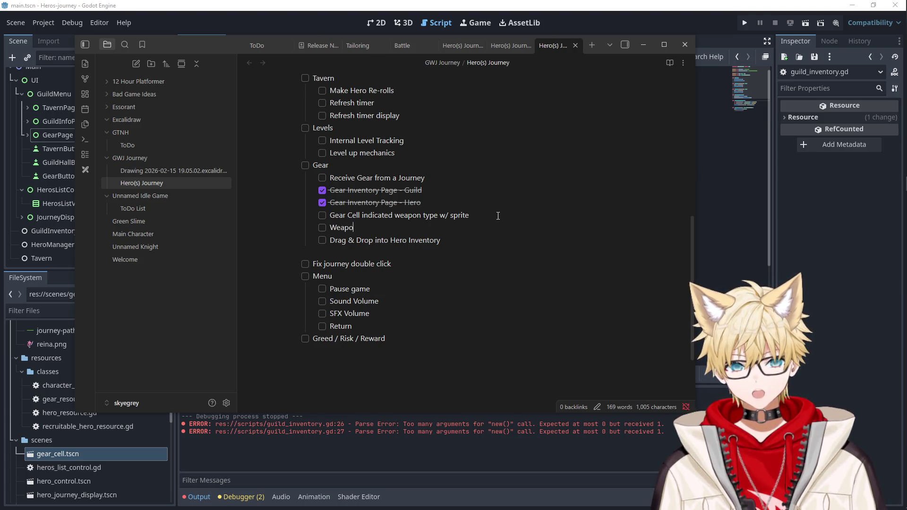
type("tool tips")
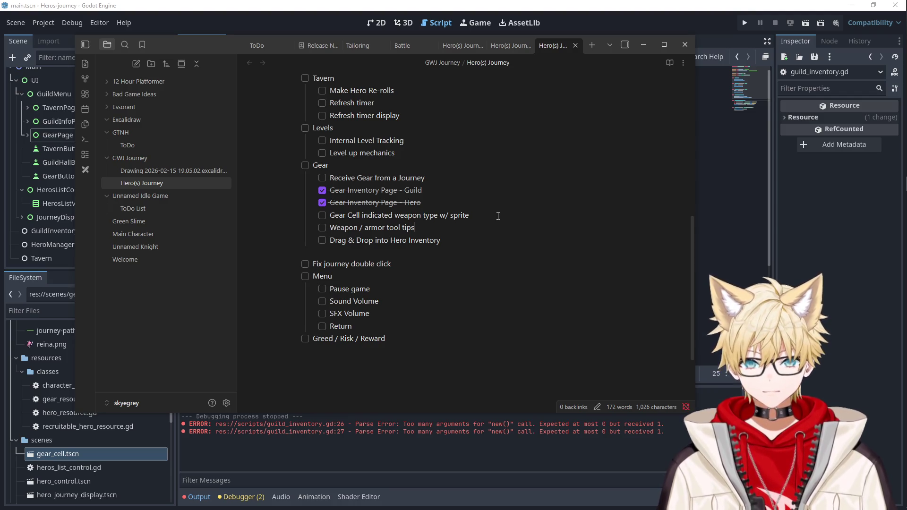
Add subtasks: Create a copy of the sprite, Track the placement, Check for valid placement, Apply effects on equip.
key("Return")
type("Create a copy of the sprite")
key("Return")
type("Track the placement")
key("Return")
type("Check for valid placement")
key("Return")
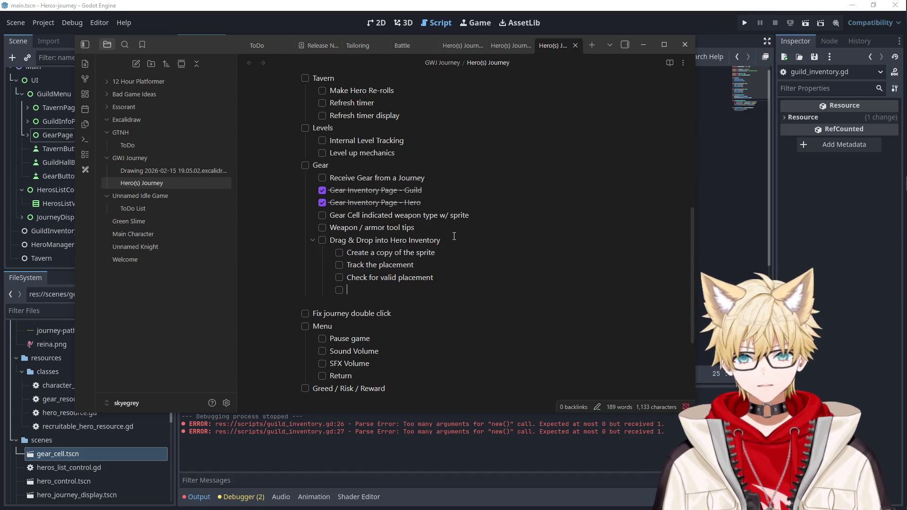
type("Apply eff")
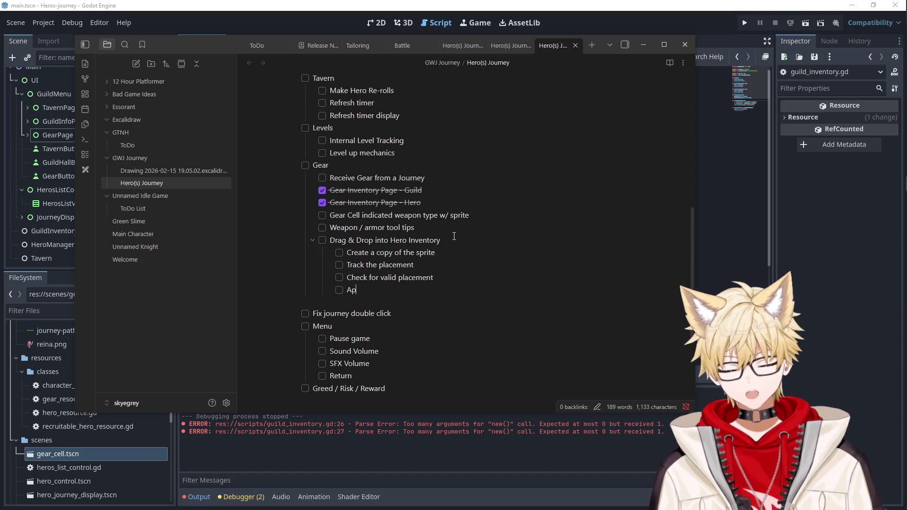
key("BackSpace")
key("BackSpace")
type("ffects on equip")
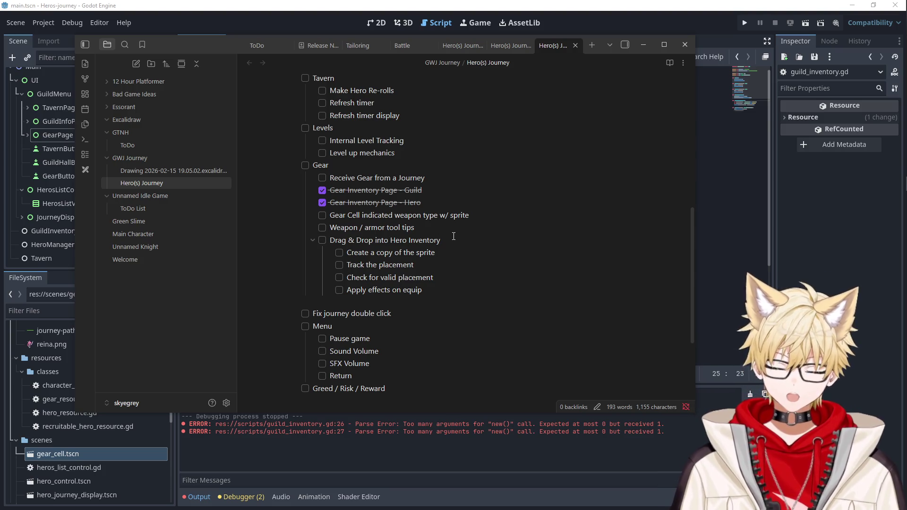
left_click(453, 237)
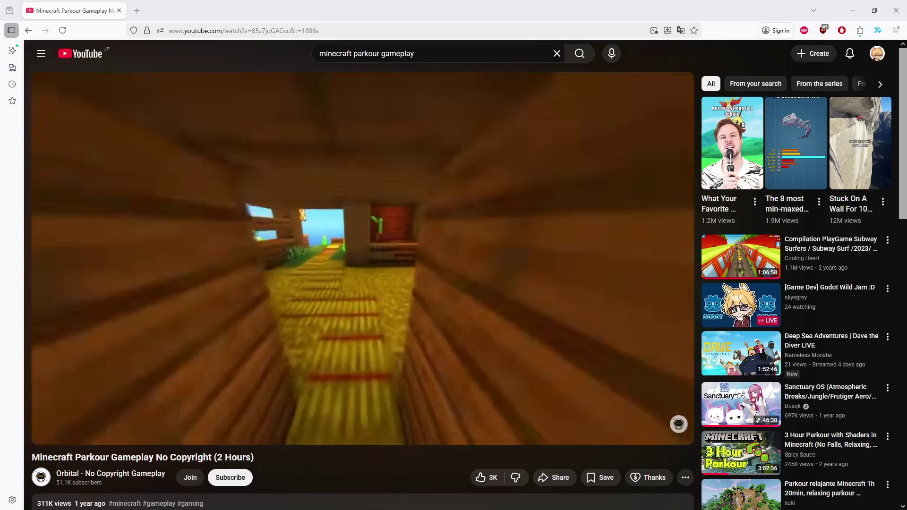
key("alt+Tab")
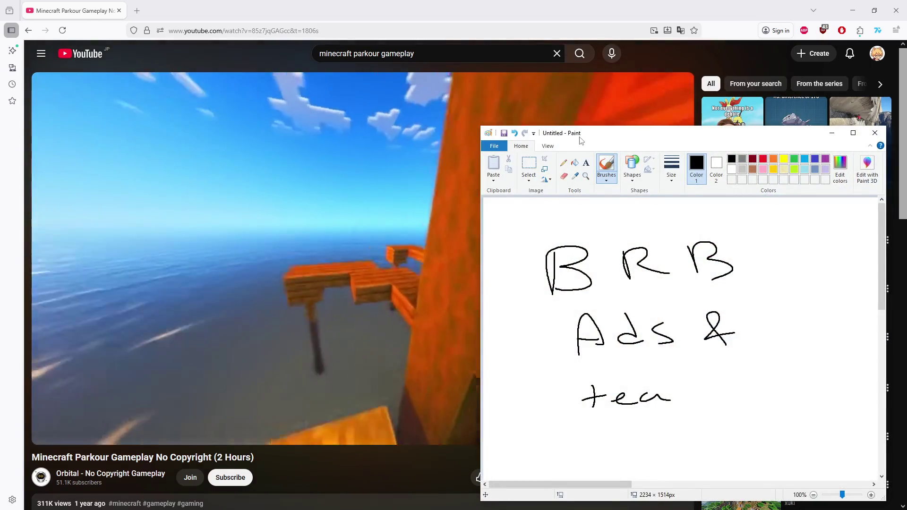
left_click_drag(662, 133, 689, 128)
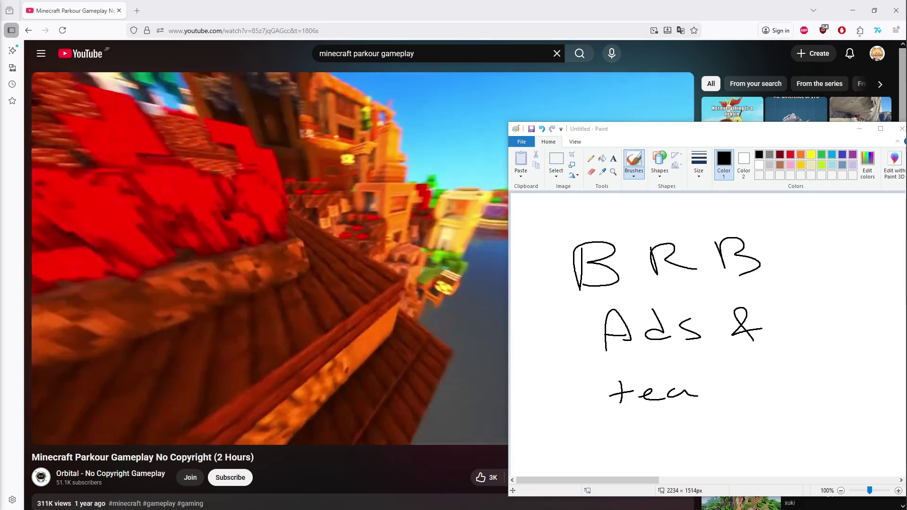
key("XF86AudioLowerVolume")
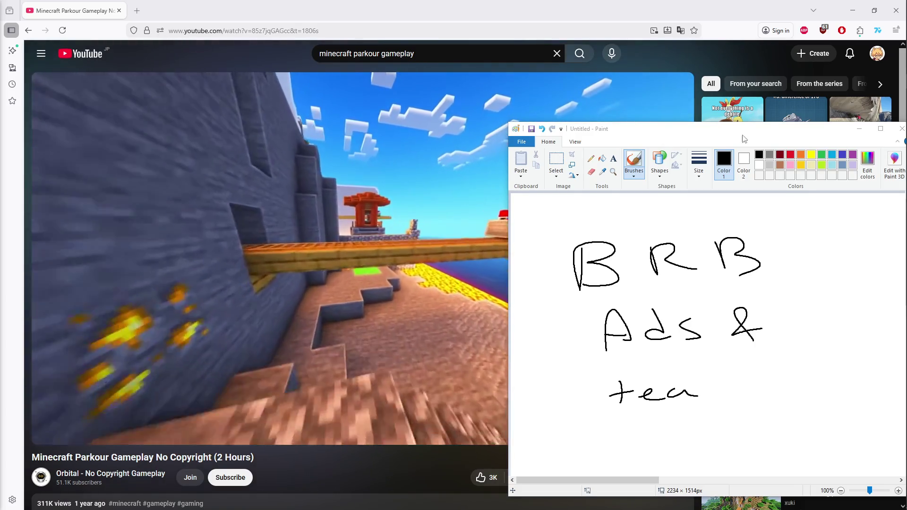
left_click_drag(665, 138, 600, 143)
left_click(795, 132)
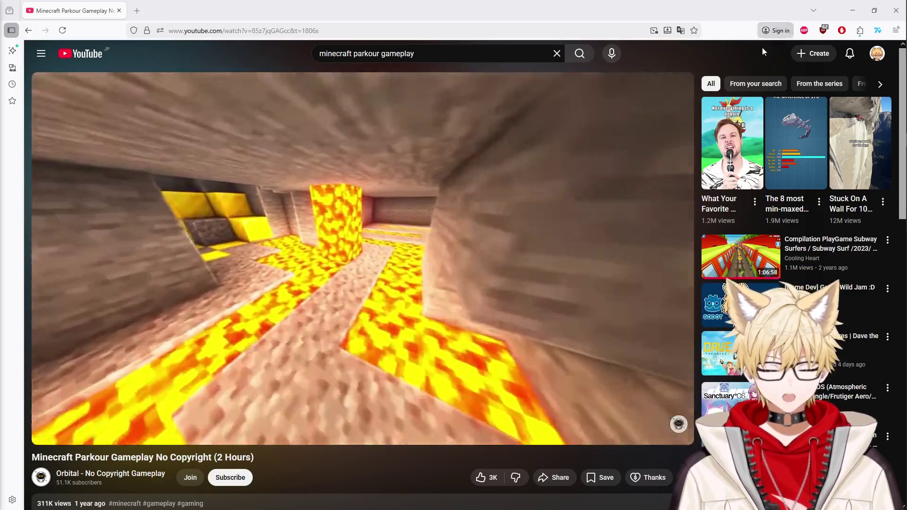
key("k")
Minimize the browser and drag the Discord tavern artwork viewer over Obsidian.
left_click(853, 11)
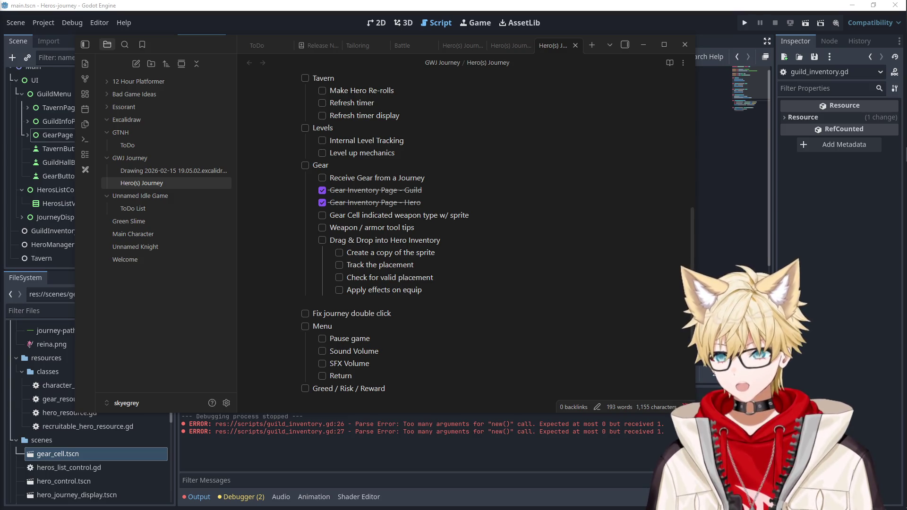
mouse_move(0, 118)
left_mouse_down()
mouse_move(394, 95)
mouse_move(407, 79)
left_mouse_up()
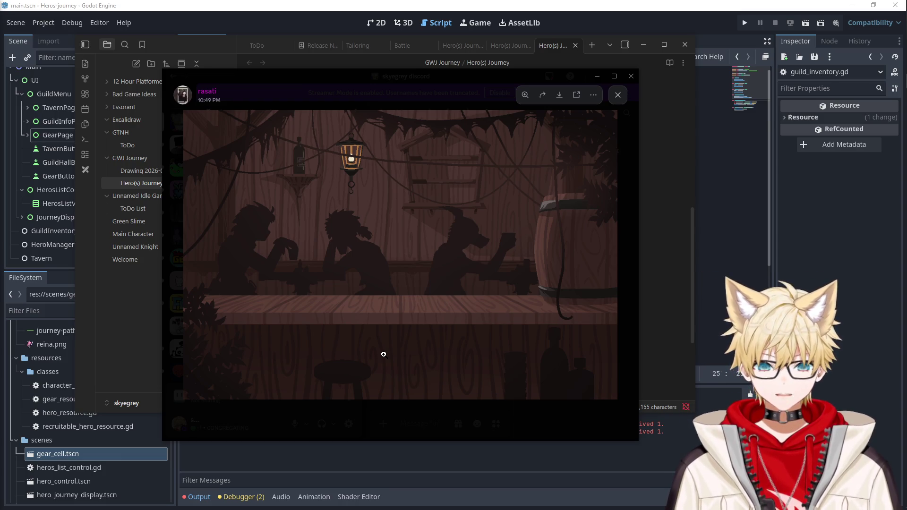
Run the game to check the Gear grid, Guild Hall and Tavern pages, then stop it.
left_click(667, 244)
left_click(744, 23)
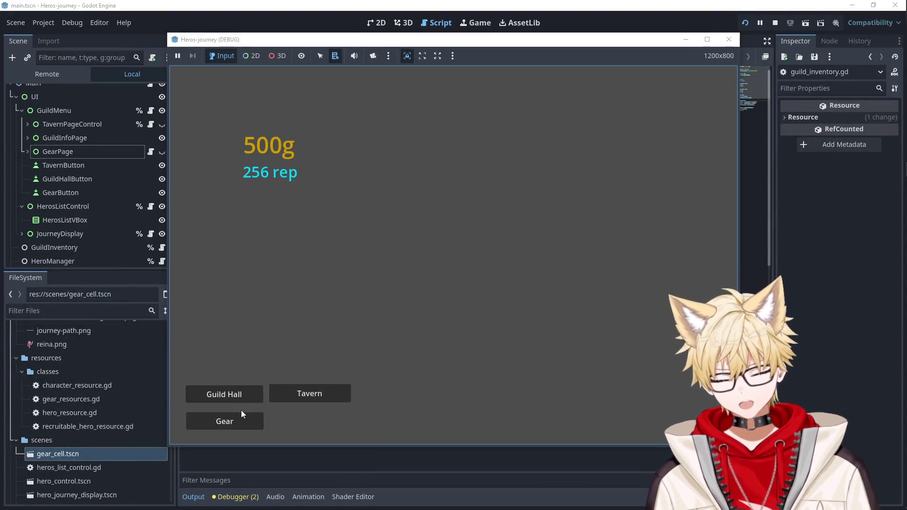
left_click(239, 425)
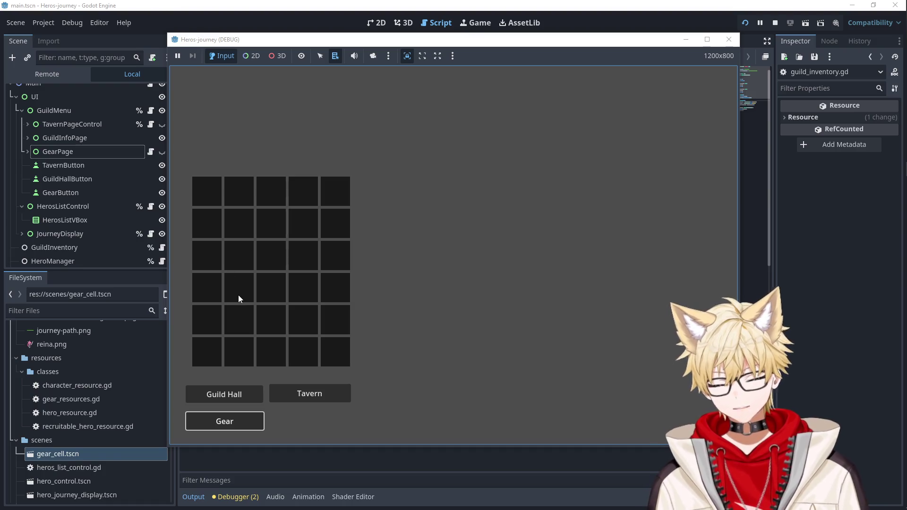
left_click(239, 398)
left_click(239, 422)
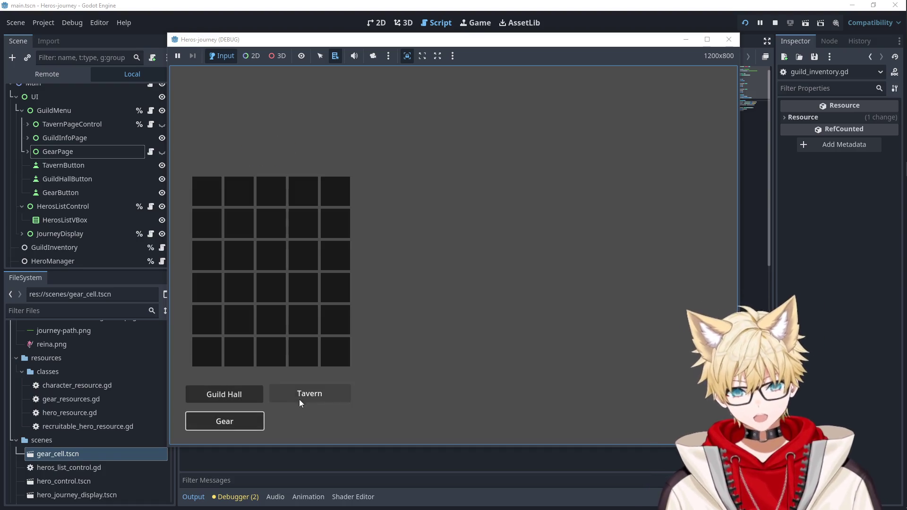
left_click(297, 400)
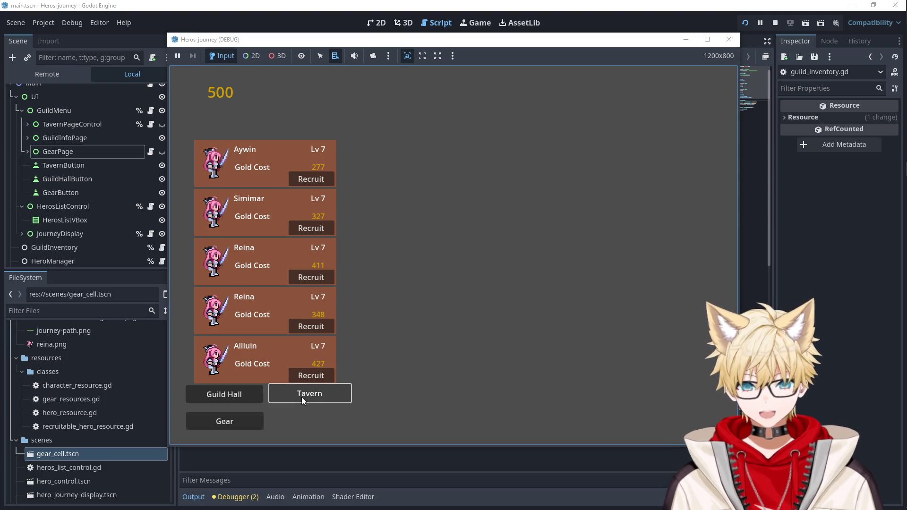
left_click(733, 41)
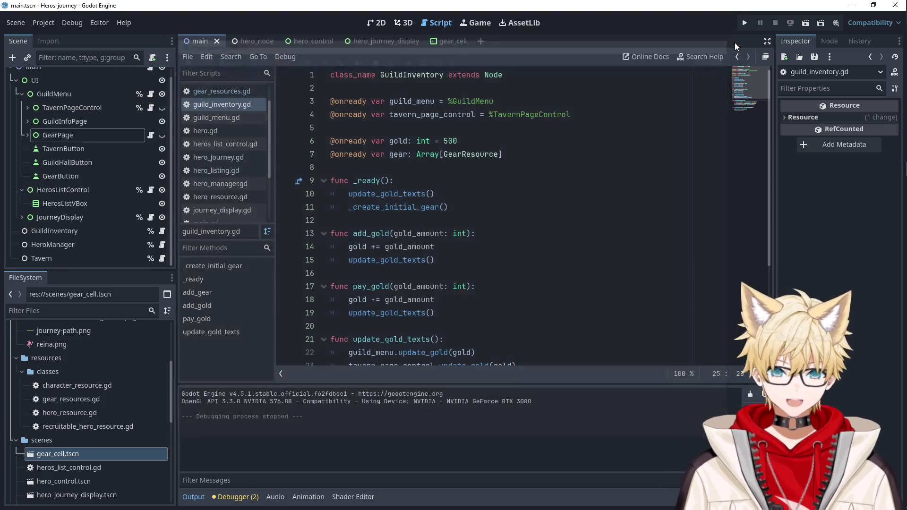
left_click(558, 160)
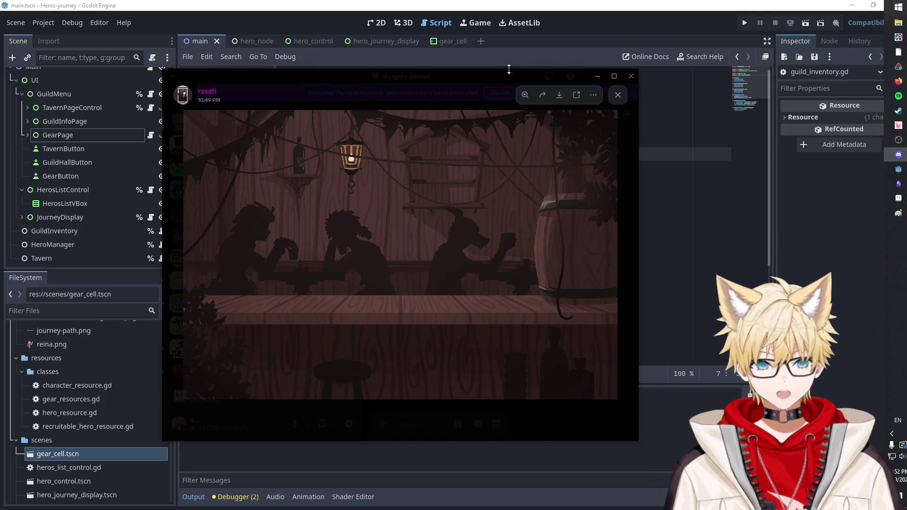
Reposition the tavern artwork viewer mid-screen and zoom in and back out.
left_click_drag(457, 87, 0, 109)
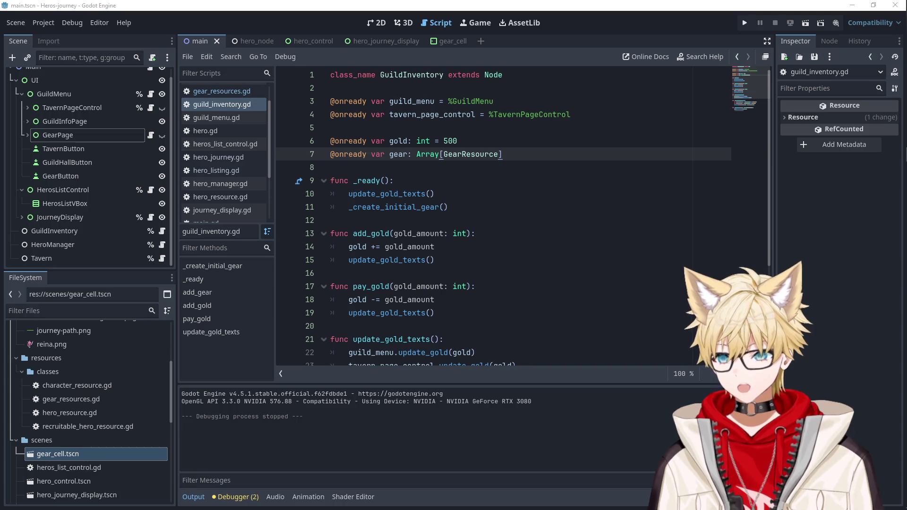
left_click_drag(0, 109, 390, 92)
left_click(387, 194)
left_click(387, 194)
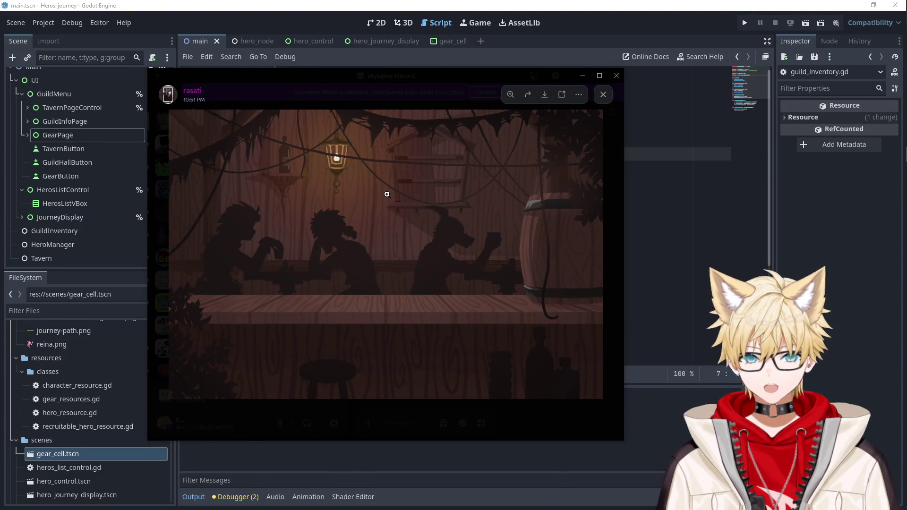
Zoom in and out on the tavern artwork, then relaunch the game from Godot.
left_click(387, 194)
left_click(455, 200)
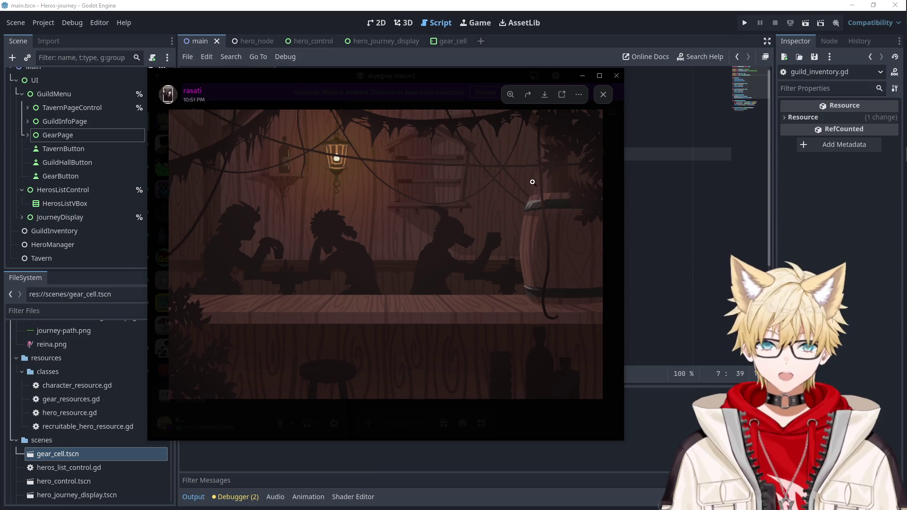
left_click(745, 23)
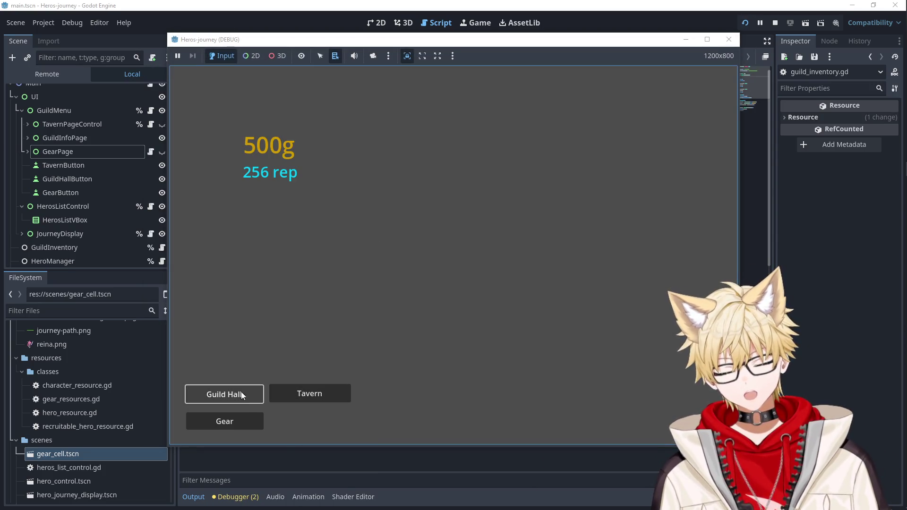
Recruit Ailluin from the Tavern for 380 gold and view the new hero's gear slots.
left_click(314, 392)
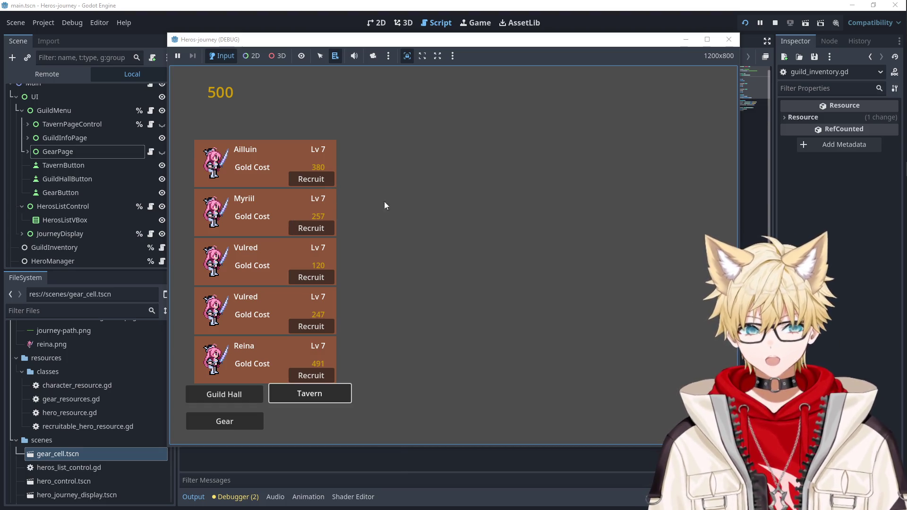
left_click(719, 40)
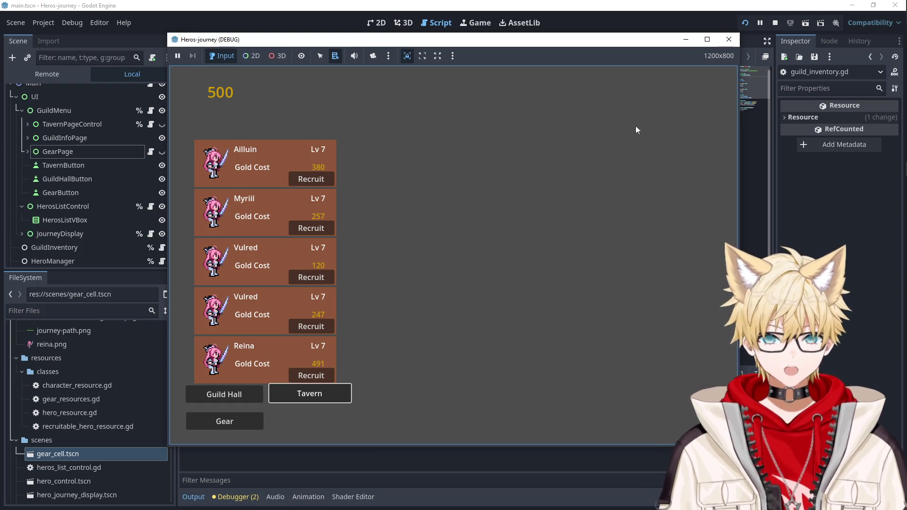
left_click(228, 399)
left_click(284, 398)
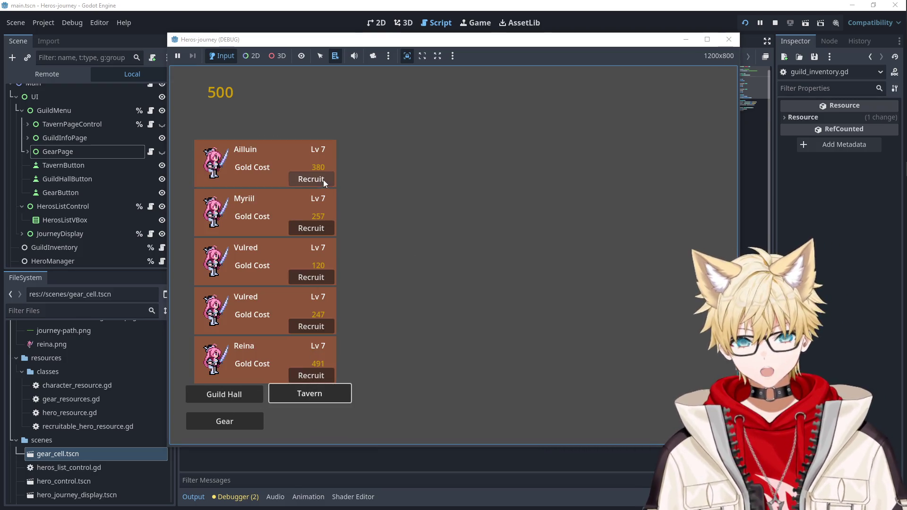
left_click(323, 180)
left_click(460, 123)
Cycle between the Guild Hall, Gear and Tavern pages, confirming gold now reads 120g.
left_click(259, 392)
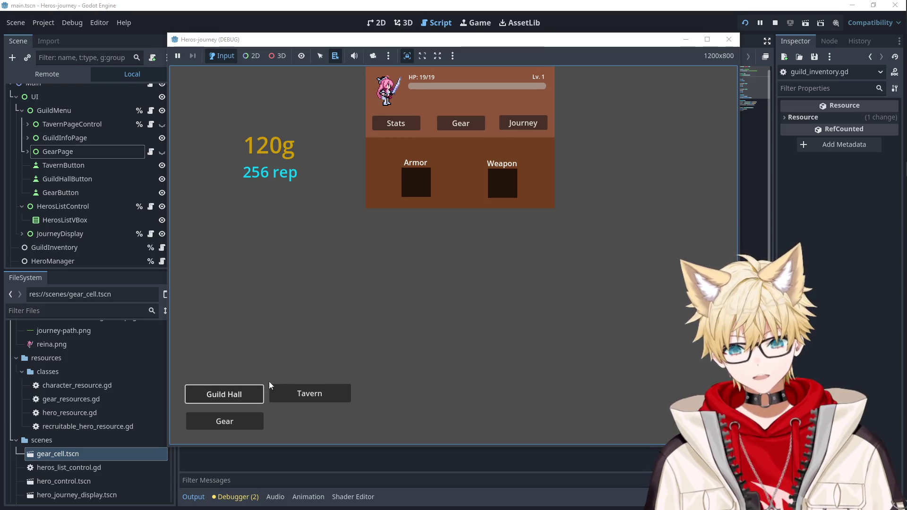
left_click(240, 418)
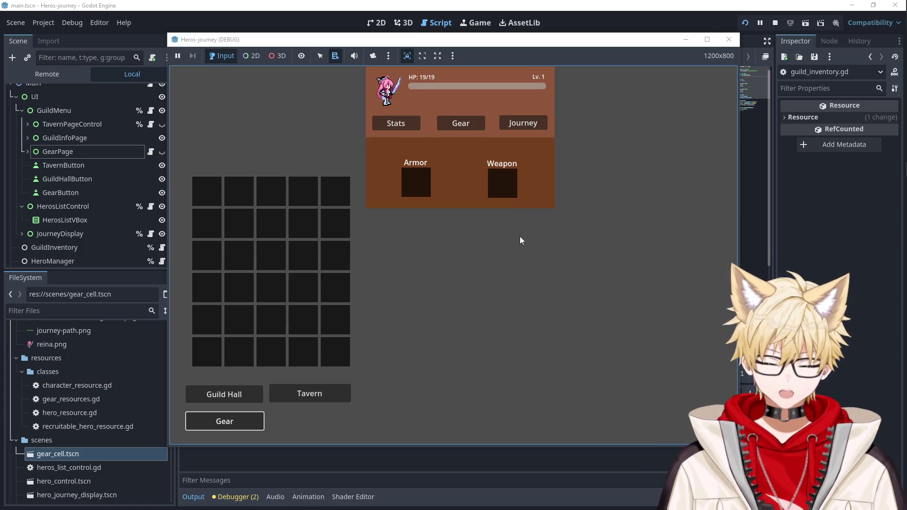
left_click(302, 394)
left_click(236, 395)
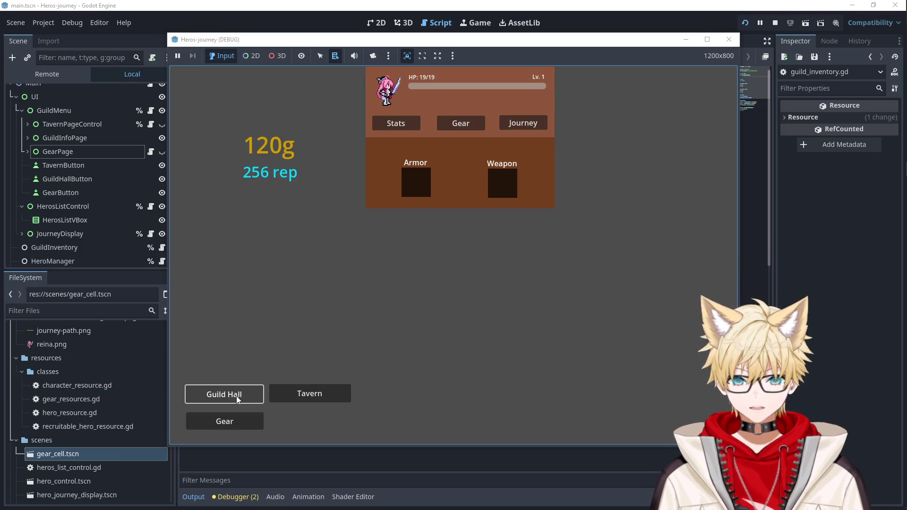
left_click(242, 416)
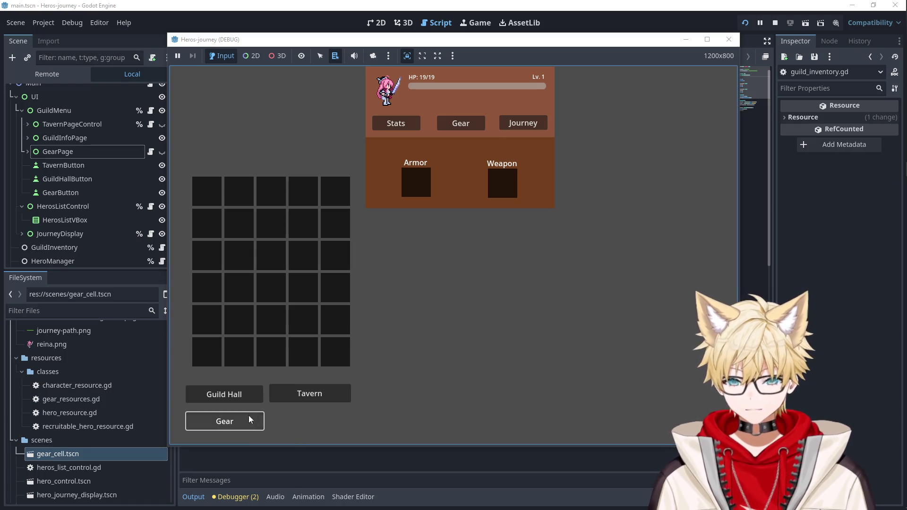
left_click(228, 393)
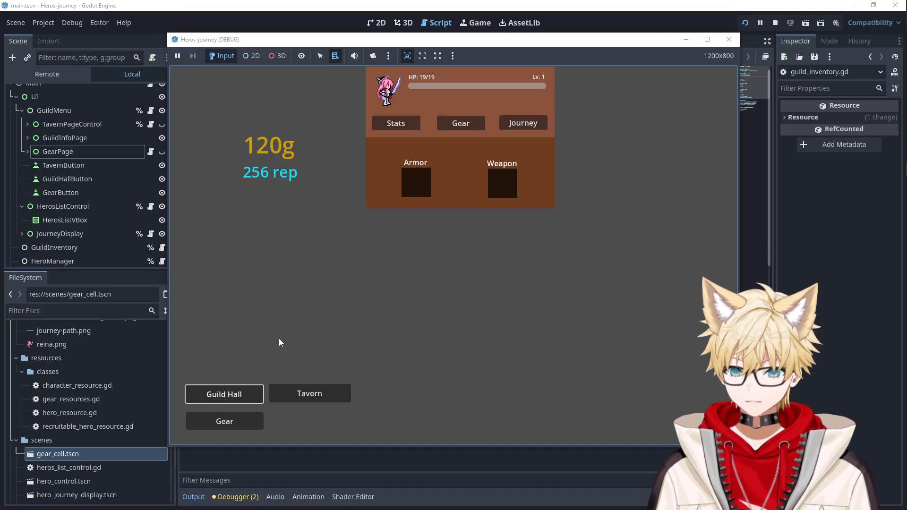
left_click(285, 394)
Recruit Vulred for 120 gold after trying to recruit Myriil for 257 gold.
left_click(251, 394)
left_click(301, 397)
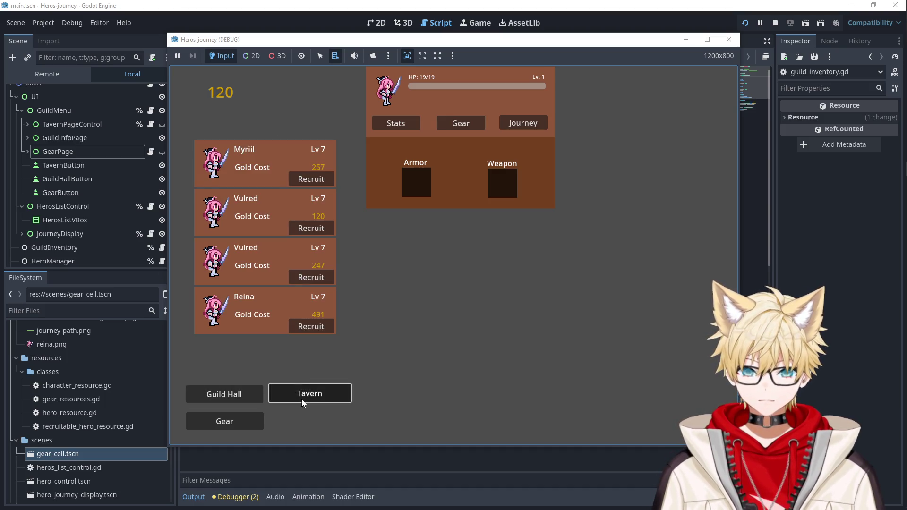
left_click(296, 185)
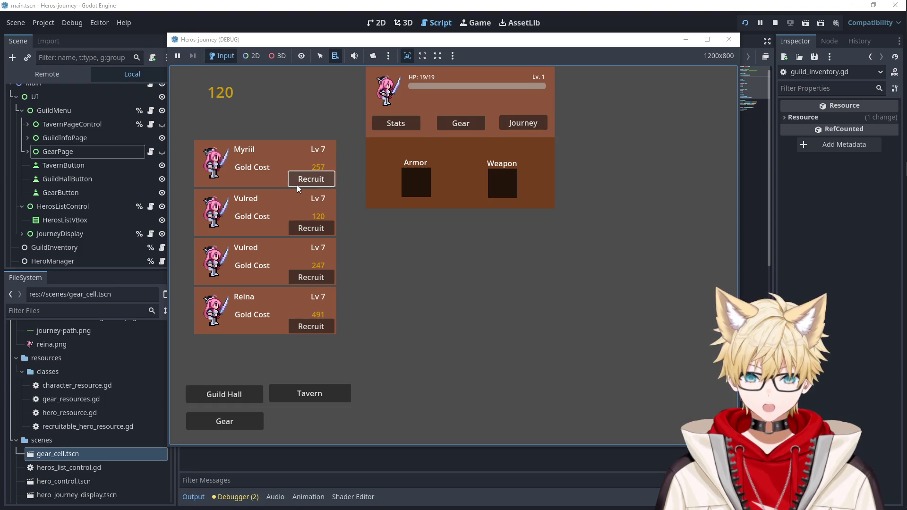
left_click(310, 235)
Check the new hero's gear and stats, send it on a journey, and toggle the second hero's gear panel.
left_click(444, 268)
left_click(396, 267)
left_click(518, 267)
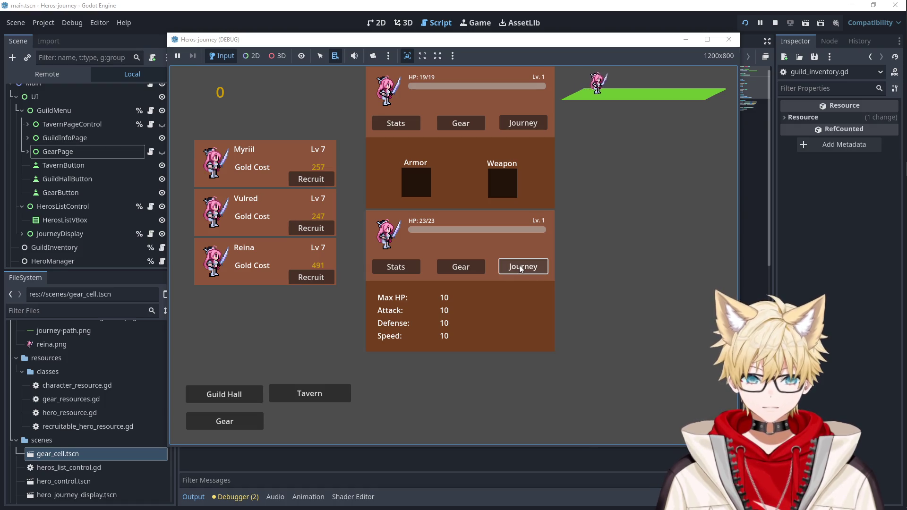
left_click(456, 268)
left_click(450, 269)
left_click(450, 269)
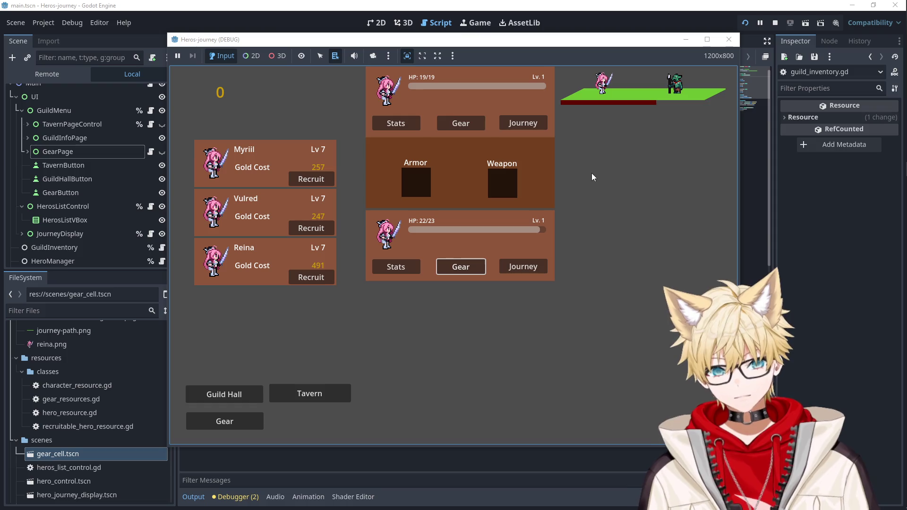
View the Guild Hall page, then close the running game and bring up the project to-do notes.
left_click(256, 394)
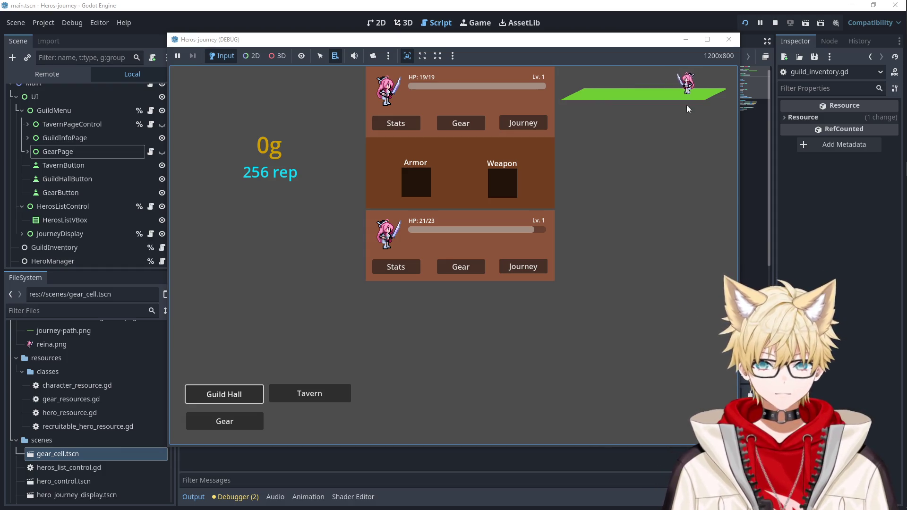
left_click(707, 39)
left_click_drag(724, 11, 827, 26)
left_click(892, 32)
left_click(892, 183)
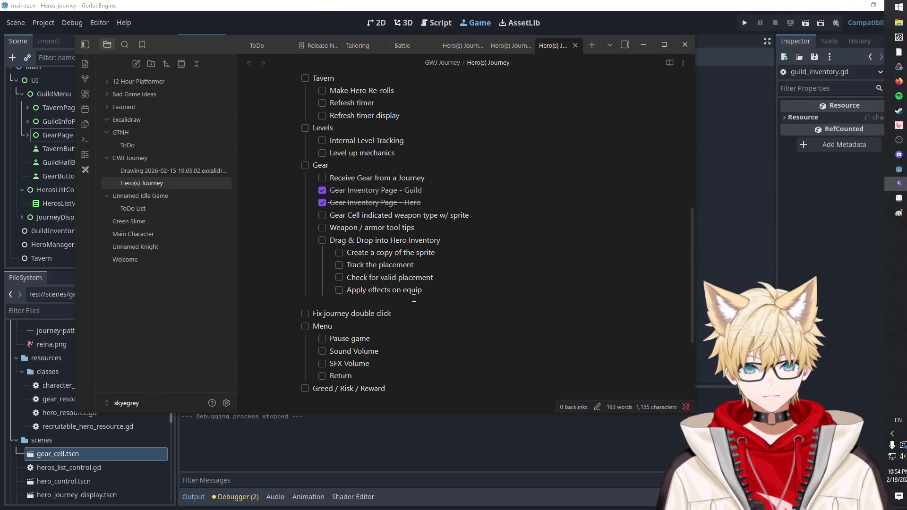
Add a '- [] Bugs' heading with an indented 'After fight sprite is not' bug item.
scroll(441, 296, "down", 3)
scroll(364, 316, "up", 4)
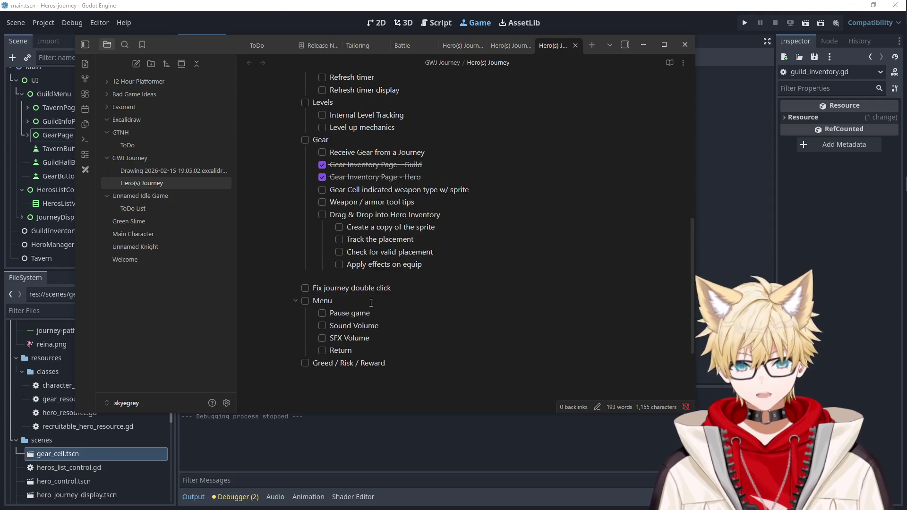
key("Return")
type("- [")
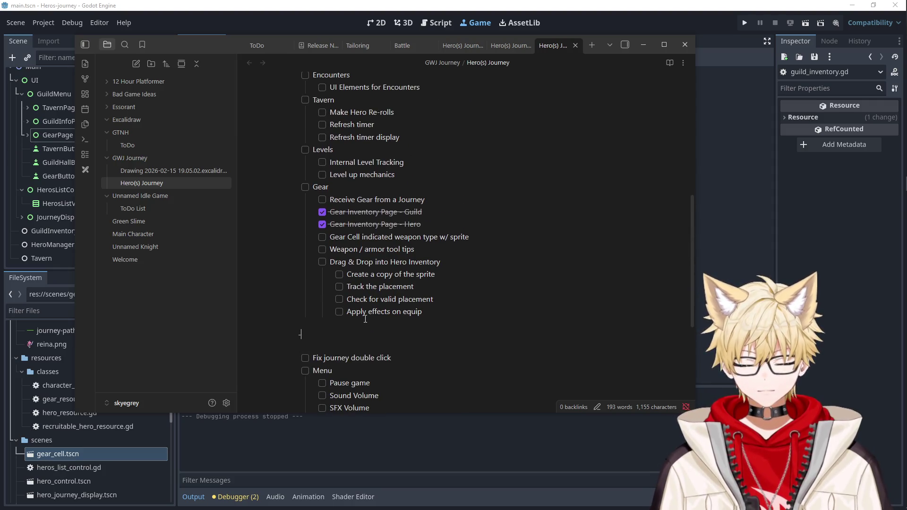
type("] Bugs")
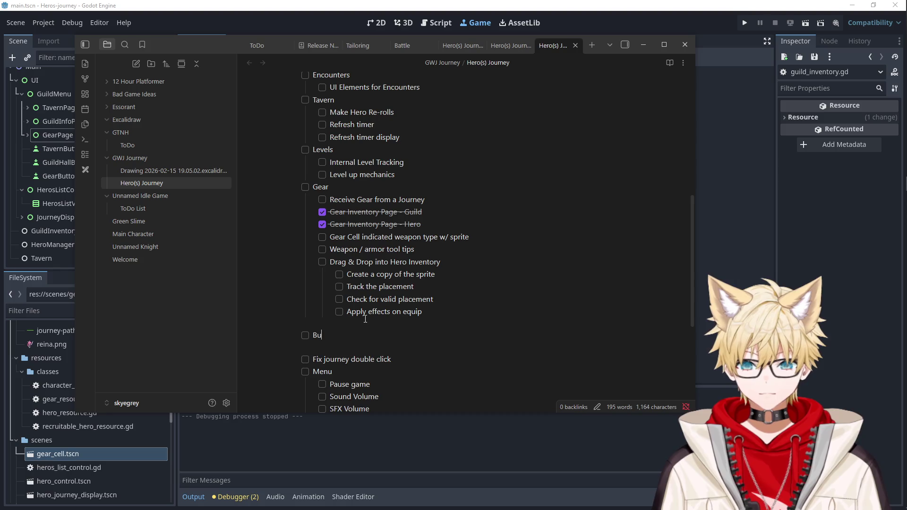
key("Return")
key("Tab")
type("Return")
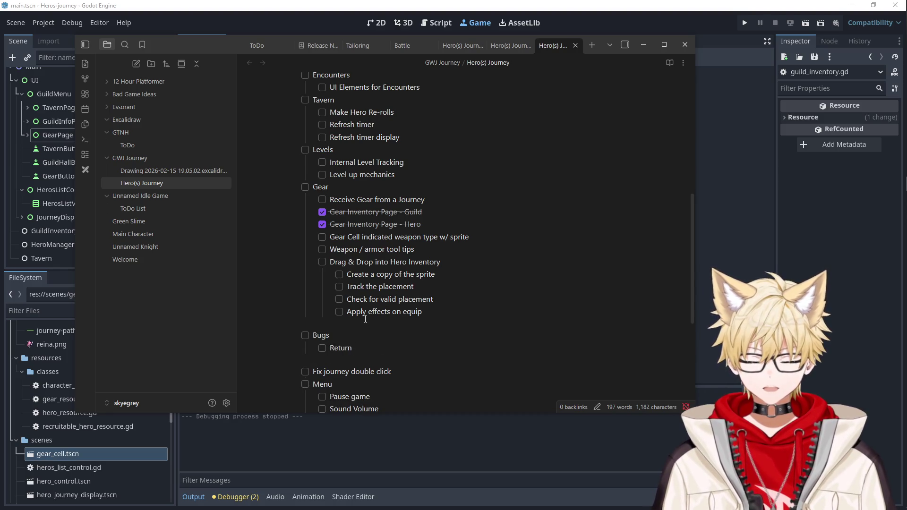
key("BackSpace")
key("BackSpace")
key("BackSpace")
type("After fi")
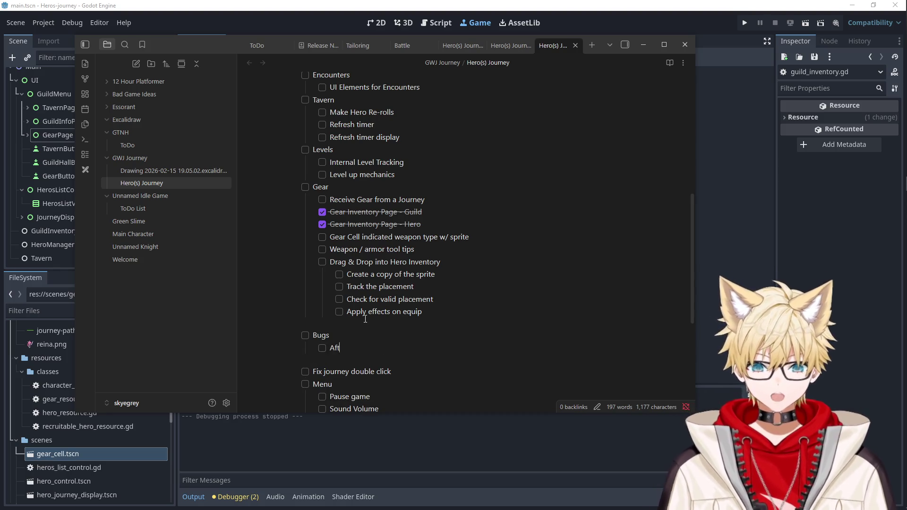
type("ght sprite is not reset cor")
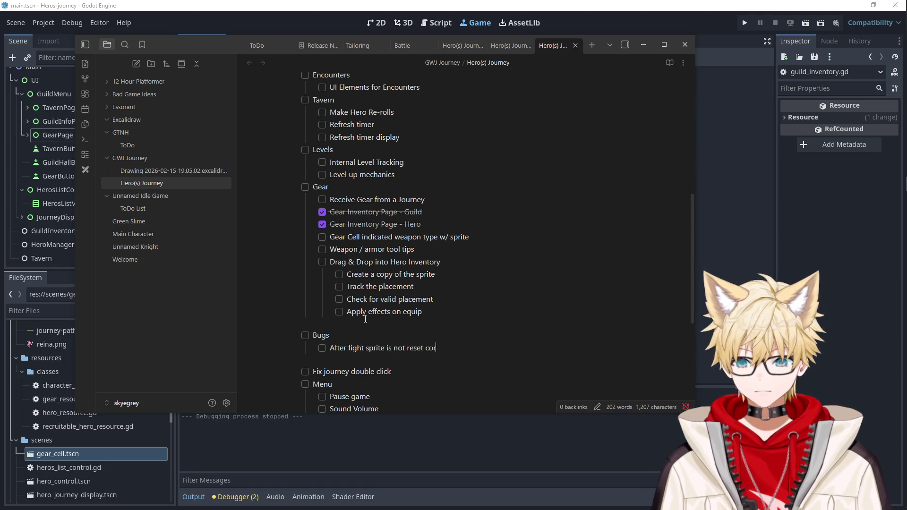
Add another bug item and an indented sub-task under the weapon-sprite task, then return to Godot.
key("Return")
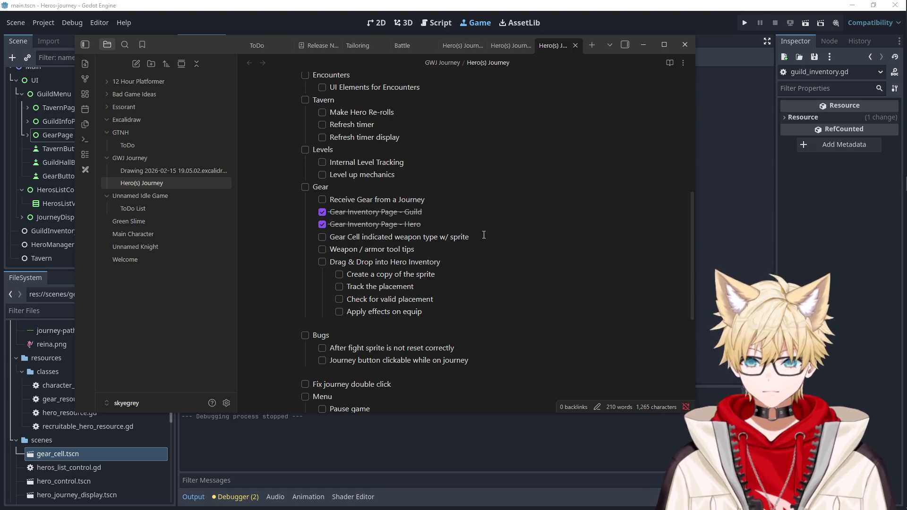
key("Return")
key("Tab")
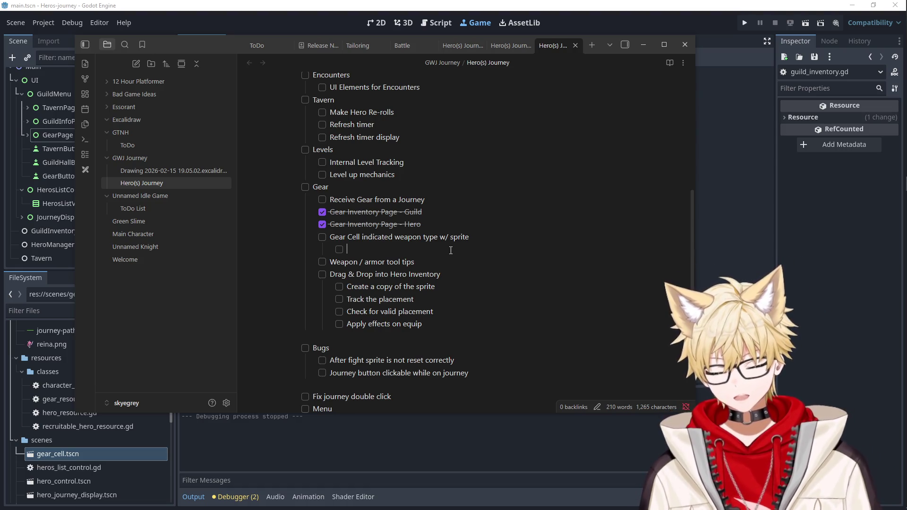
left_click(721, 208)
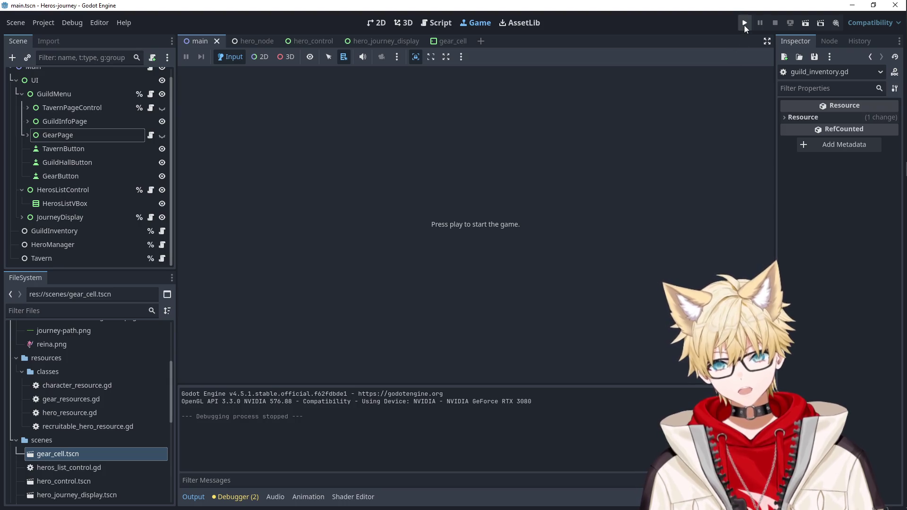
Run the game, recruit the first Tavern hero, check its Armor/Weapon slots and stats, send it journeying, then open the Gear inventory.
left_click(745, 23)
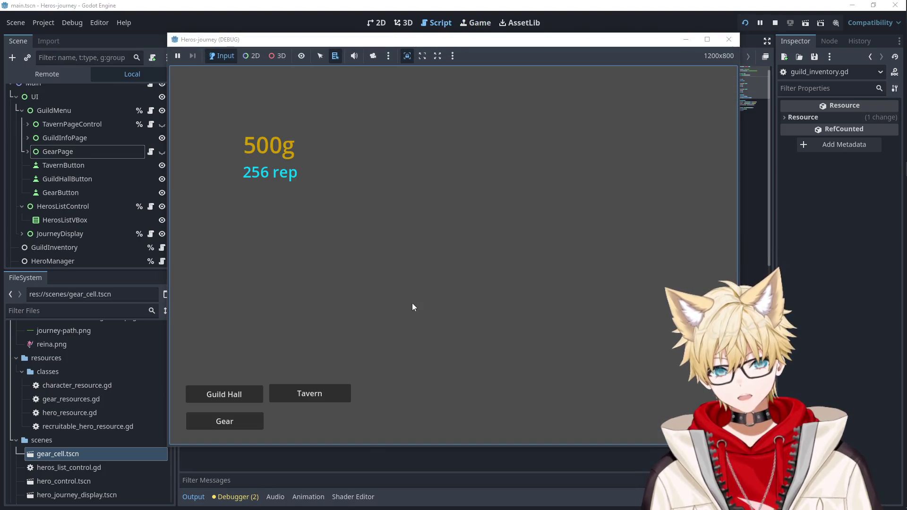
left_click(276, 399)
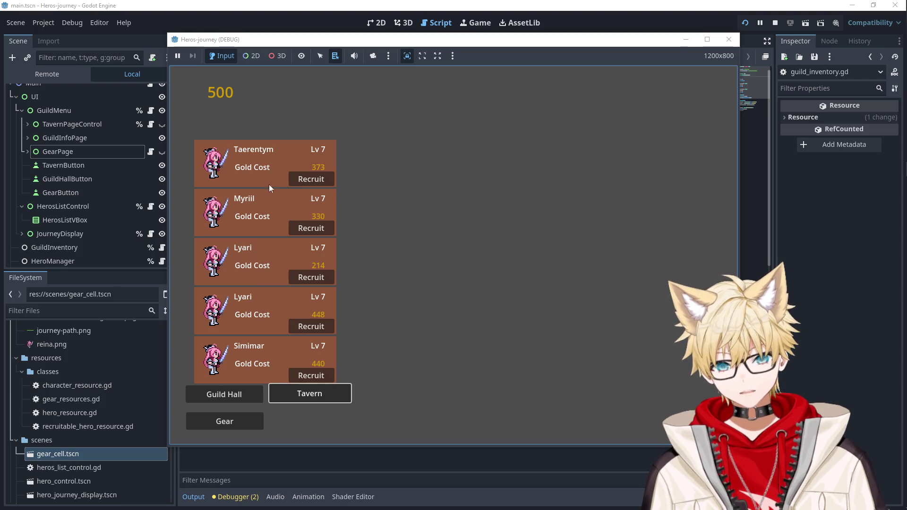
left_click(308, 180)
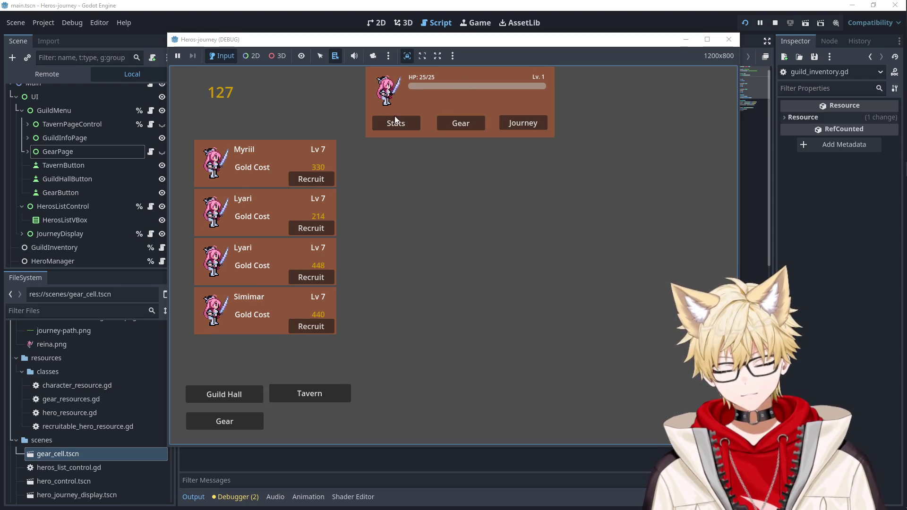
left_click(464, 128)
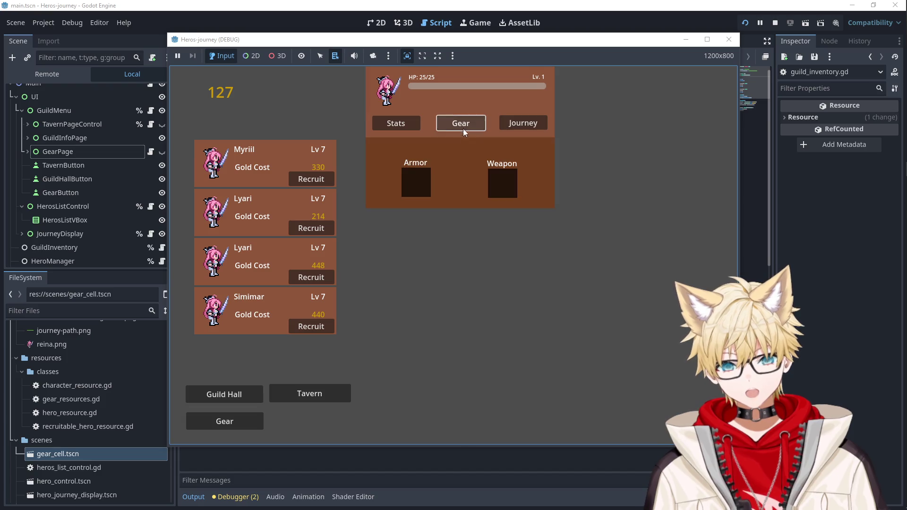
left_click(396, 123)
left_click(461, 123)
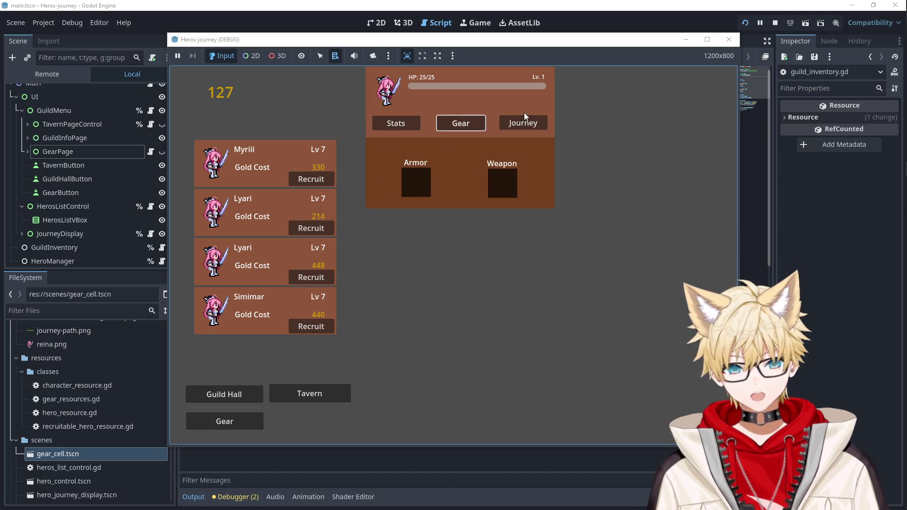
left_click(524, 127)
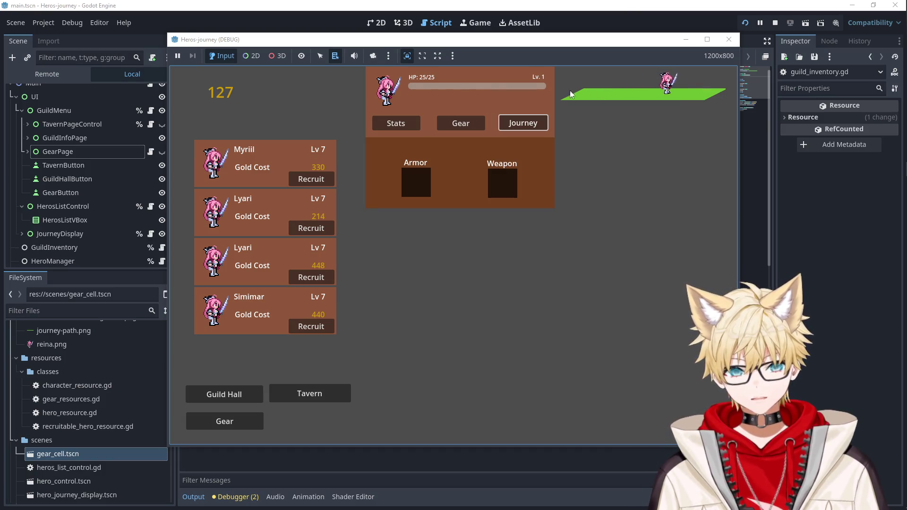
left_click(230, 421)
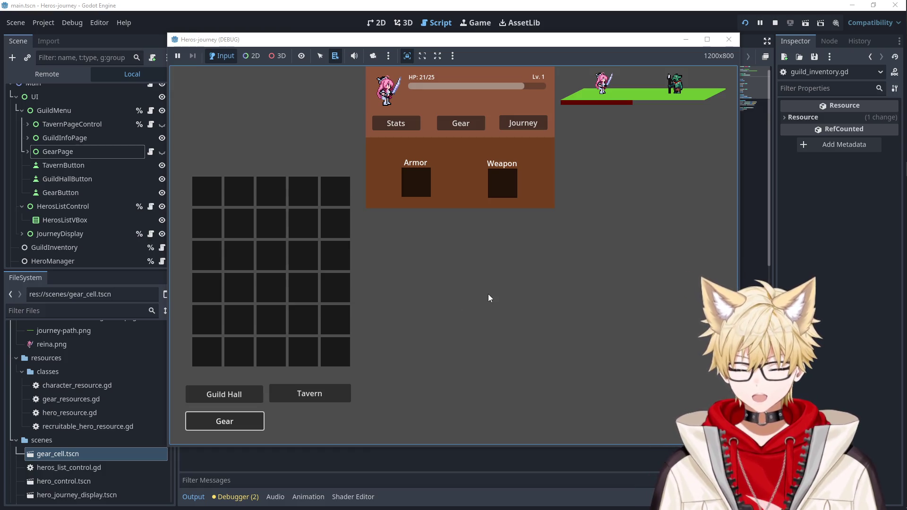
Stop the game and look over the update_gear_page call on line 32.
left_click(729, 39)
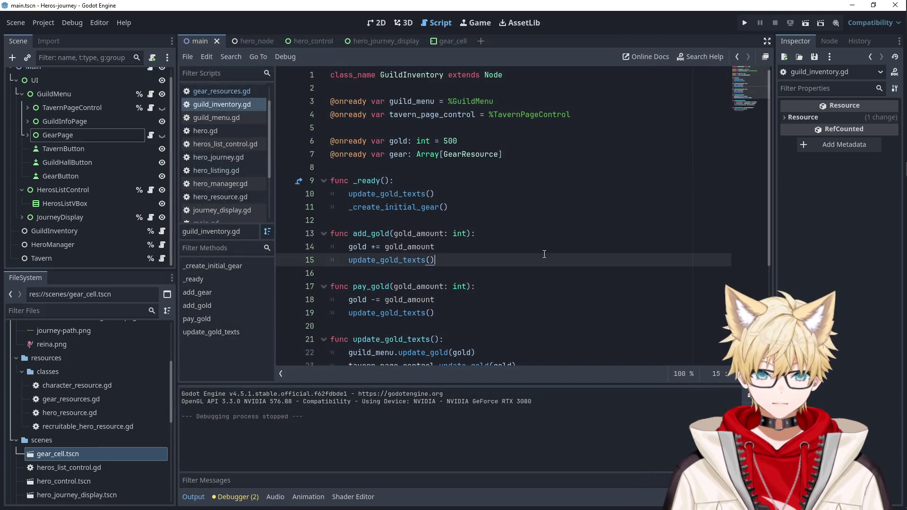
scroll(522, 262, "down", 4)
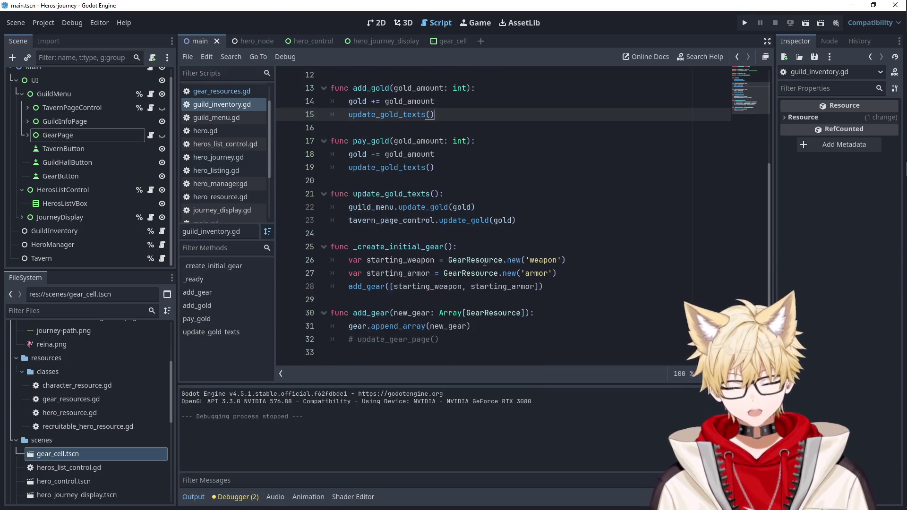
double_click(431, 340)
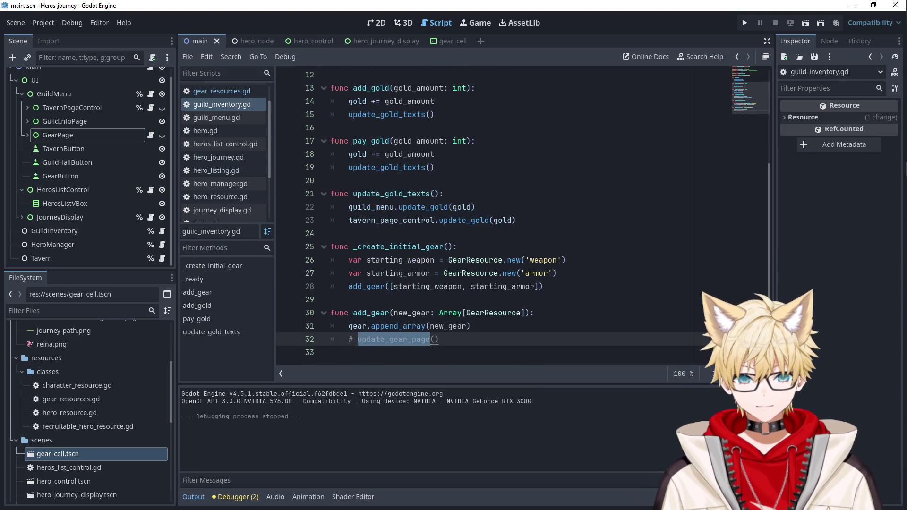
left_click(447, 286)
scroll(78, 408, "up", 5)
Collapse the enemies and ui folders and create a 'weapons' folder inside assets.
left_click(20, 370)
left_click(19, 384)
right_click(58, 359)
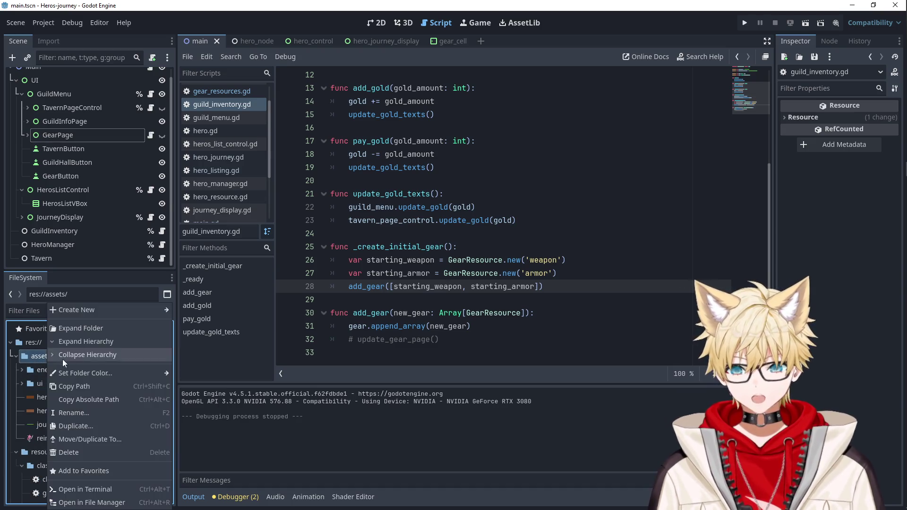
mouse_move(90, 314)
left_click(184, 310)
type("weapons")
key("Return")
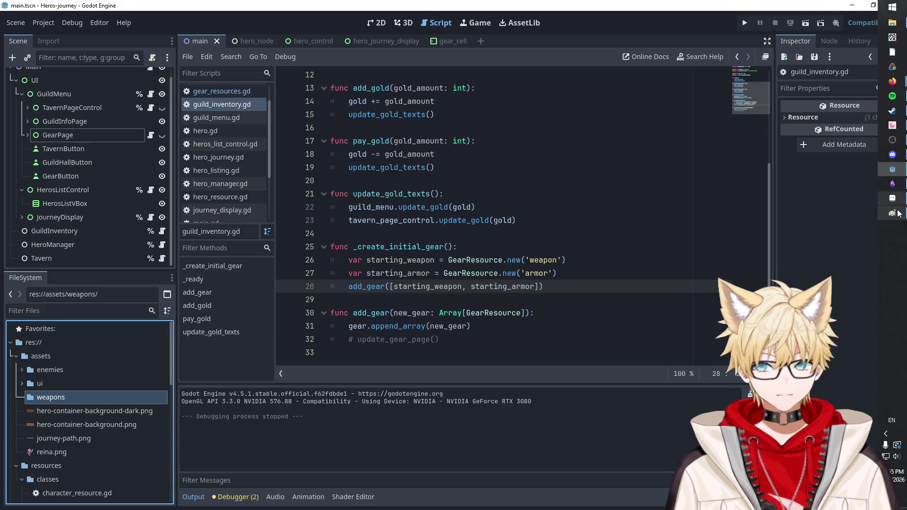
In Aseprite, start a new sprite but cancel it, then return to Godot.
key("alt+Tab")
left_click(172, 80)
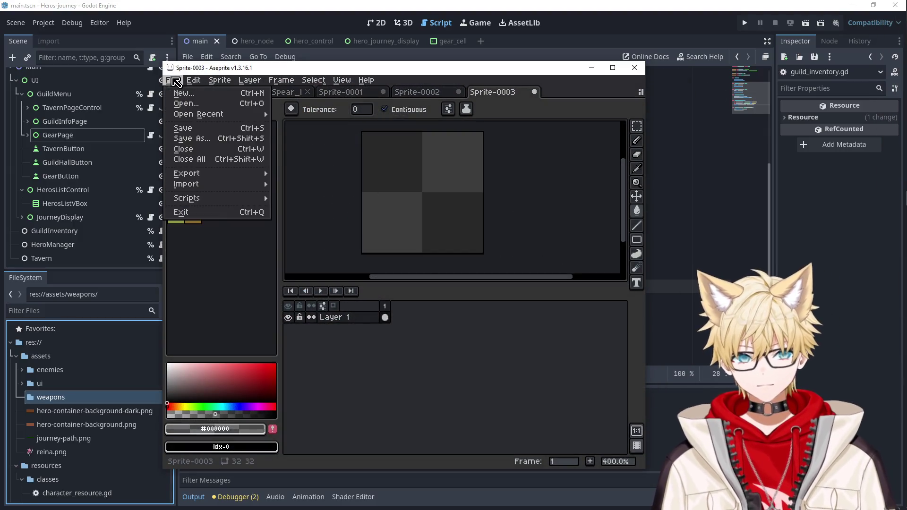
left_click(184, 88)
left_click(426, 360)
key("alt+Tab")
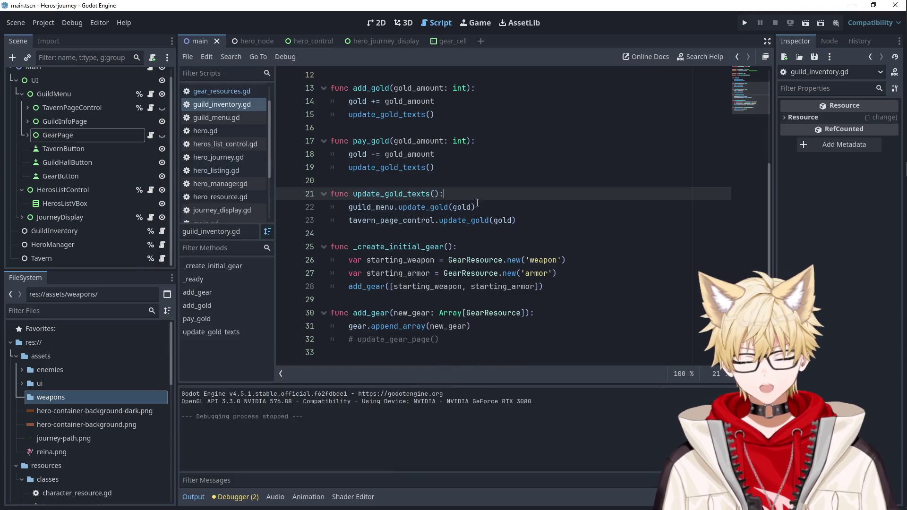
Filter files by 'cell', open gear_cell.tscn and inspect its TextureRect, then return to Aseprite's File menu.
scroll(59, 439, "down", 3)
scroll(61, 446, "up", 3)
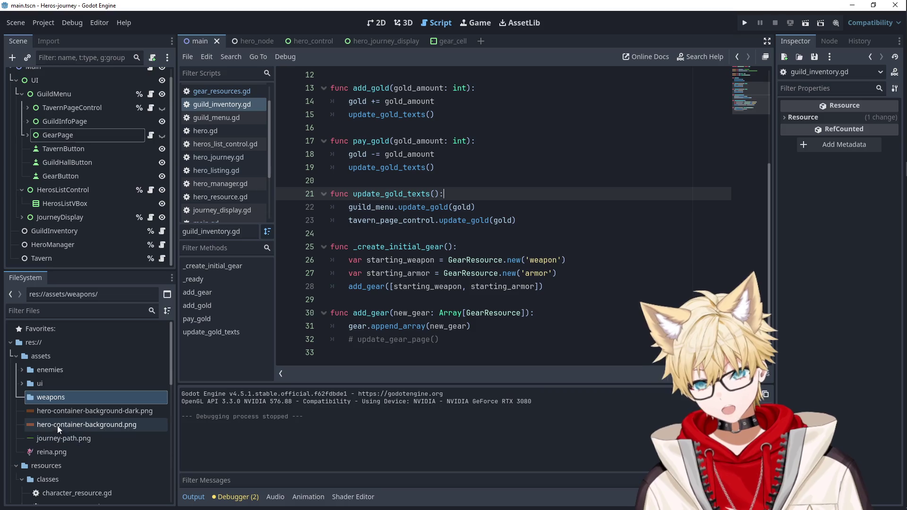
scroll(55, 403, "down", 3)
scroll(69, 447, "down", 3)
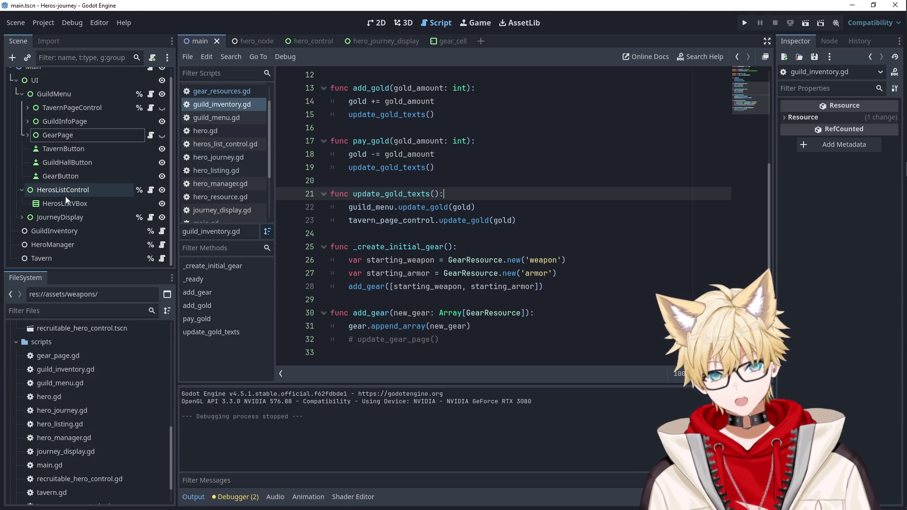
left_click(77, 313)
type("hero")
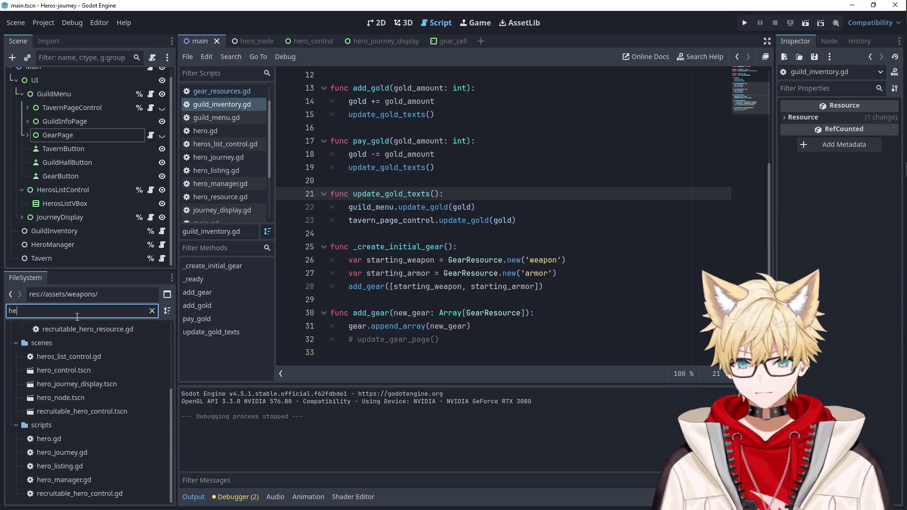
key("BackSpace")
key("BackSpace")
key("BackSpace")
type("cell")
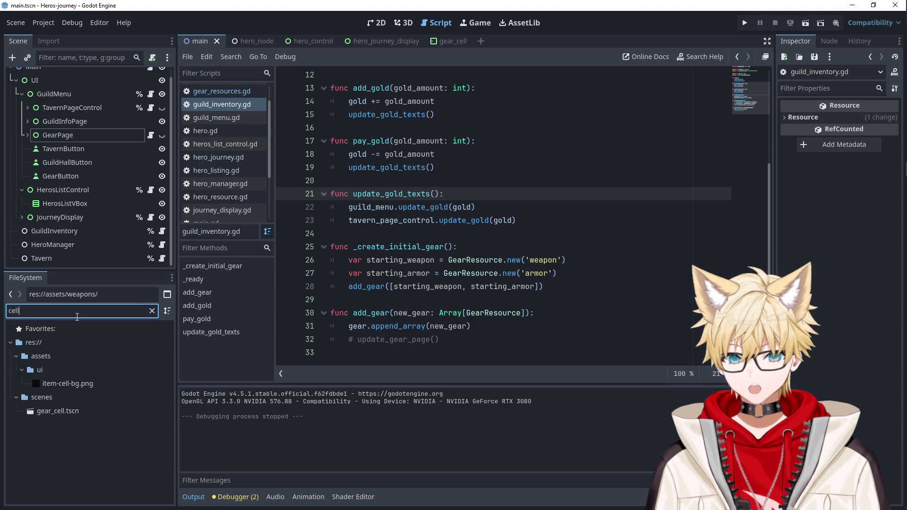
double_click(71, 411)
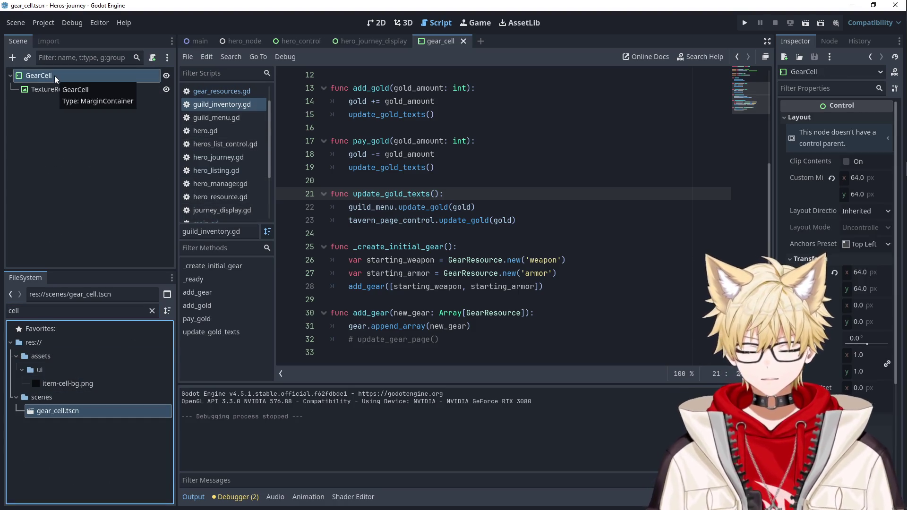
left_click(57, 90)
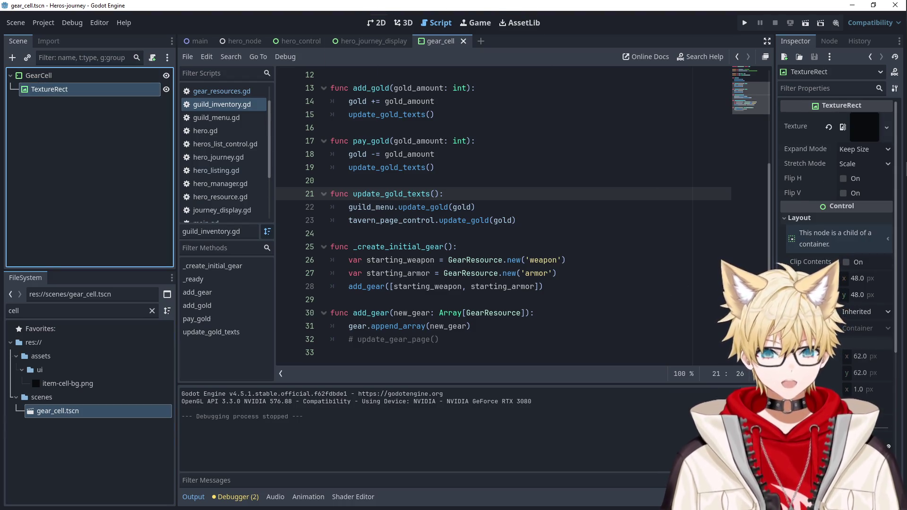
key("alt+Tab")
left_click(173, 79)
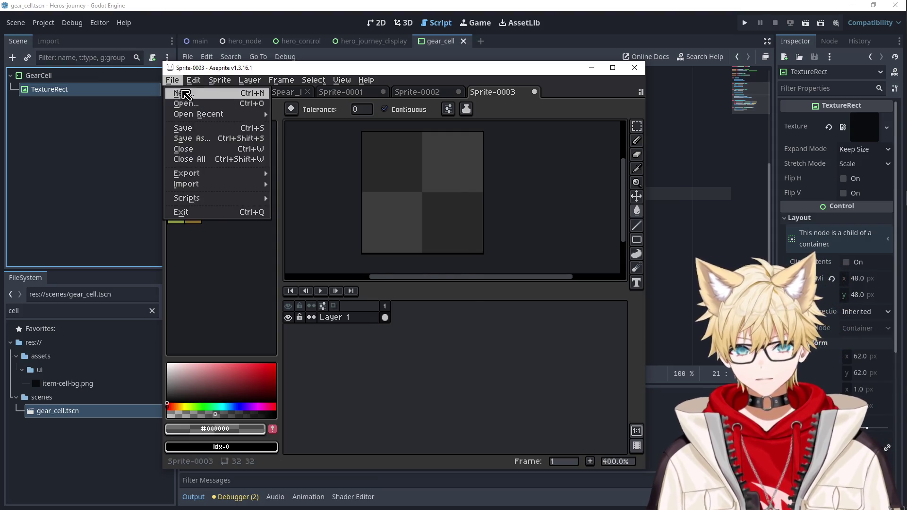
Create a new 62×62 px sprite and adjust the canvas view.
left_click(183, 91)
type("62")
key("Tab")
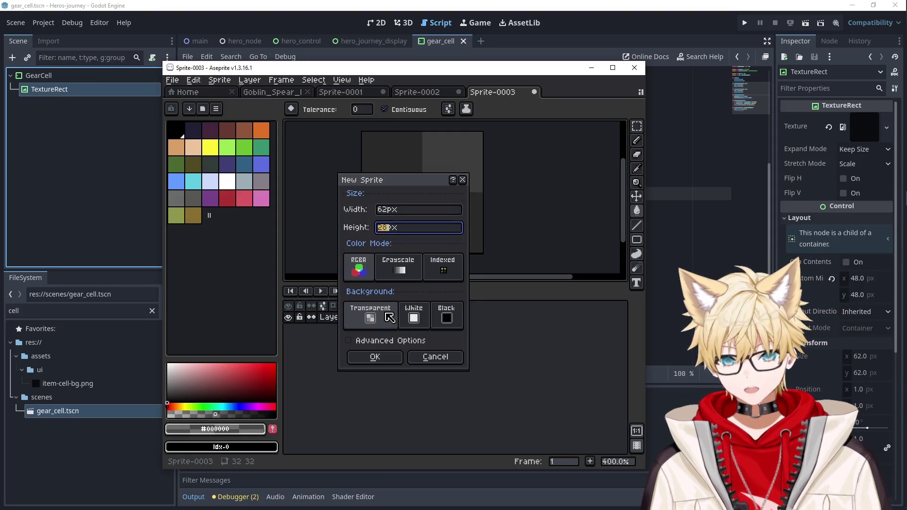
left_click(375, 356)
scroll(477, 198, "up", 2)
scroll(461, 214, "down", 1)
left_click_drag(461, 215, 452, 203)
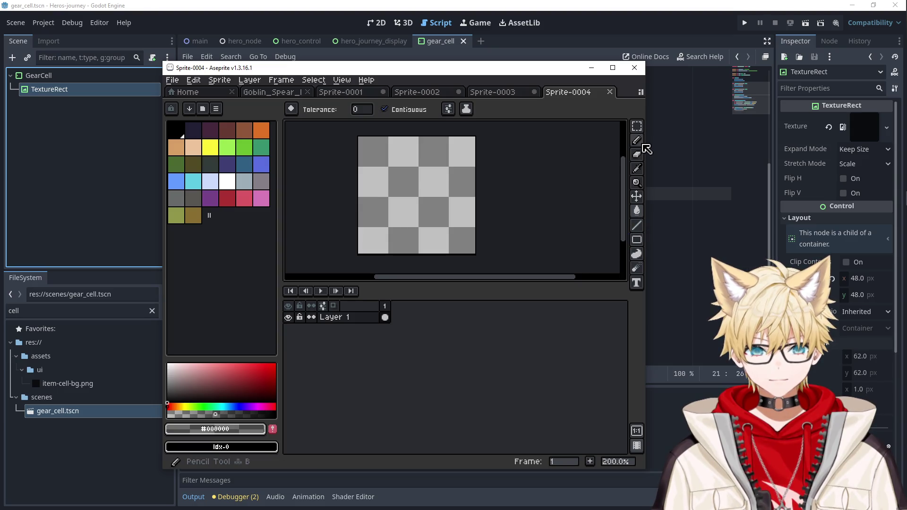
With the Pencil and grey-blue palette colour Idx-22, sketch test pixels and strokes, then undo them.
left_click(636, 140)
left_click(409, 212, "alt")
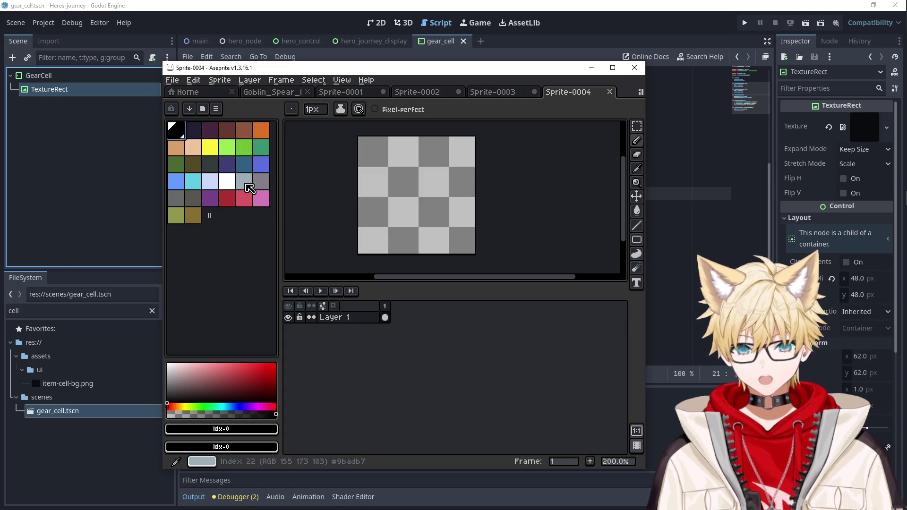
left_click(216, 185)
left_click(245, 185)
left_click(387, 163)
key("ctrl+z")
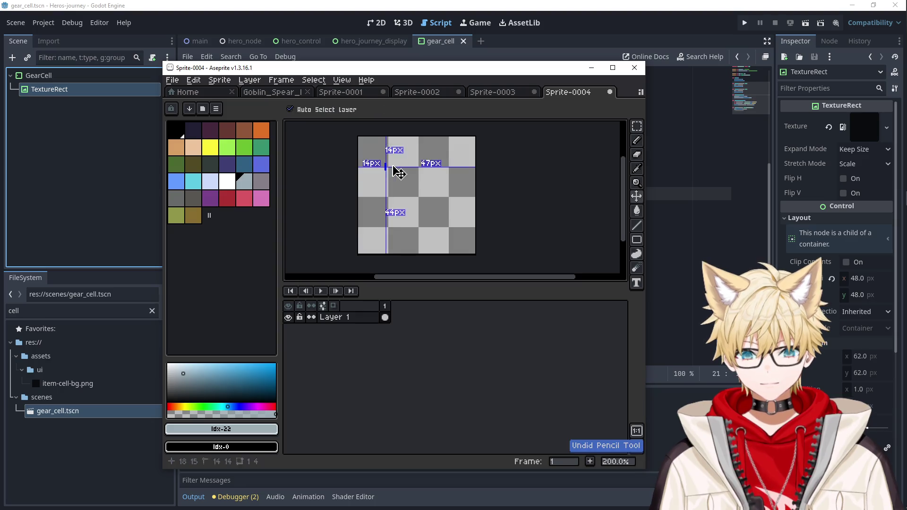
scroll(386, 166, "up", 1)
mouse_move(380, 166)
left_mouse_down()
mouse_move(406, 162)
mouse_move(426, 217)
left_mouse_up()
mouse_move(406, 161)
left_mouse_down()
mouse_move(449, 201)
mouse_move(414, 200)
mouse_move(442, 202)
left_mouse_up()
scroll(462, 221, "down", 1)
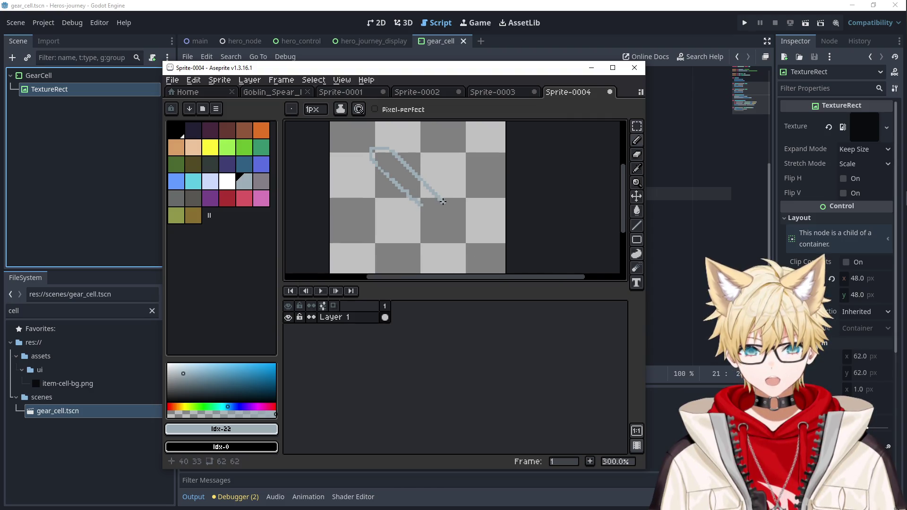
key("ctrl+z")
key("ctrl+z")
key("ctrl+z")
key("ctrl+z")
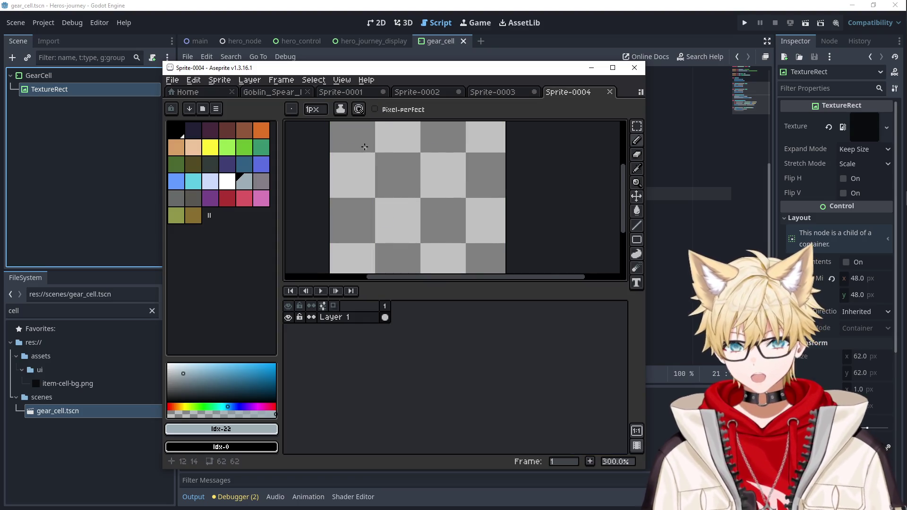
Draw a 1 px straight line in the top-left with the Line tool, then undo it.
scroll(364, 147, "up", 1)
key("l")
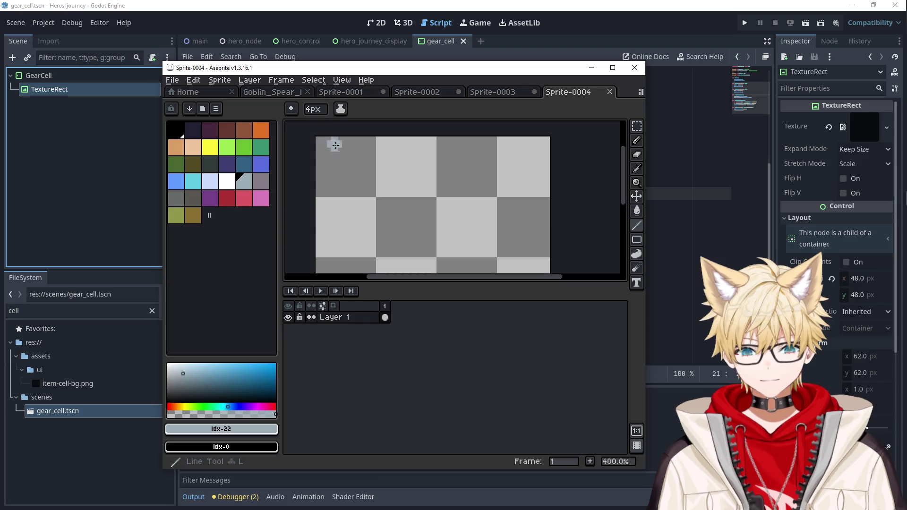
key("minus")
key("minus")
key("minus")
key("Tab")
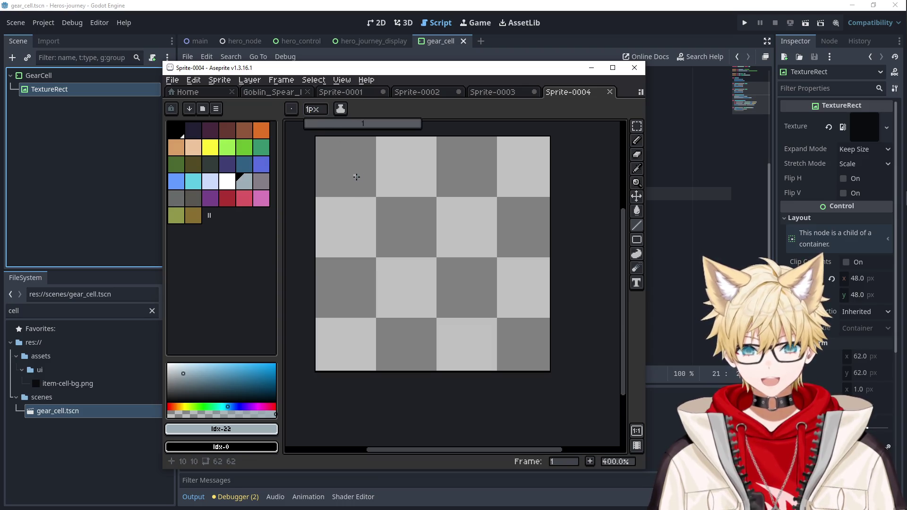
mouse_move(343, 162)
left_mouse_down()
mouse_move(370, 161)
mouse_move(343, 181)
left_mouse_up()
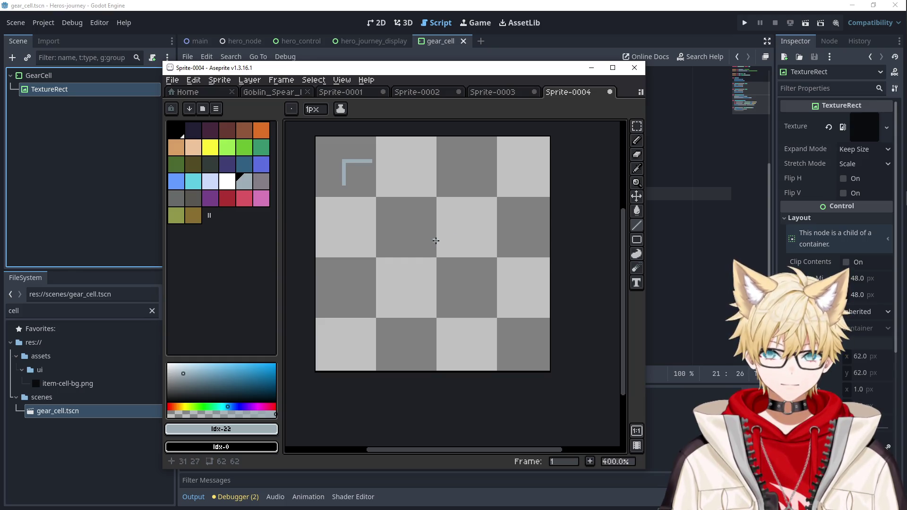
key("ctrl+z")
key("ctrl+z")
key("ctrl+z")
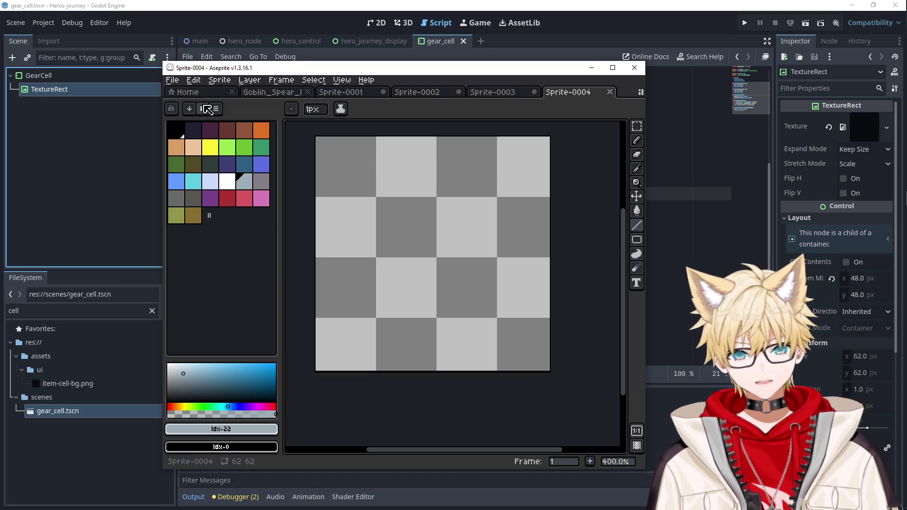
Create a trial 32×32 px sprite.
left_click(173, 80)
left_click(184, 92)
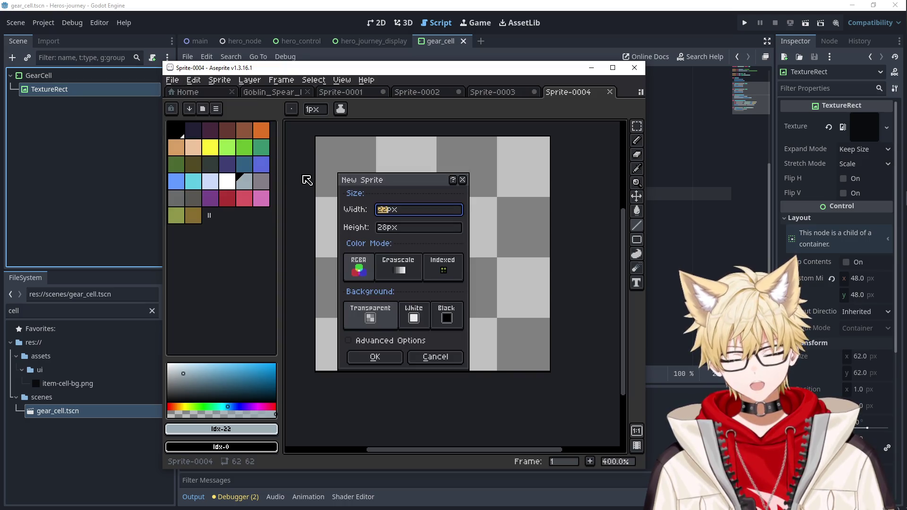
left_click(409, 227)
type("32")
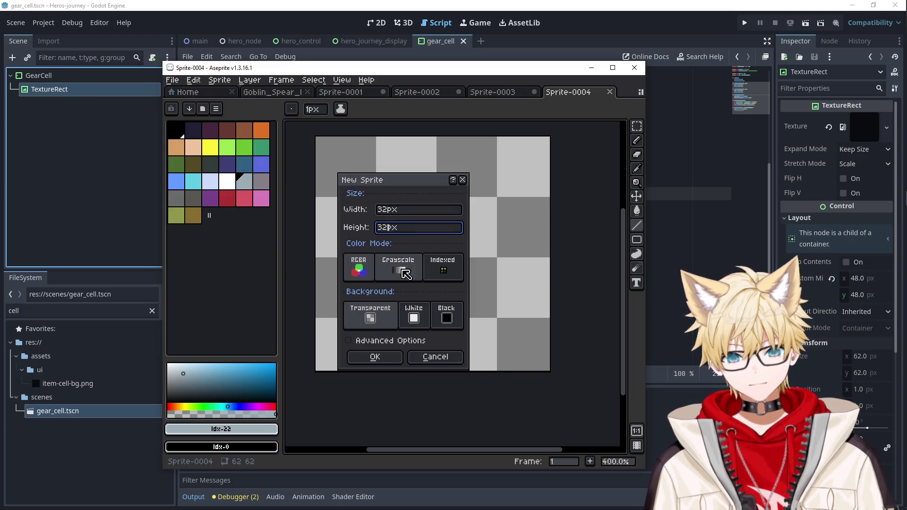
left_click(375, 357)
scroll(422, 275, "up", 4)
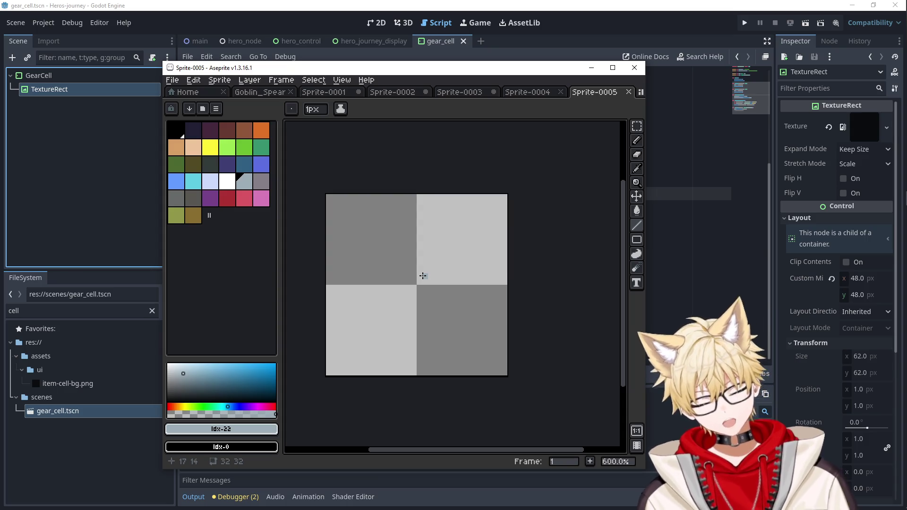
Create a trial 31×31 px sprite.
left_click(173, 80)
left_click(191, 94)
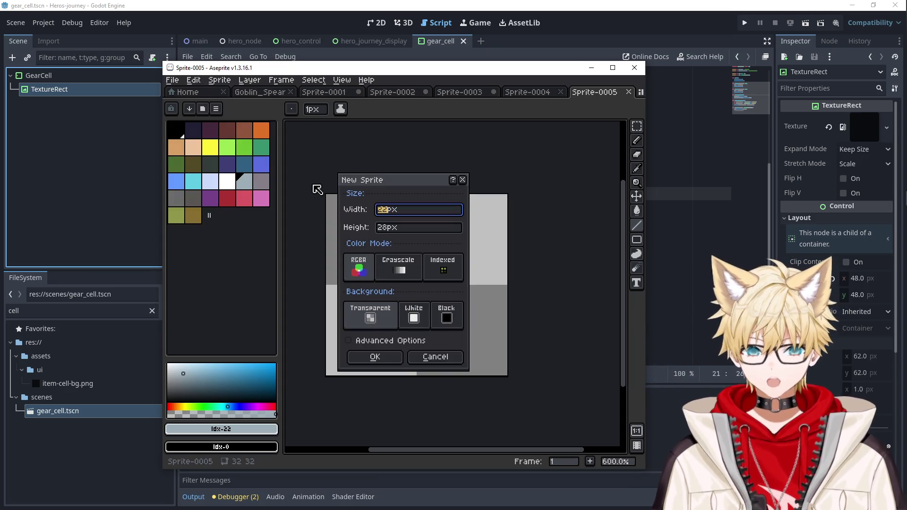
type("1")
key("Tab")
type("31")
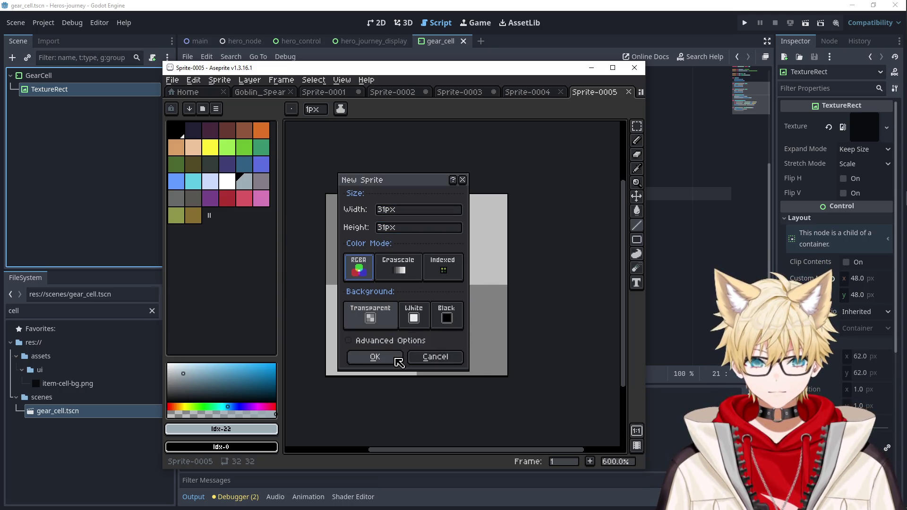
left_click(373, 357)
scroll(471, 302, "up", 4)
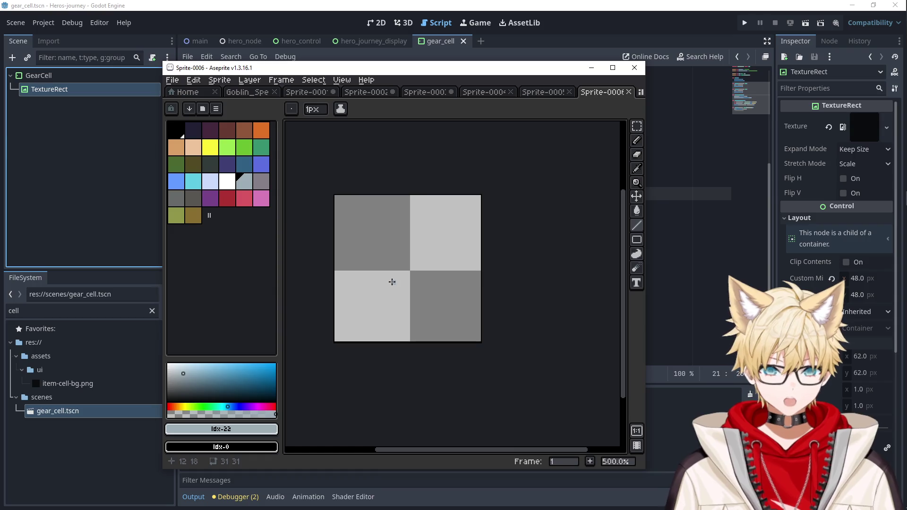
Create the final blank 32×32 px sprite, Sprite-0007.
left_click(173, 80)
left_click(185, 89)
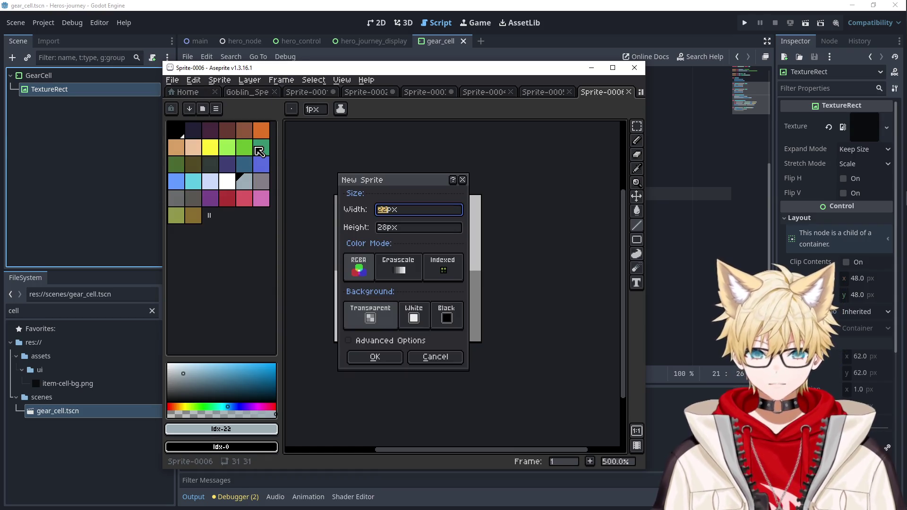
key("Tab")
type("32")
left_click(375, 357)
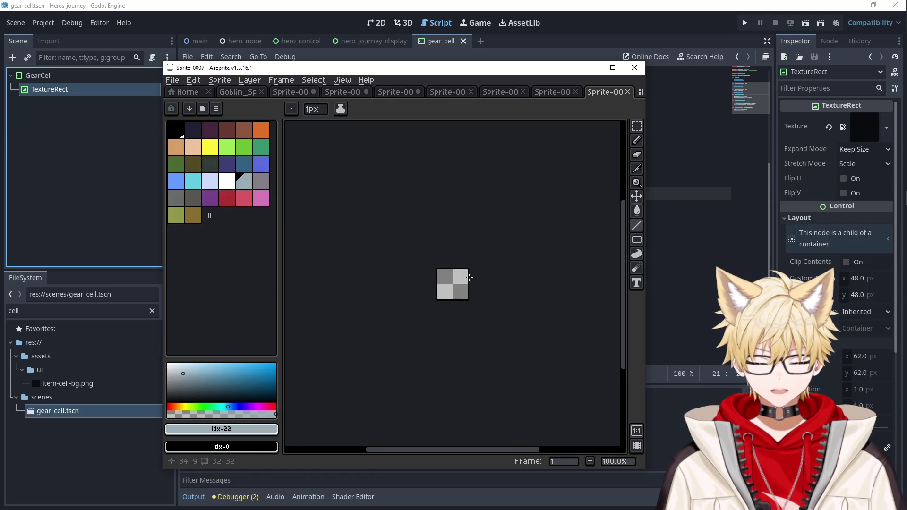
Pick grey-blue Idx-22, draw an L shape and two diagonals, then undo the diagonals.
scroll(443, 265, "down", 2)
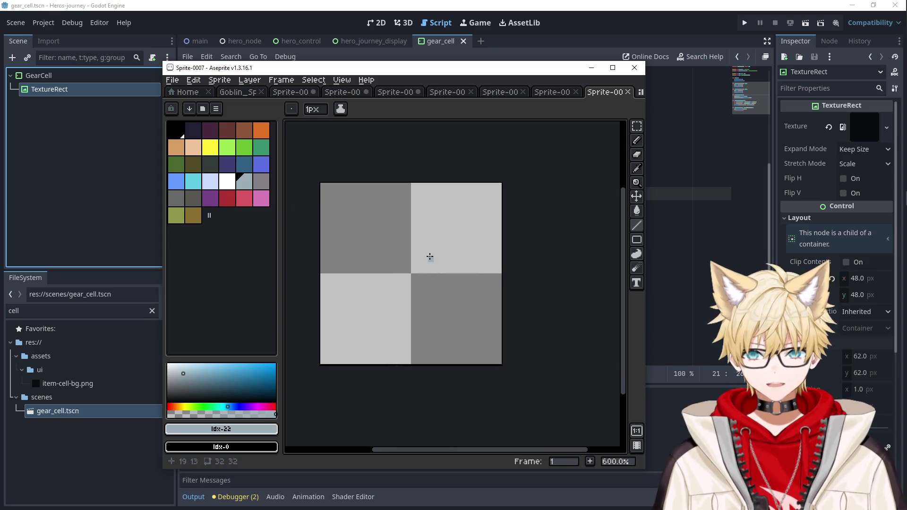
key("l")
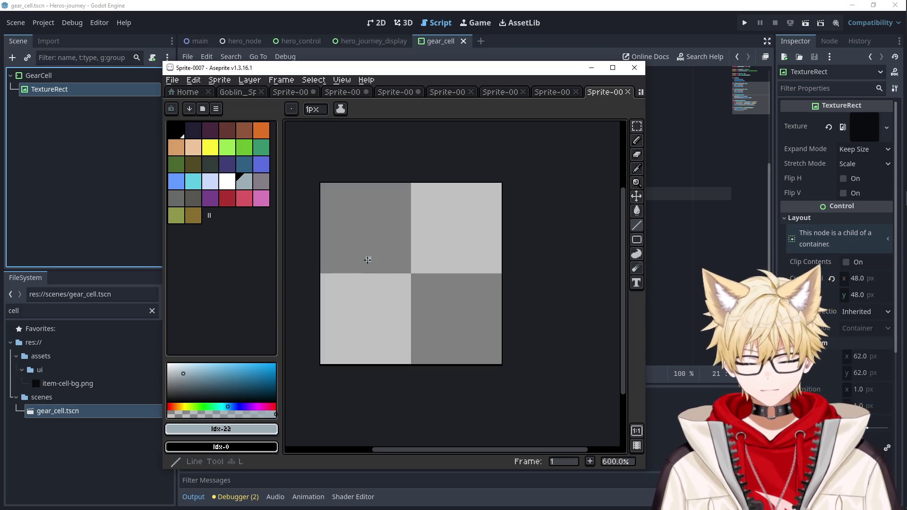
key("i")
left_click(243, 181)
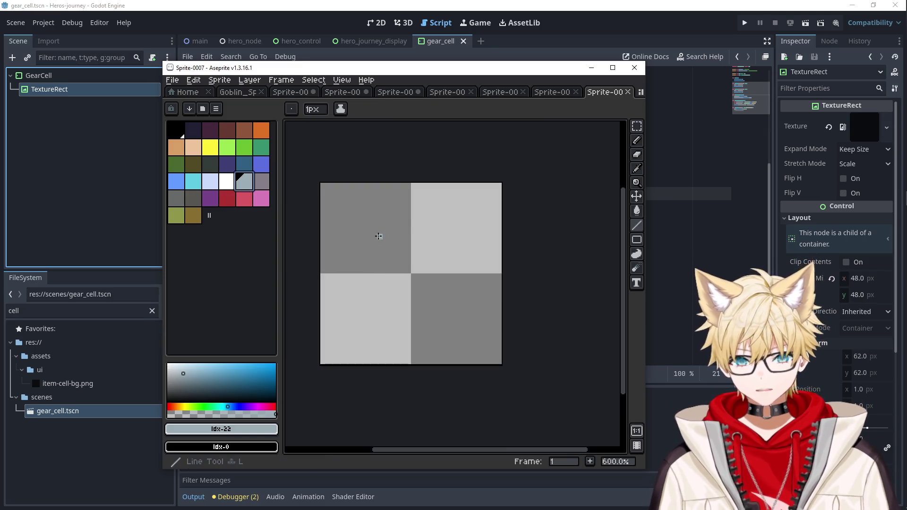
scroll(363, 224, "up", 1)
mouse_move(332, 189)
left_mouse_down()
mouse_move(381, 189)
mouse_move(330, 222)
left_mouse_up()
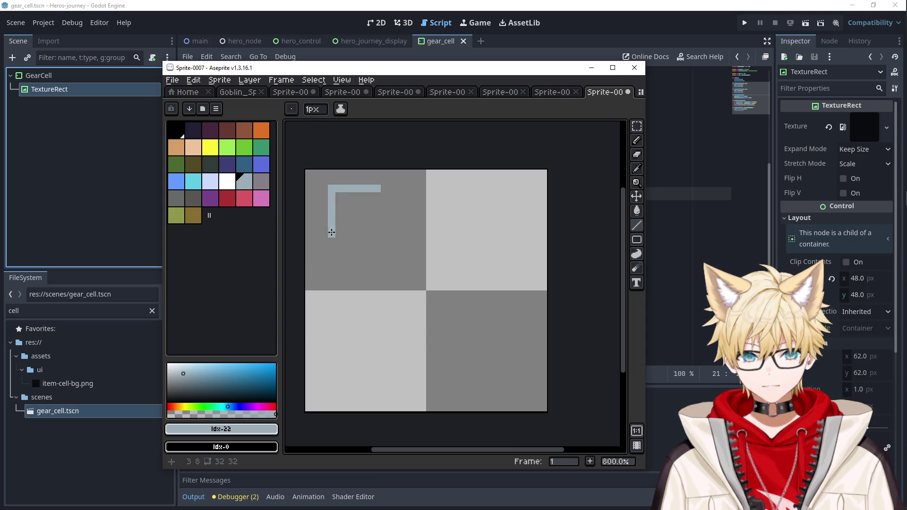
left_click(435, 336, "shift")
left_click(381, 189)
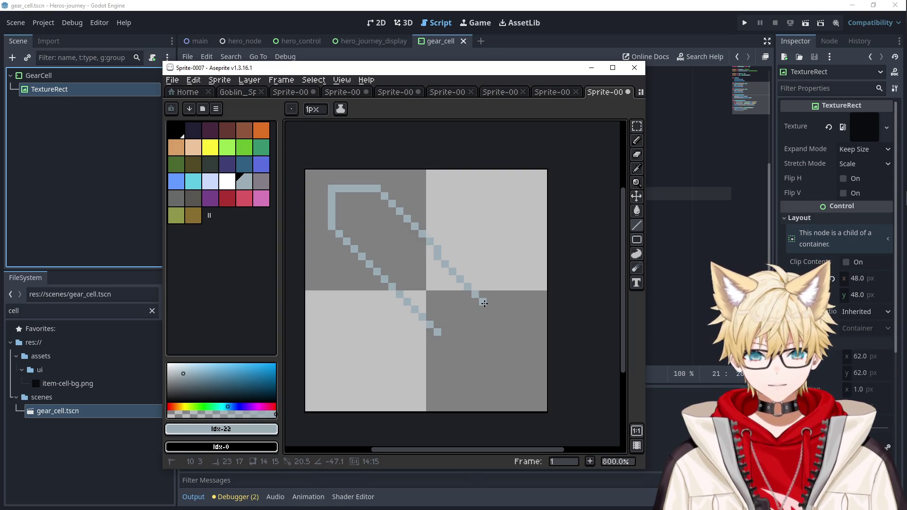
left_click(487, 302, "shift")
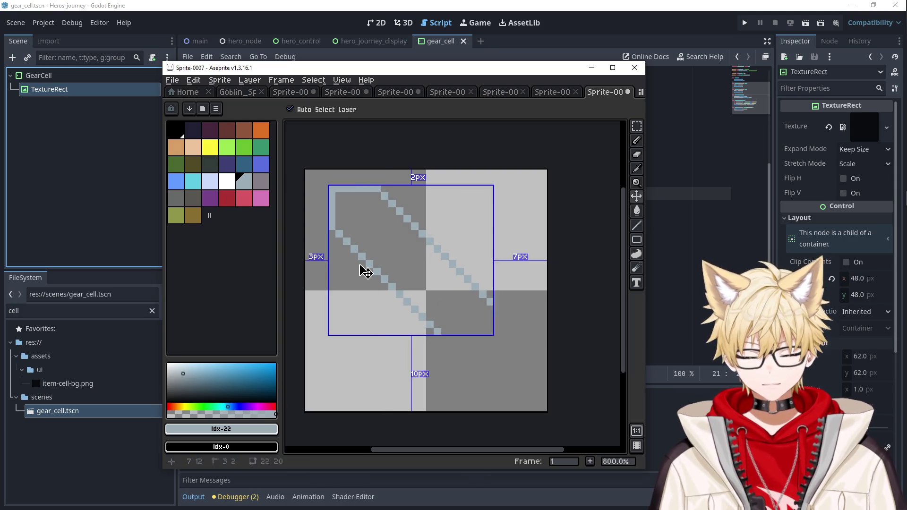
key("ctrl+z")
key("ctrl+z")
Redraw the two blade diagonals and trim a pixel, then try a dark-brown handle line and undo it.
left_click_drag(332, 231, 442, 337)
mouse_move(385, 196)
left_mouse_down()
mouse_move(490, 312)
mouse_move(469, 297)
mouse_move(468, 280)
left_mouse_up()
left_click_drag(446, 339, 391, 316)
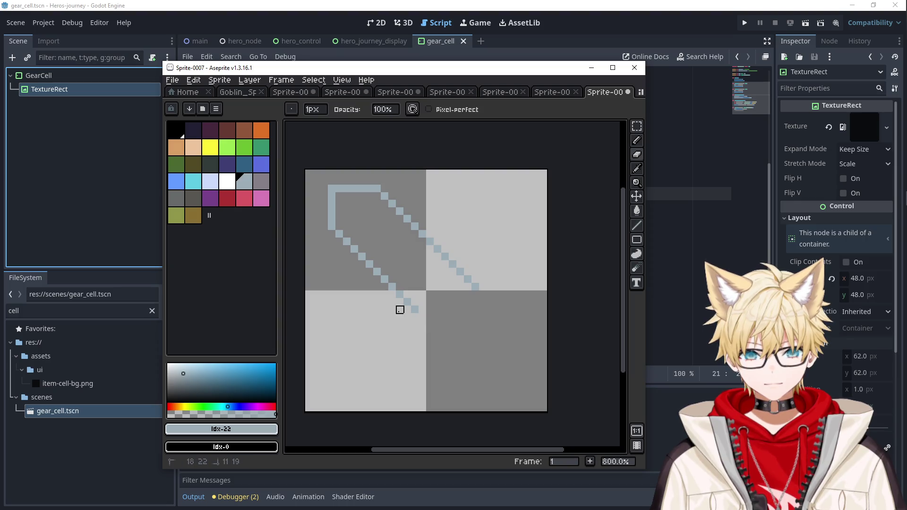
right_click(467, 279)
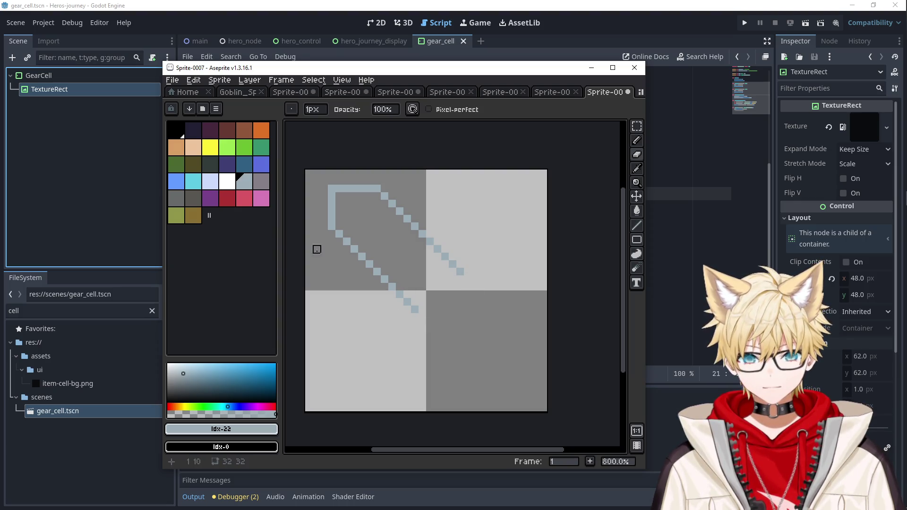
left_click(227, 130)
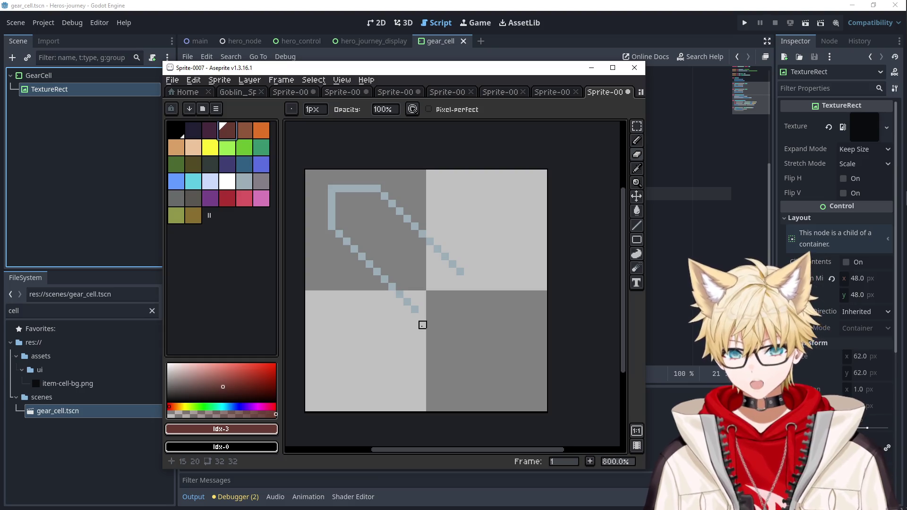
left_click(407, 331)
mouse_move(402, 330)
left_mouse_down()
mouse_move(482, 256)
mouse_move(480, 276)
mouse_move(360, 188)
mouse_move(384, 178)
mouse_move(386, 167)
mouse_move(376, 182)
mouse_move(482, 255)
left_mouse_up()
key("ctrl+z")
Cancel a selection move and extend the pale blue blade diagonal further.
left_click(637, 126)
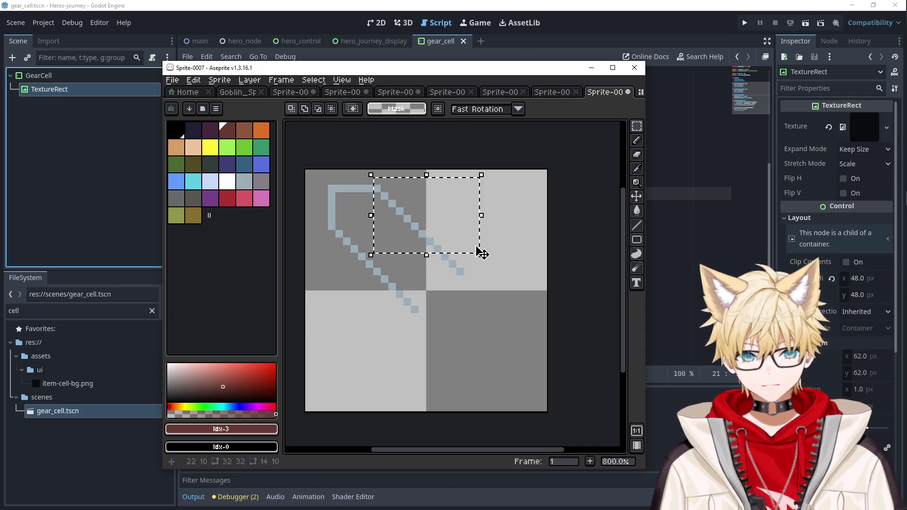
key("Escape")
key("ctrl+d")
key("b")
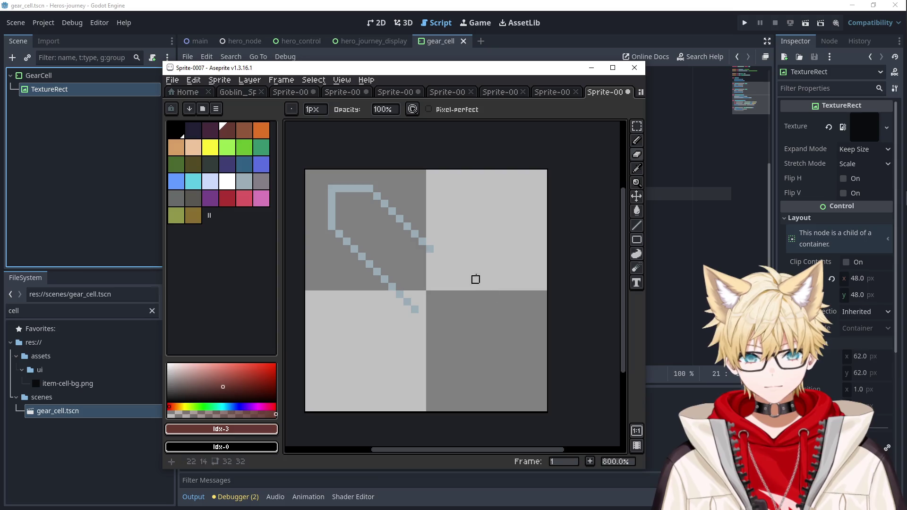
left_click(429, 249, "alt")
left_click(452, 271, "shift")
Outline a dark-brown diamond below the blade and fill it with the Paint Bucket.
left_click(227, 130)
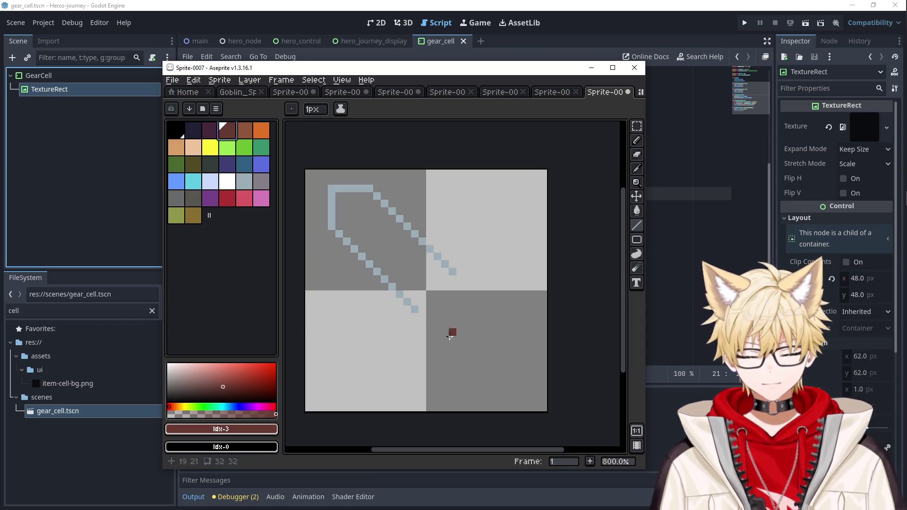
mouse_move(437, 332)
left_mouse_down()
mouse_move(481, 376)
mouse_move(467, 363)
left_mouse_up()
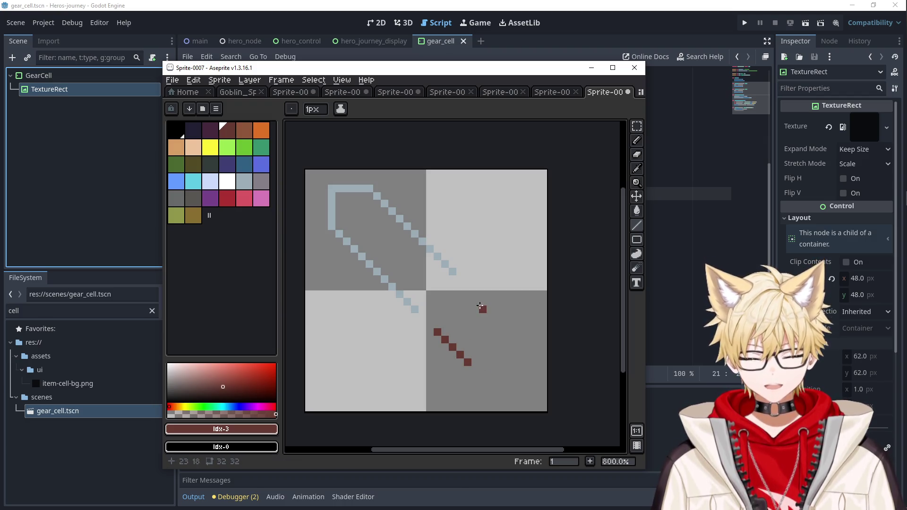
left_click_drag(475, 302, 505, 331)
left_click_drag(475, 362, 505, 332)
left_click_drag(437, 332, 474, 302)
key("g")
left_click(470, 329)
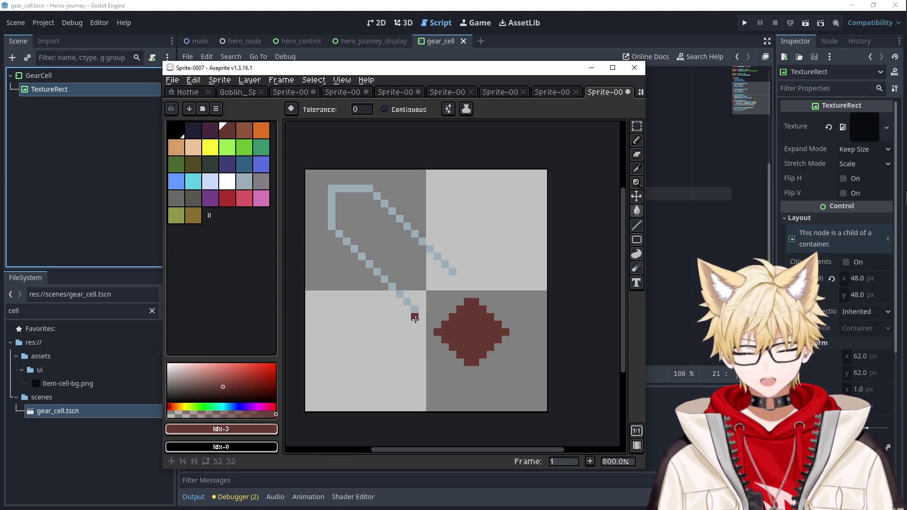
left_click(416, 320)
key("ctrl+z")
Add a brown pointed tip left of the diamond and undo a stepped line above it.
key("l")
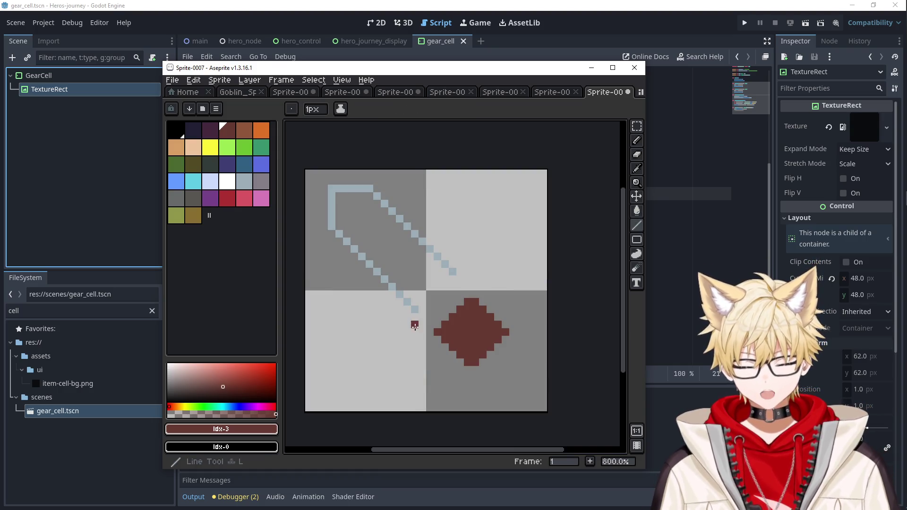
left_click(420, 339)
left_click(419, 320)
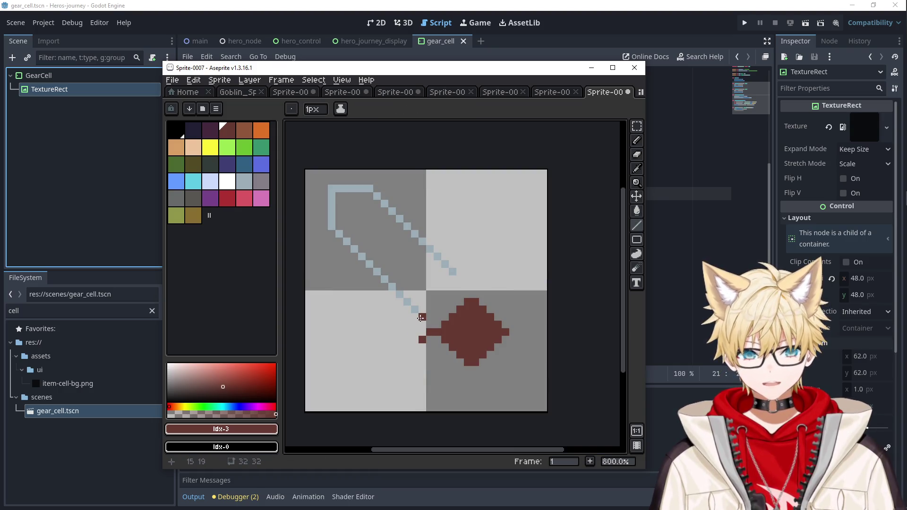
mouse_move(419, 320)
left_mouse_down()
mouse_move(407, 332)
mouse_move(415, 340)
left_mouse_up()
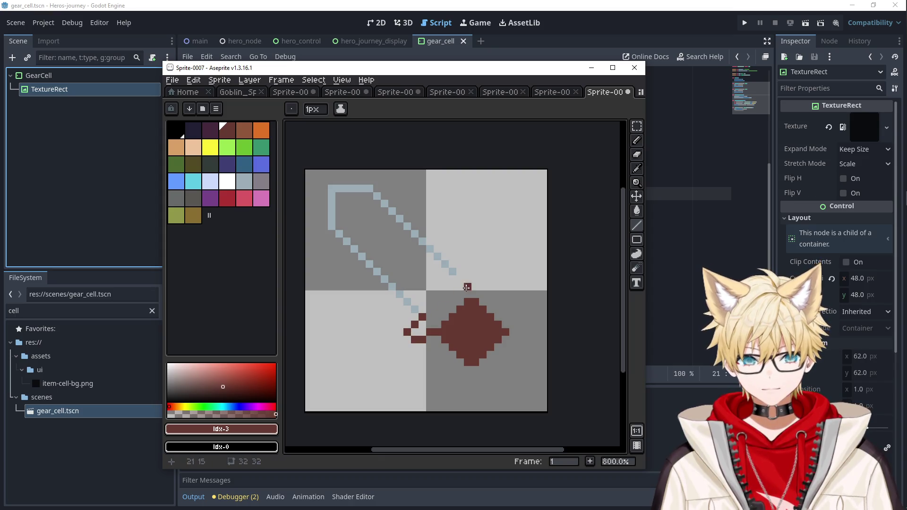
mouse_move(467, 279)
left_mouse_down()
mouse_move(483, 270)
mouse_move(483, 286)
mouse_move(490, 279)
left_mouse_up()
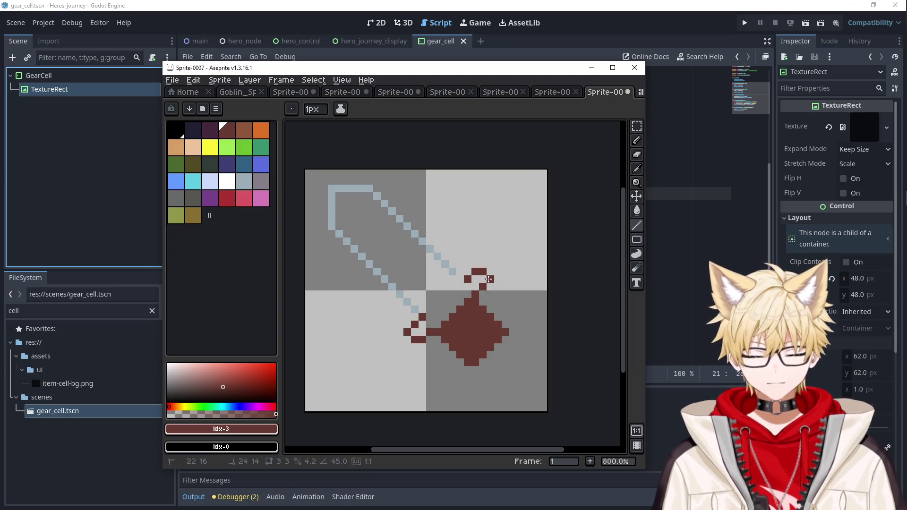
key("ctrl+z")
key("ctrl+z")
key("ctrl+z")
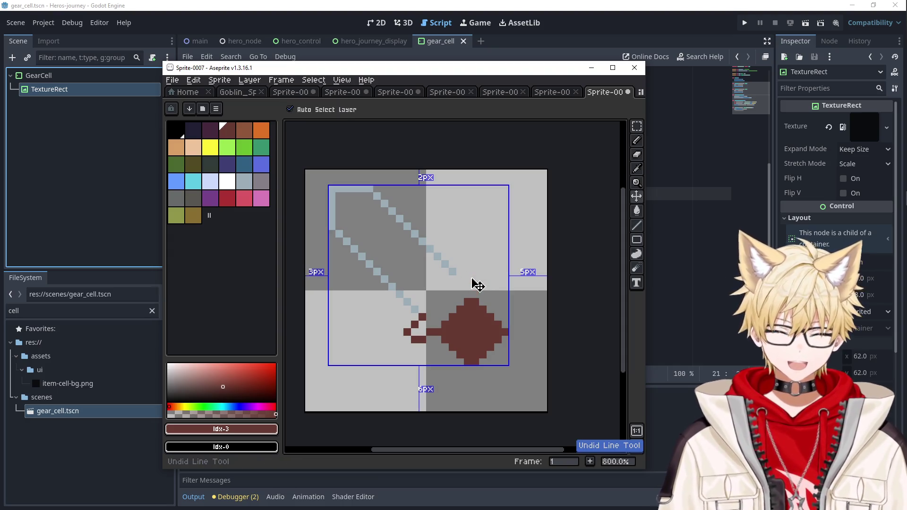
Try brown diagonal handle strokes toward the blade, then undo them along with the diamond.
left_click_drag(432, 309, 478, 273)
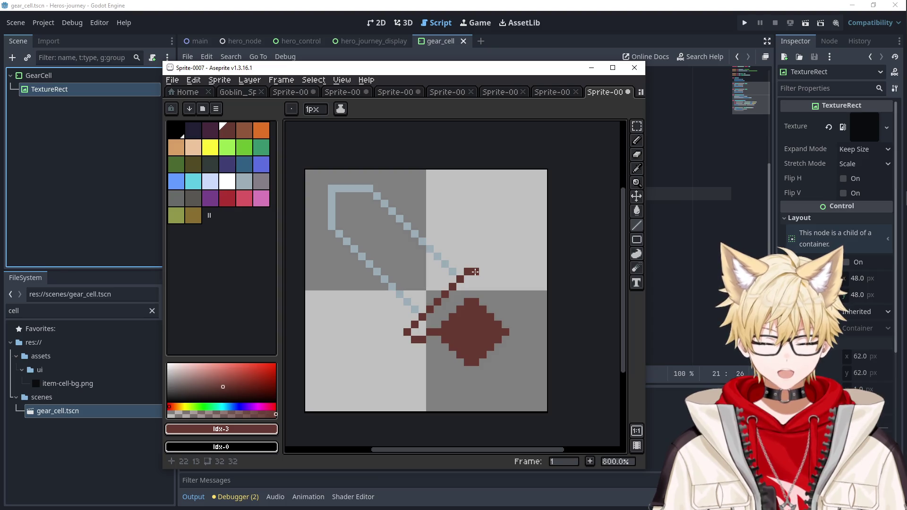
key("ctrl+z")
key("ctrl+z")
left_click_drag(433, 309, 468, 271)
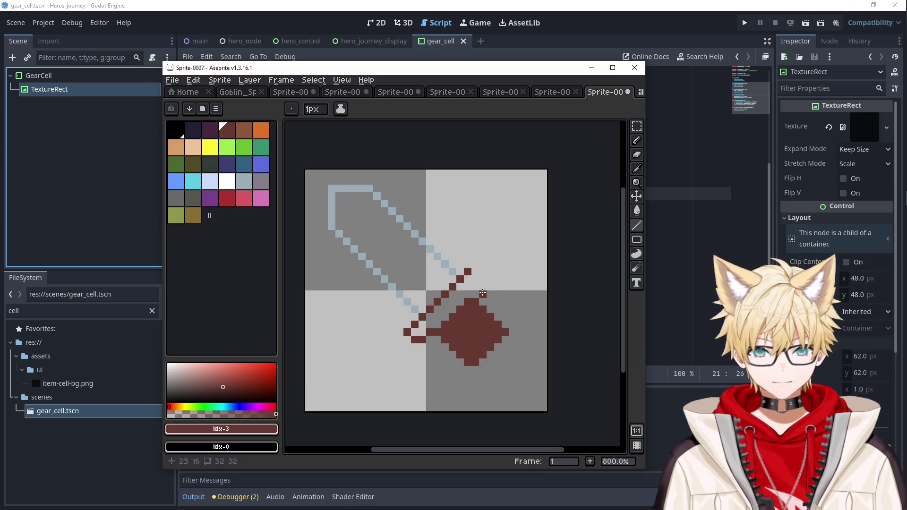
left_click(483, 293)
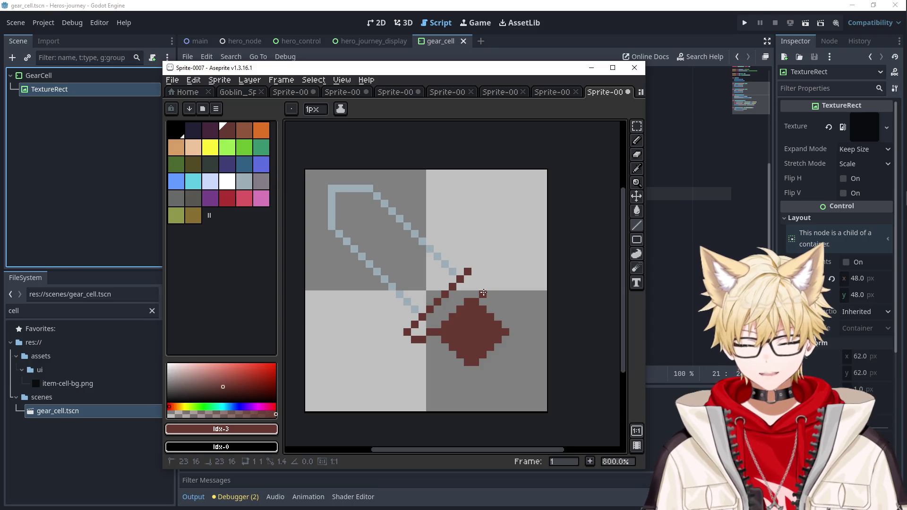
mouse_move(484, 293)
left_mouse_down()
mouse_move(492, 280)
mouse_move(481, 284)
left_mouse_up()
key("ctrl+z")
key("ctrl+z")
key("ctrl+z")
key("ctrl+z")
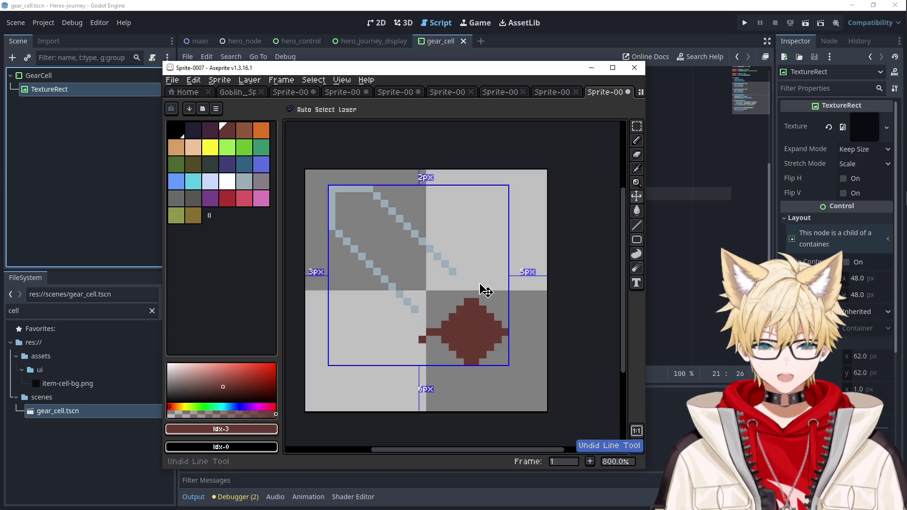
Undo the remaining strokes and sketch a black S-shaped curve with the Pencil.
key("ctrl+z")
key("ctrl+z")
key("ctrl+z")
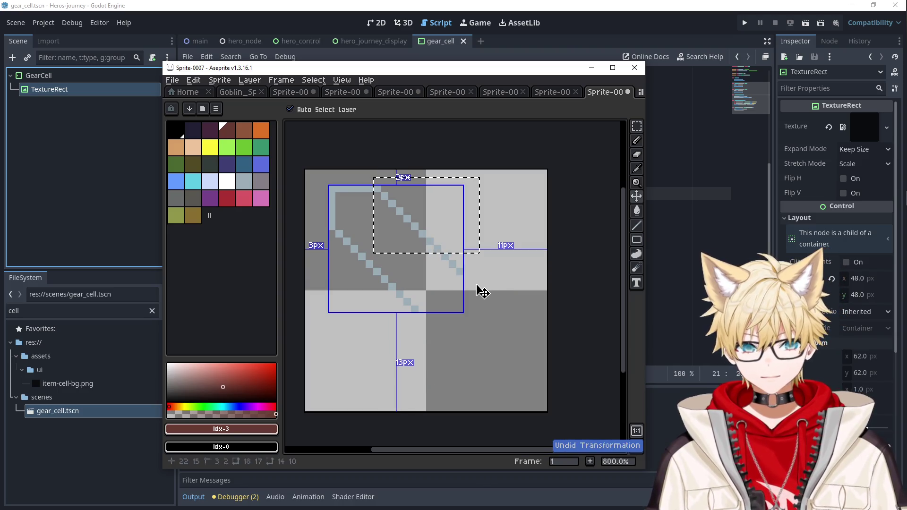
key("ctrl+z")
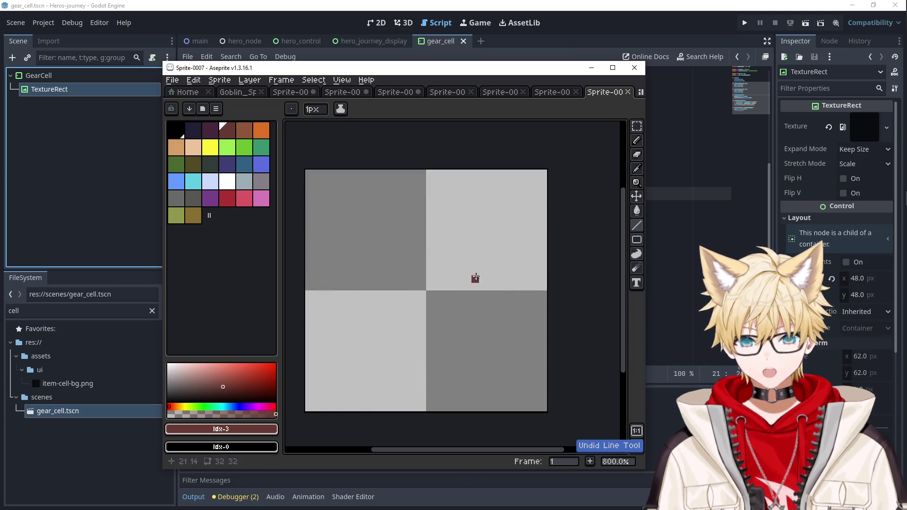
left_click(174, 129)
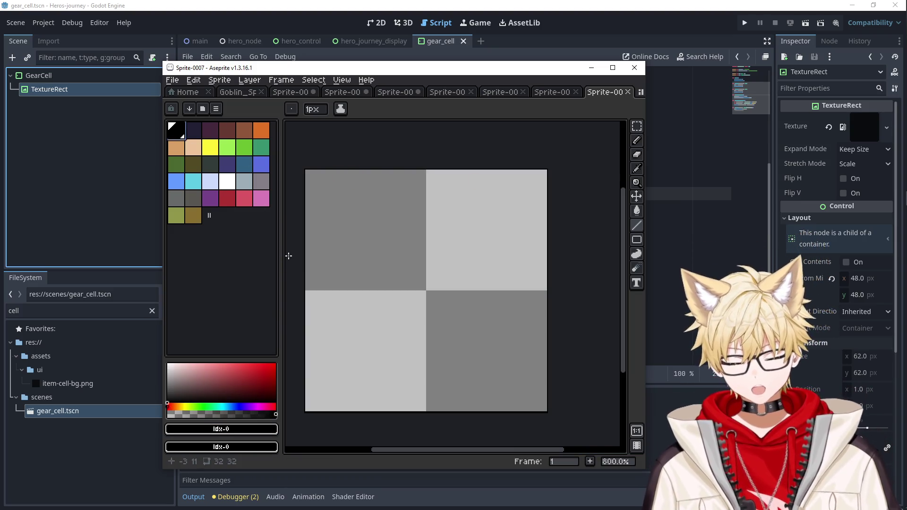
key("l")
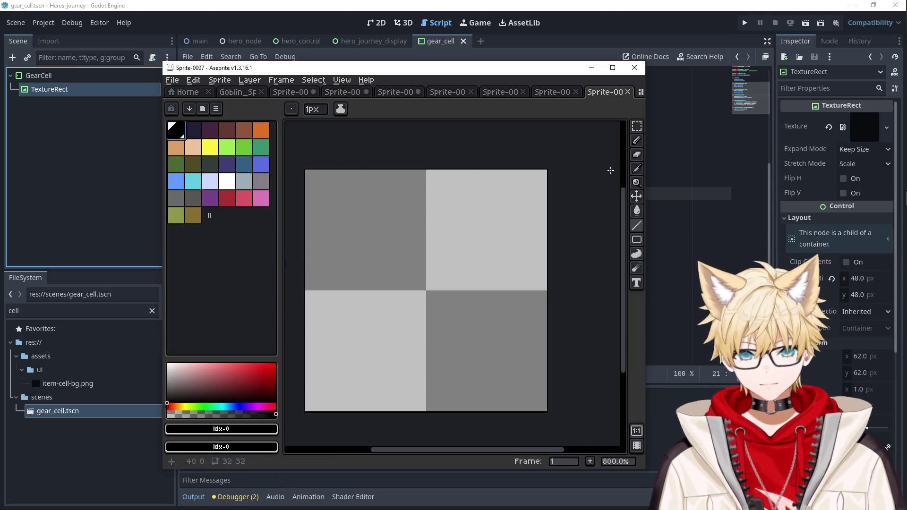
left_click(637, 140)
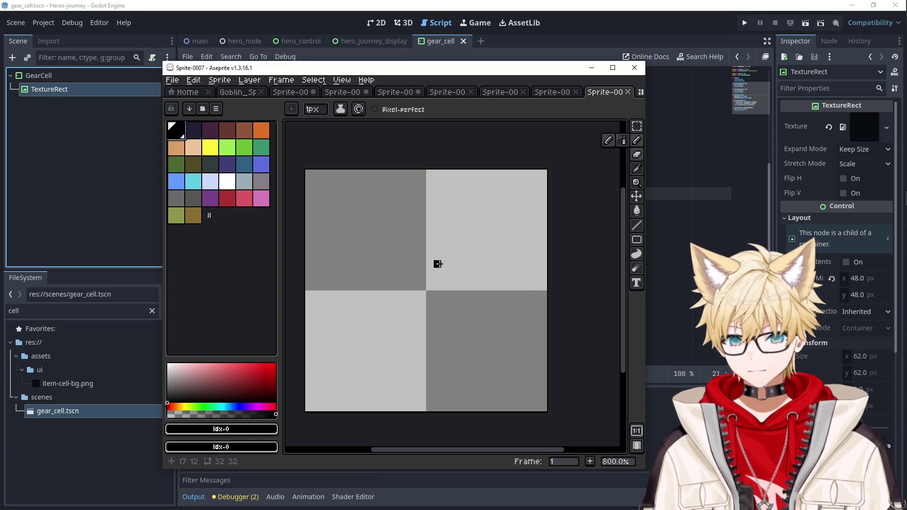
mouse_move(445, 209)
left_mouse_down()
mouse_move(434, 204)
mouse_move(466, 303)
mouse_move(384, 333)
left_mouse_up()
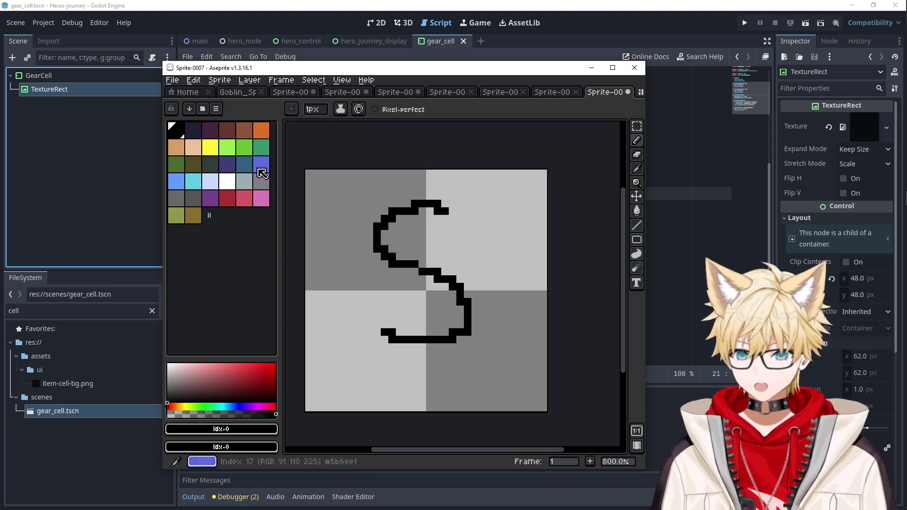
Create a new 32×32 sprite from the File menu.
left_click(173, 80)
left_click(190, 95)
type("32")
key("Tab")
type("32")
left_click(386, 363)
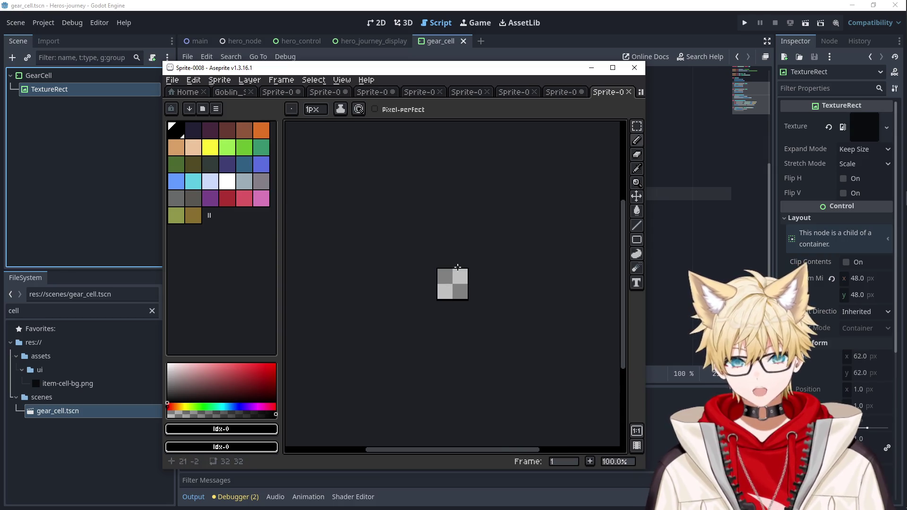
Draw a black pixel A from two slanted legs and a crossbar, replacing a first attempt.
scroll(463, 319, "up", 5)
left_click_drag(419, 236, 449, 298)
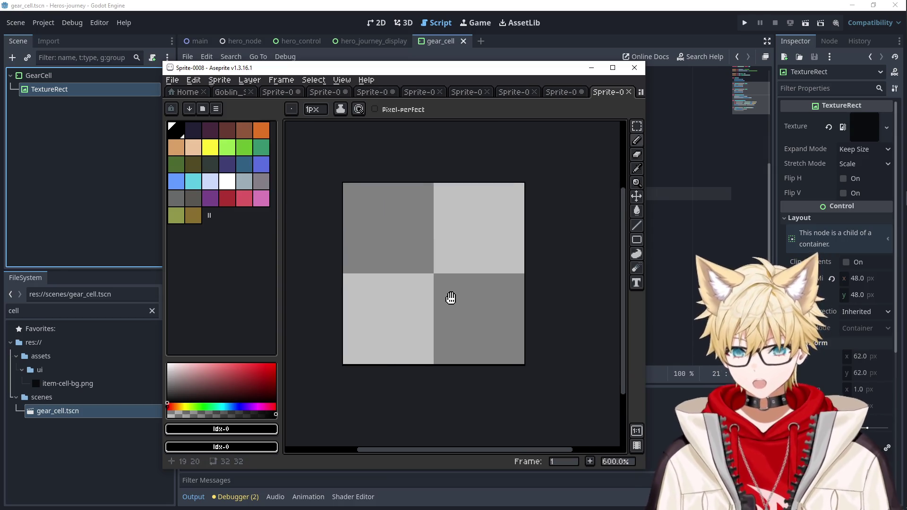
mouse_move(401, 333)
left_mouse_down()
mouse_move(409, 255)
mouse_move(483, 333)
left_mouse_up()
left_click_drag(407, 285, 474, 285)
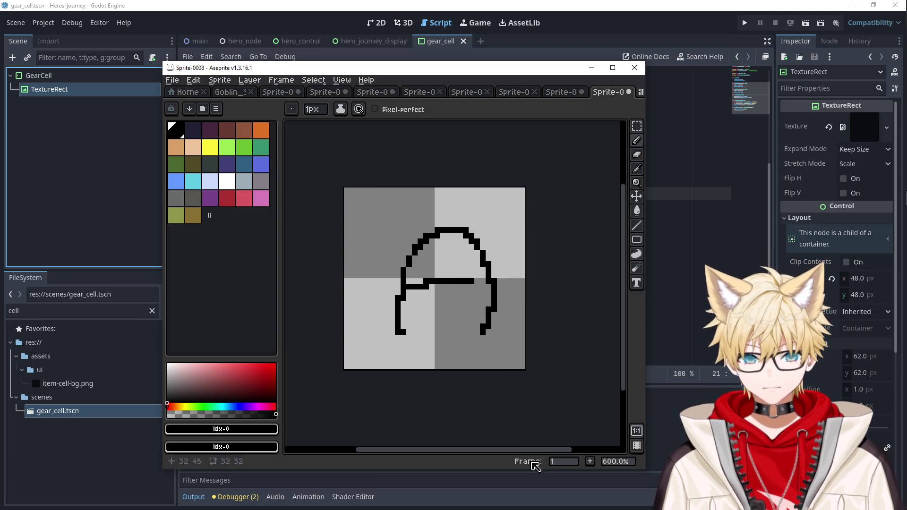
key("ctrl+z")
key("ctrl+z")
key("ctrl+z")
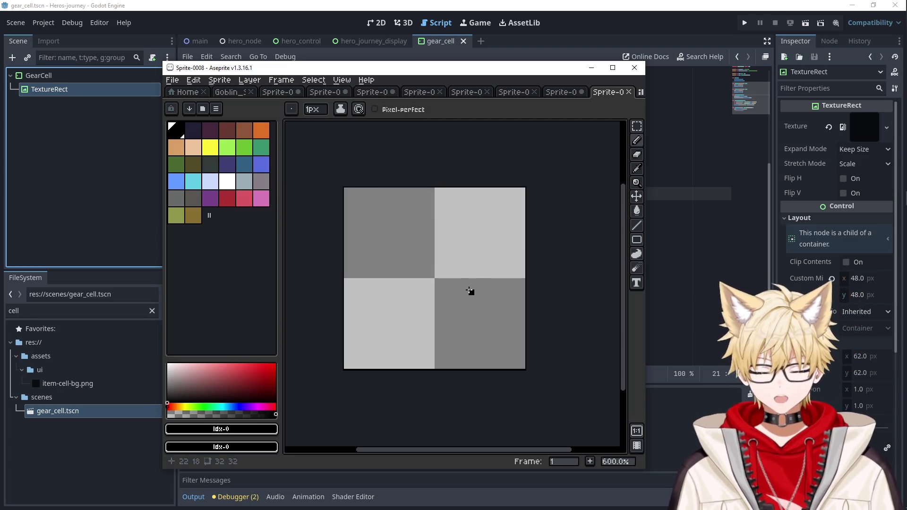
left_click_drag(421, 217, 386, 337)
left_click_drag(425, 220, 467, 329)
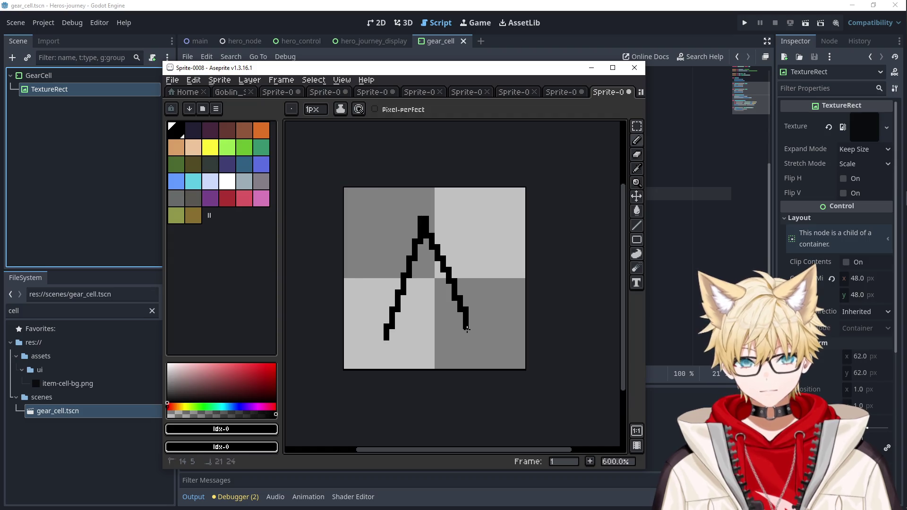
left_click_drag(402, 292, 451, 292)
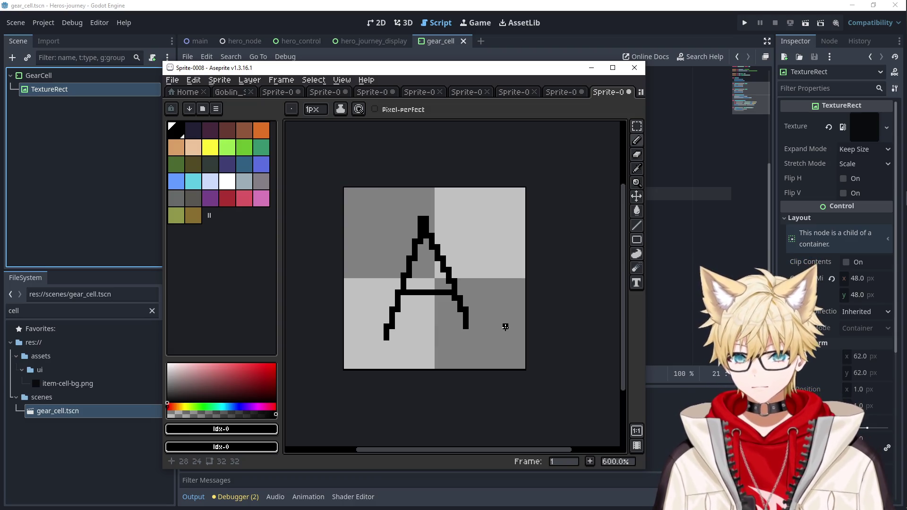
left_click(637, 126)
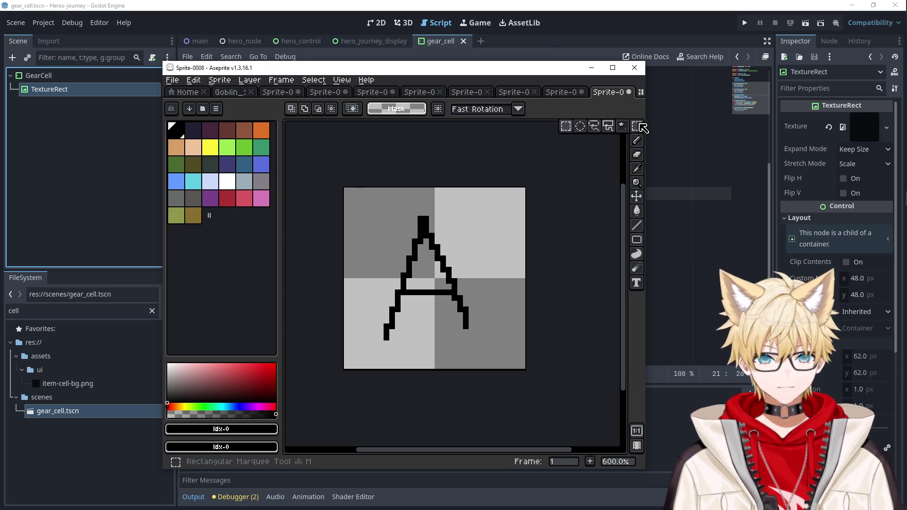
Select the letter A with the Rectangular Marquee and move it right, then drop it in place.
mouse_move(477, 208)
left_mouse_down()
mouse_move(375, 355)
mouse_move(382, 326)
left_mouse_up()
left_click(539, 286)
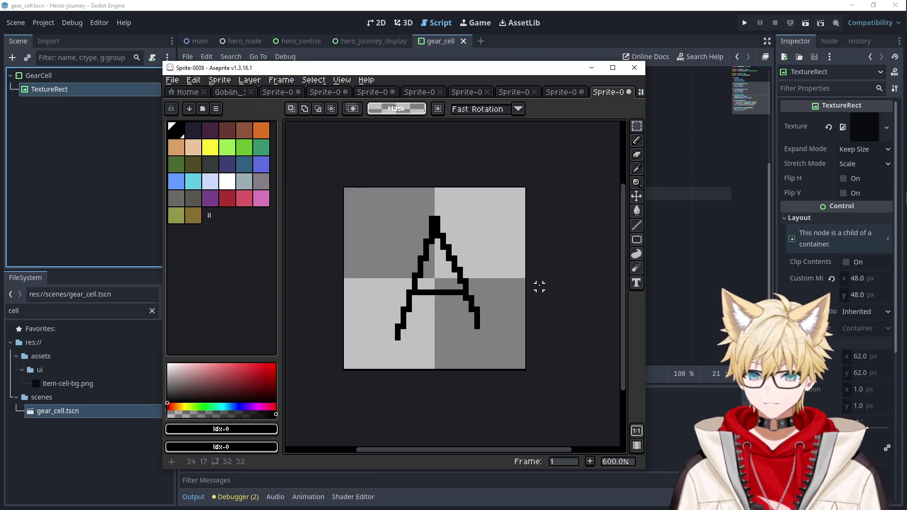
mouse_move(888, 29)
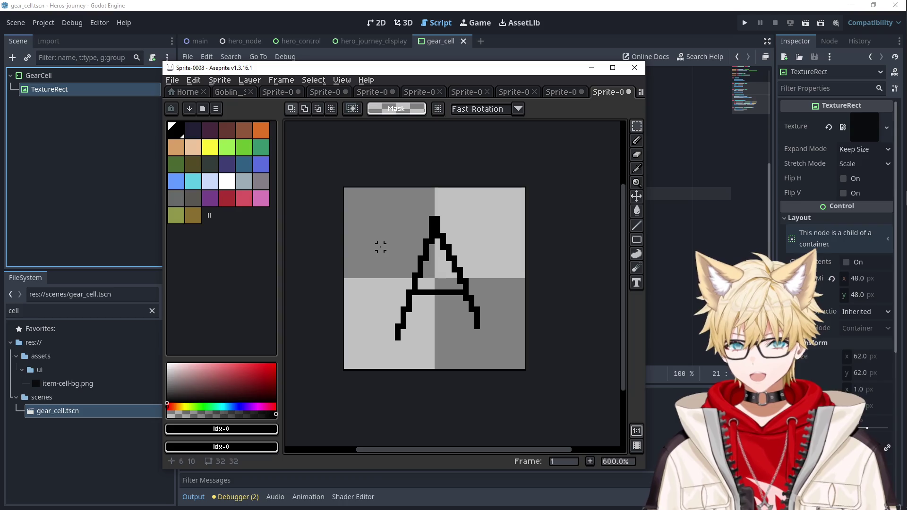
mouse_move(892, 81)
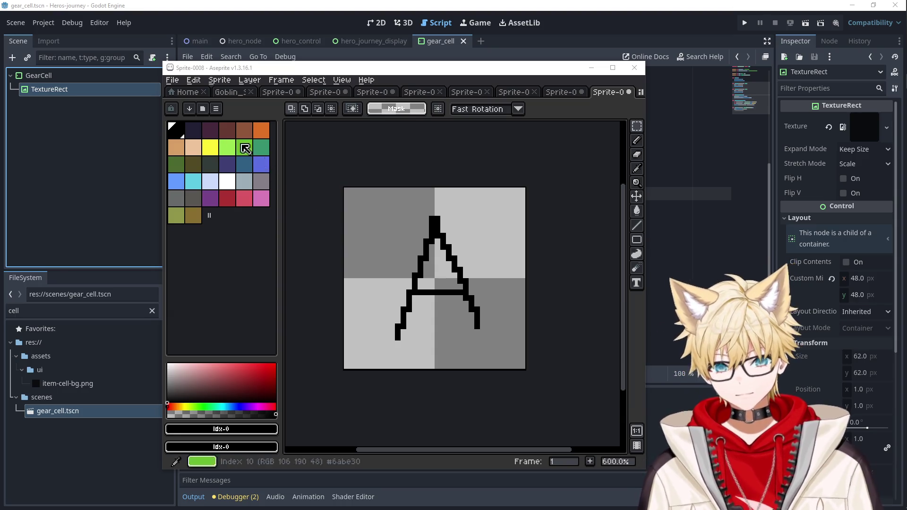
Export Sprite-0008 as Sprite-0008.png using File > Export As.
left_click(172, 80)
mouse_move(207, 174)
left_click(302, 174)
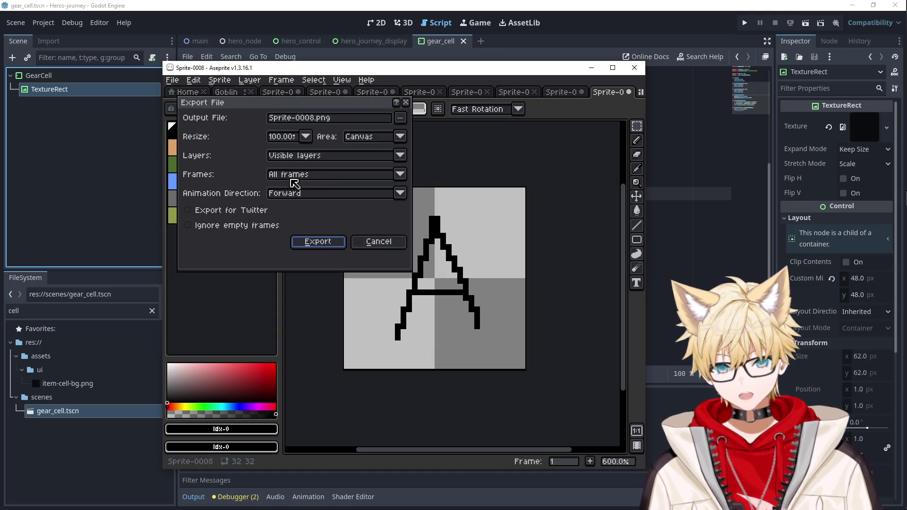
left_click(403, 120)
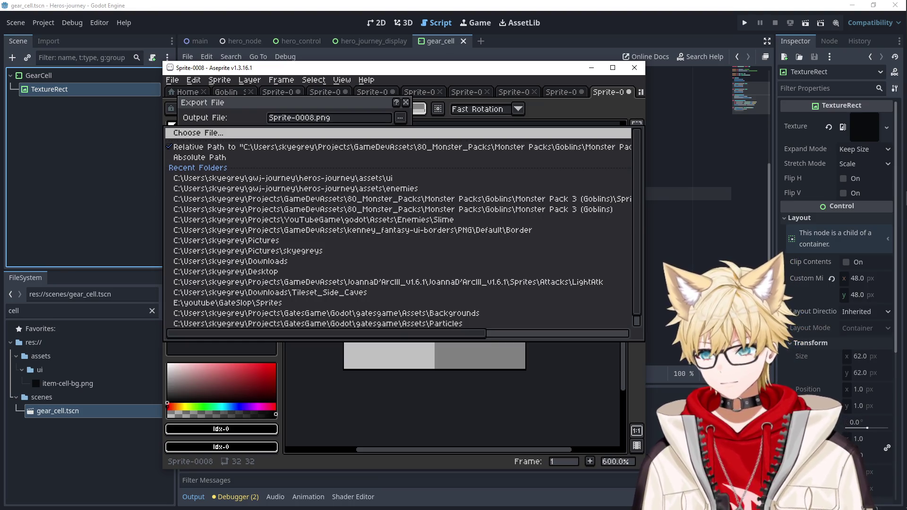
left_click(317, 243)
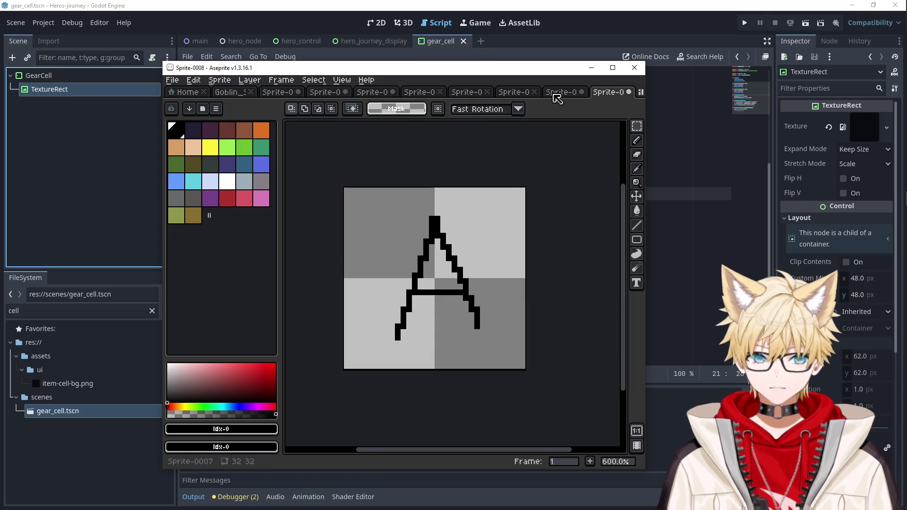
Open Export As for Sprite-0007 and choose the project's weapons folder as destination.
left_click(555, 92)
left_click(172, 80)
mouse_move(189, 173)
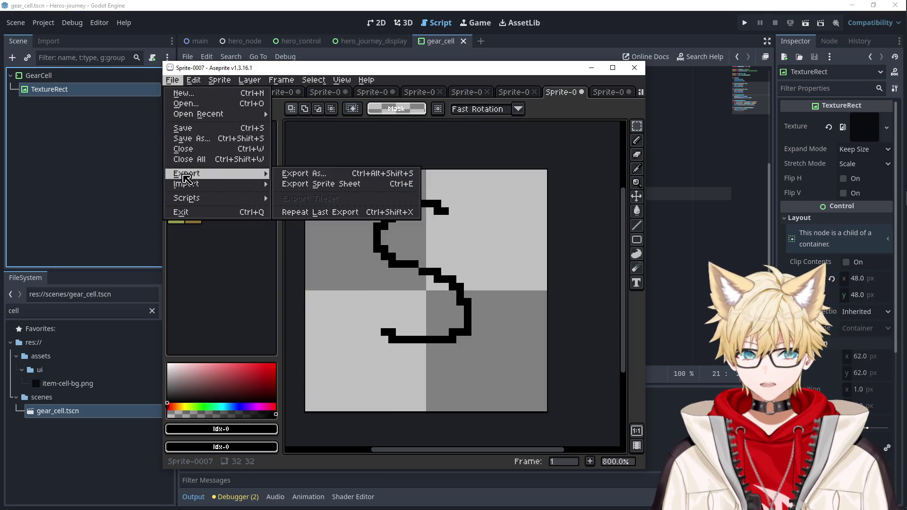
left_click(324, 173)
left_click(399, 118)
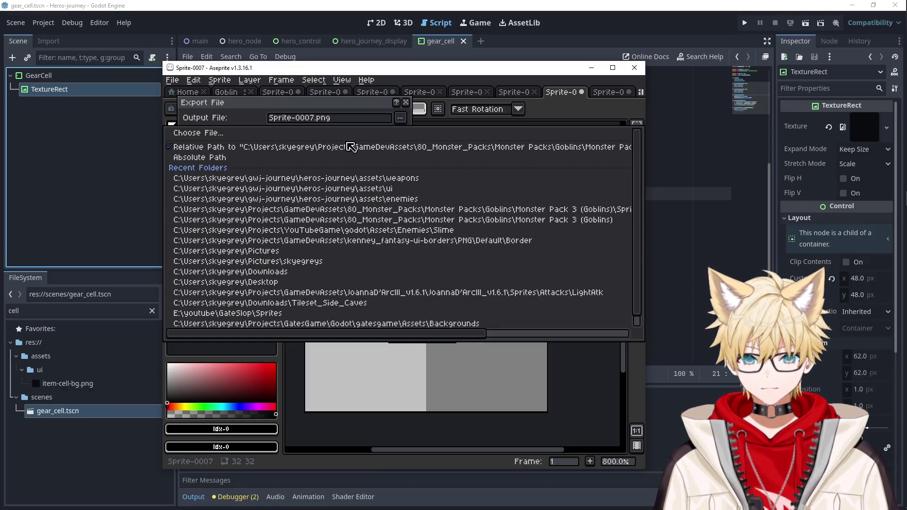
left_click(304, 178)
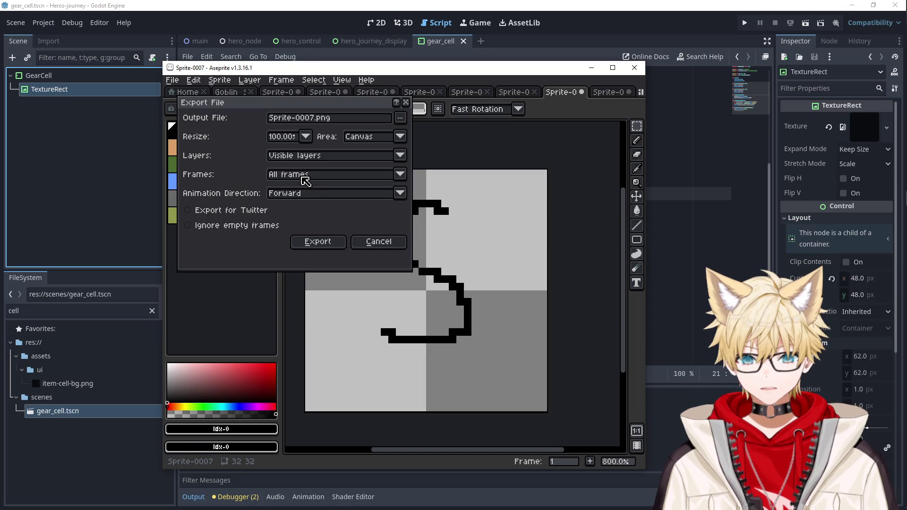
Name the output weapon.png, export it, and return to Godot's 2D view.
left_click(325, 117)
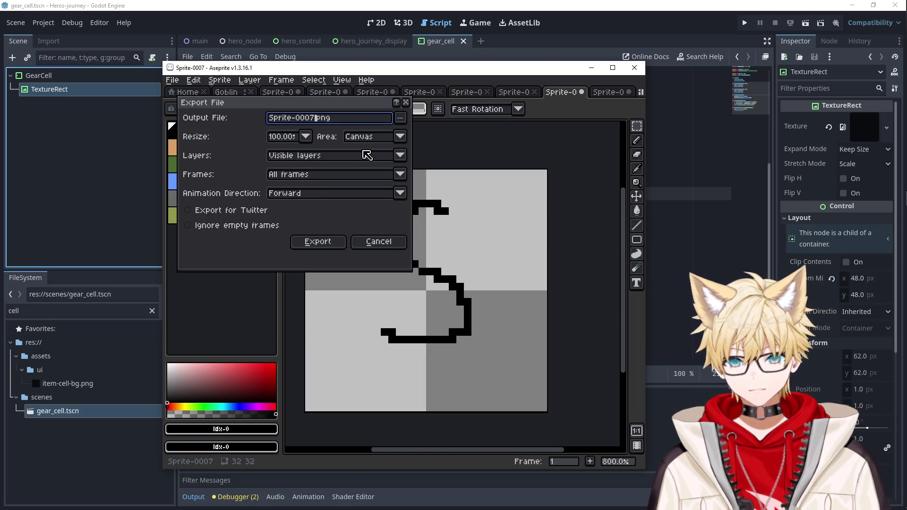
key("BackSpace")
key("BackSpace")
key("BackSpace")
type("swor")
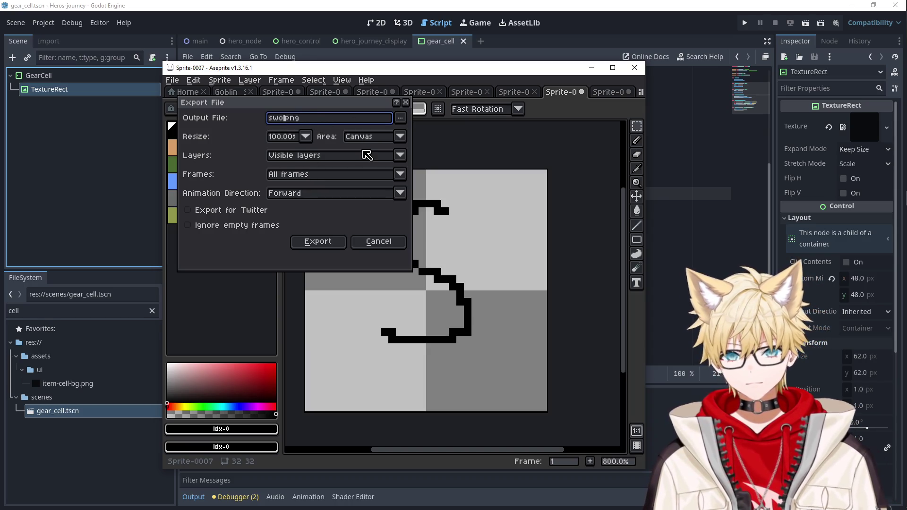
key("BackSpace")
key("BackSpace")
key("BackSpace")
type("weapon.")
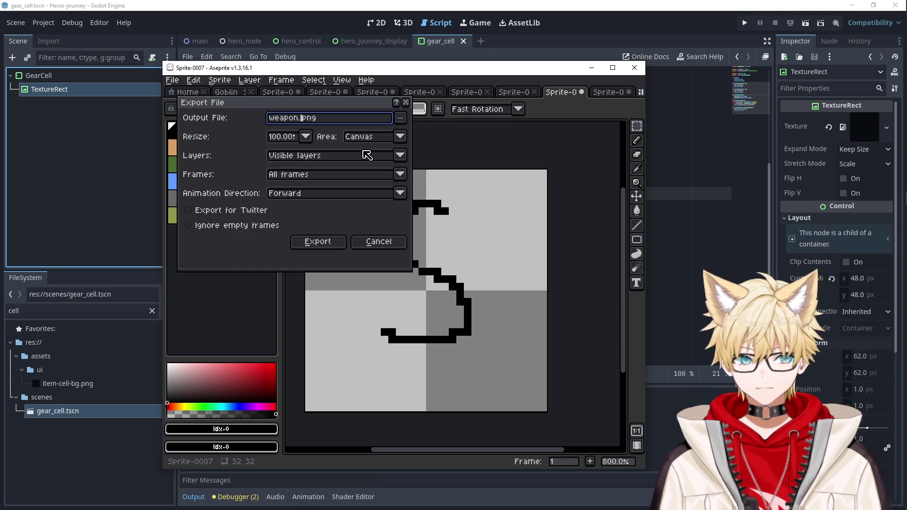
key("BackSpace")
key("Return")
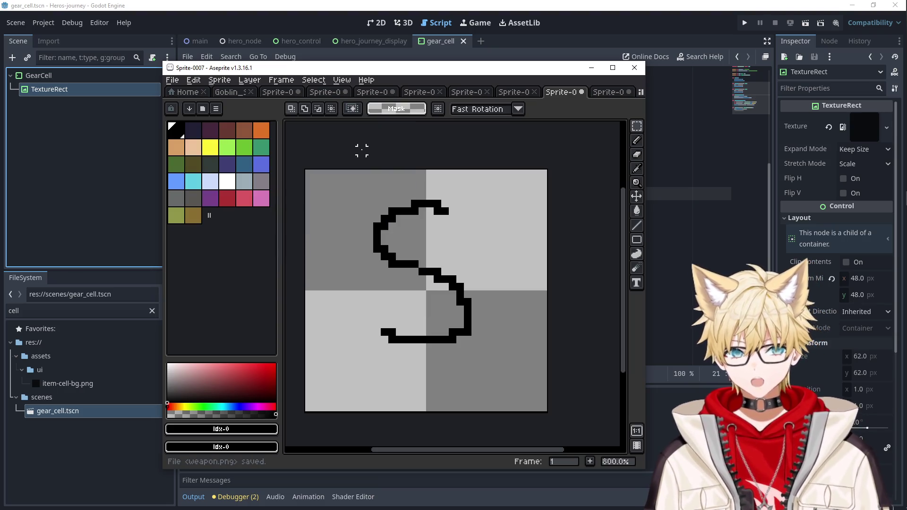
left_click(587, 72)
left_click(376, 23)
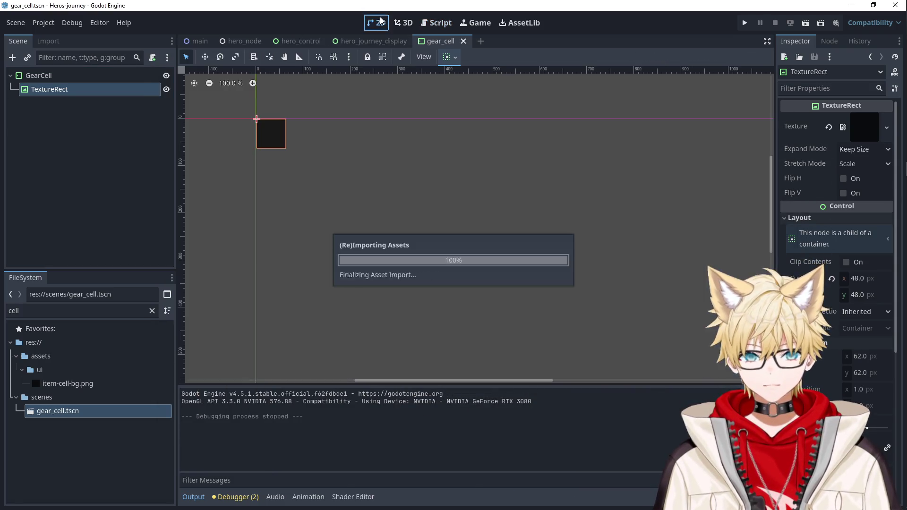
Add a Sprite2D child node under GearCell.
left_click(337, 225)
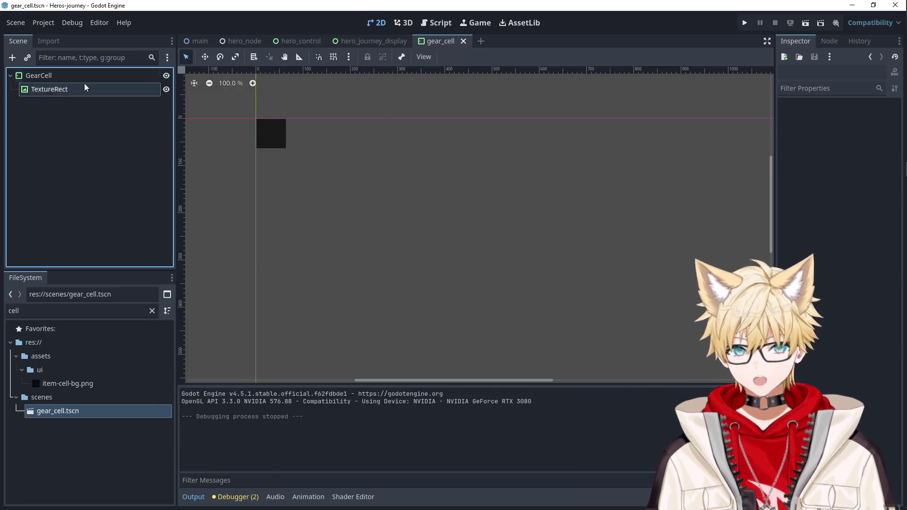
right_click(85, 80)
left_click(109, 90)
type("sprite")
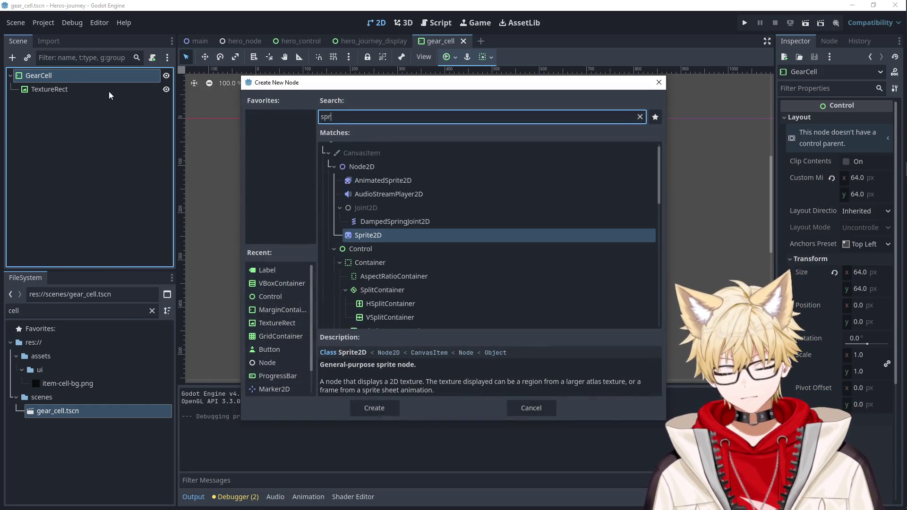
key("Return")
Add a second Sprite2D under GearCell and start renaming the first Sprite2D.
left_click(81, 115)
left_click(80, 110)
left_click(84, 111)
left_click(82, 90)
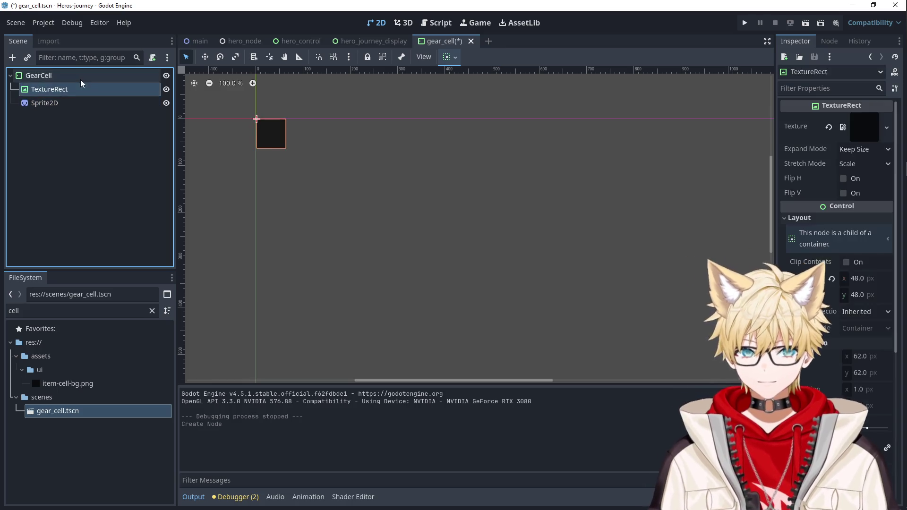
right_click(80, 80)
left_click(86, 83)
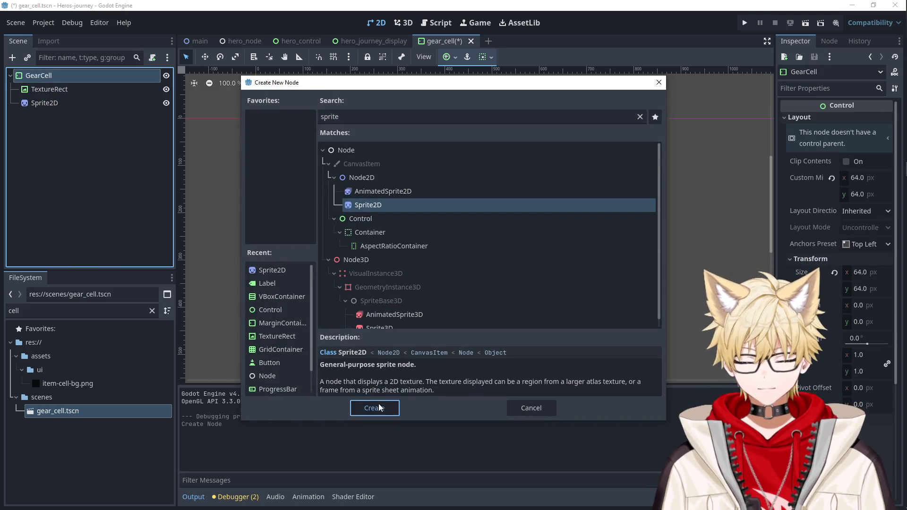
left_click(374, 408)
double_click(64, 104)
key("Return")
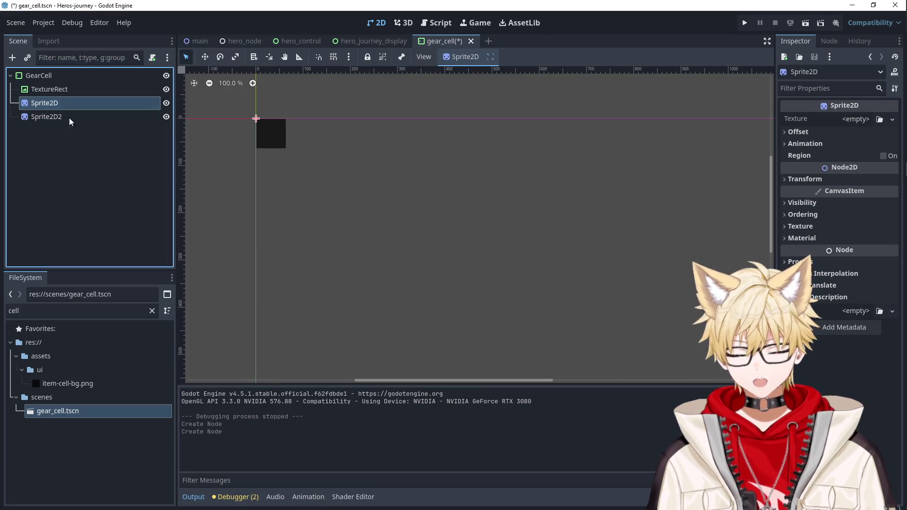
left_click(64, 104)
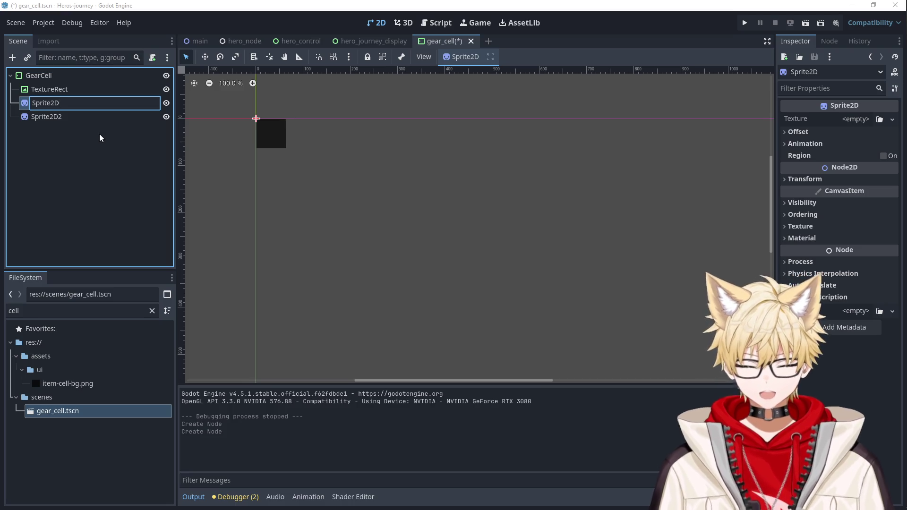
mouse_move(893, 98)
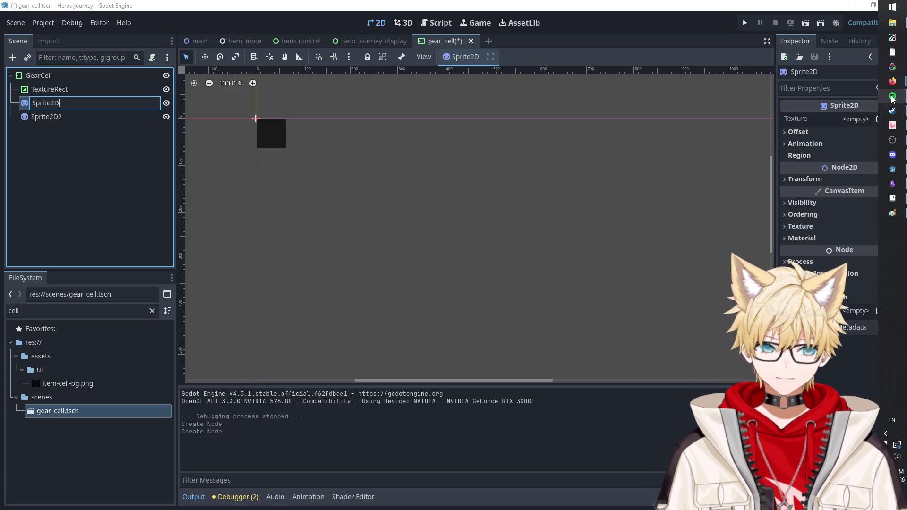
key("Return")
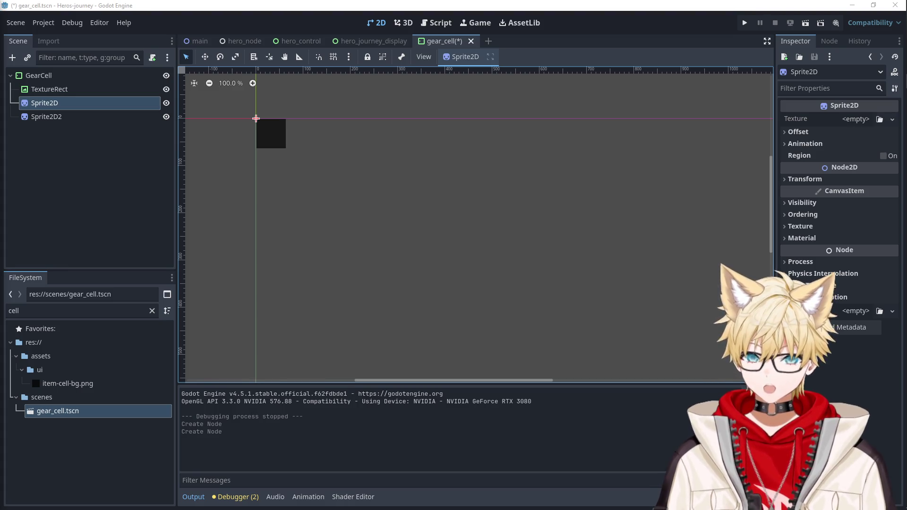
mouse_move(885, 84)
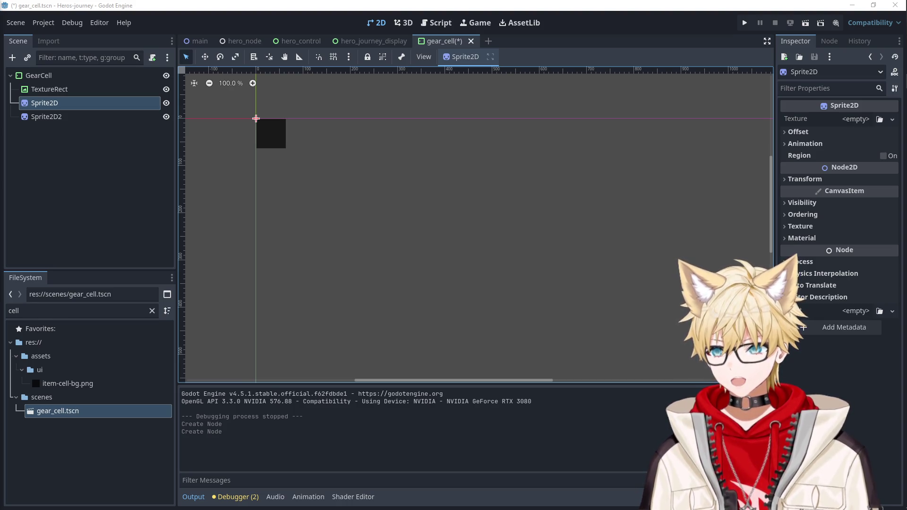
Delete the Sprite2D and Sprite2D2 nodes from gear_cell.
left_click(67, 106)
key("Delete")
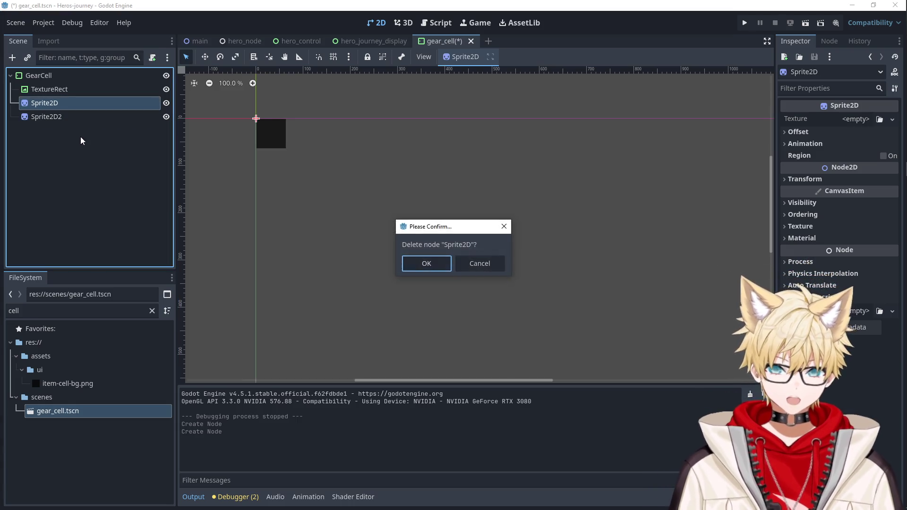
key("Return")
left_click(73, 107)
key("Delete")
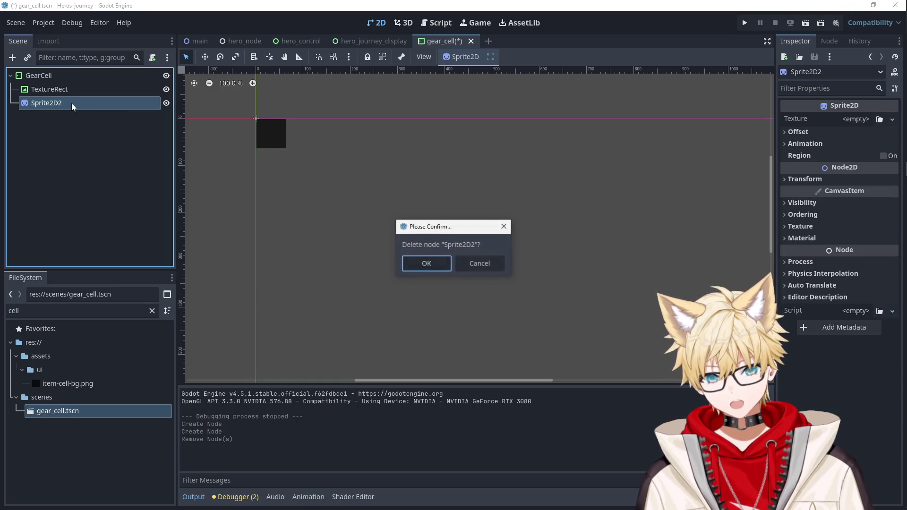
key("Return")
Add a Sprite2D child under GearCell named ItemSprite, then switch to the main scene.
right_click(71, 76)
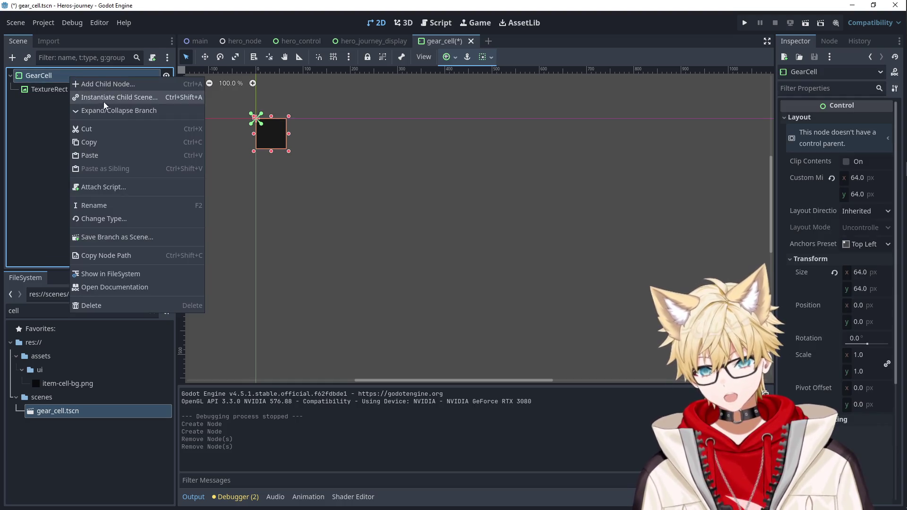
left_click(102, 83)
key("Return")
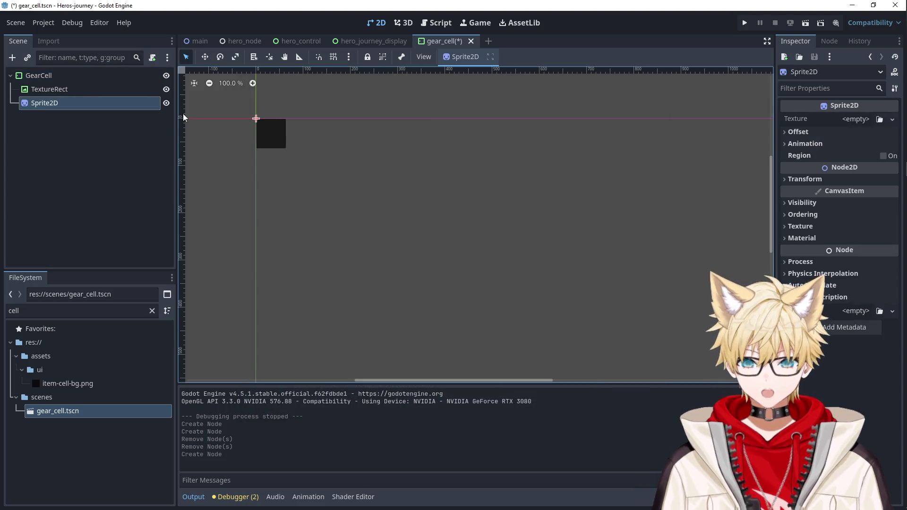
double_click(71, 103)
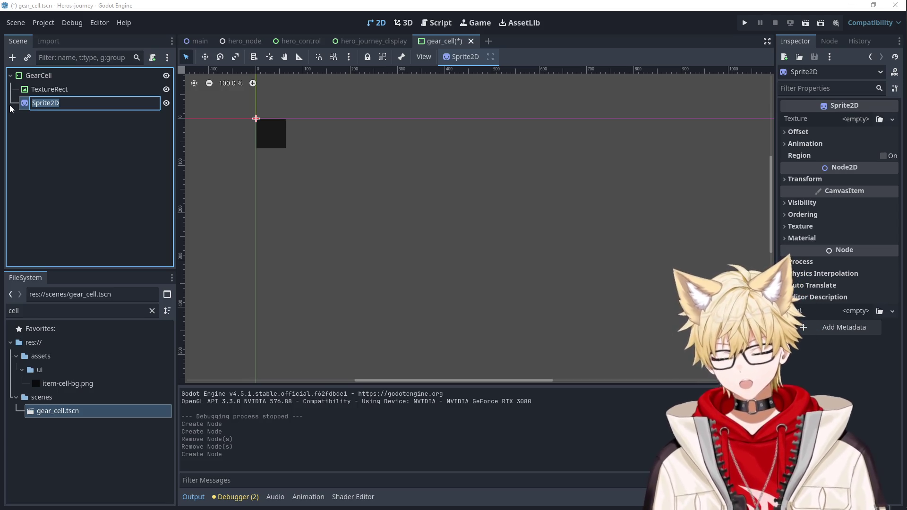
type("ItemSprite")
key("Return")
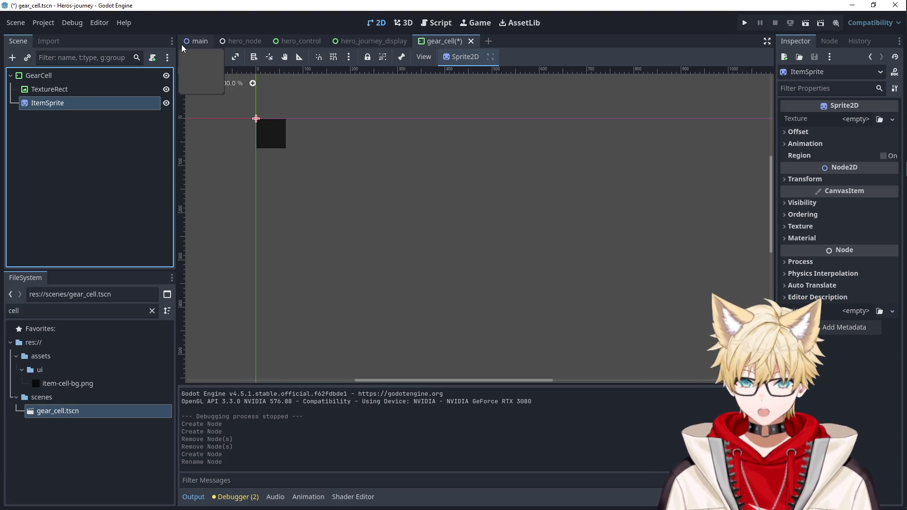
left_click(65, 238)
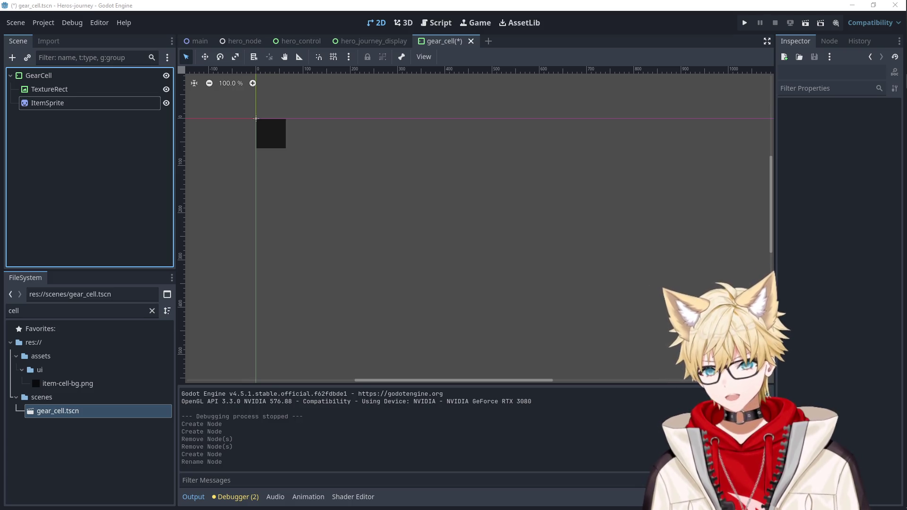
left_click(196, 41)
scroll(71, 217, "down", 1)
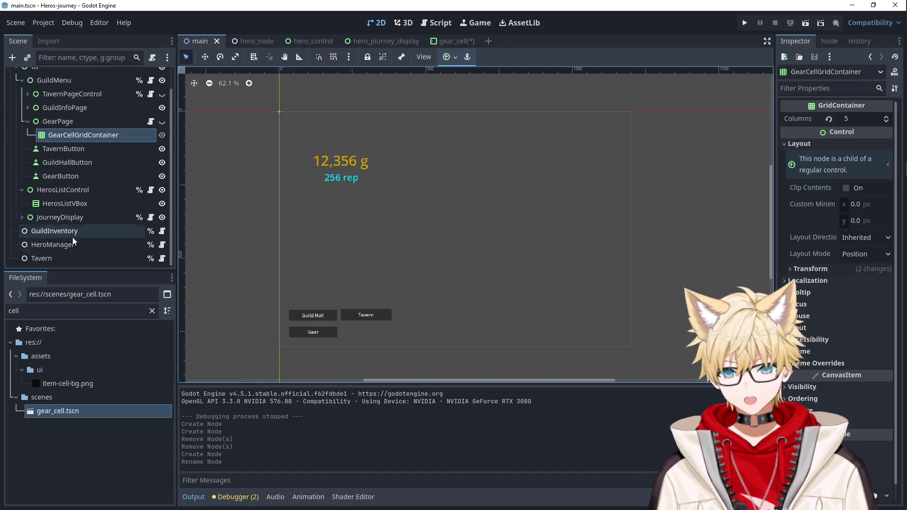
key("ctrl+f")
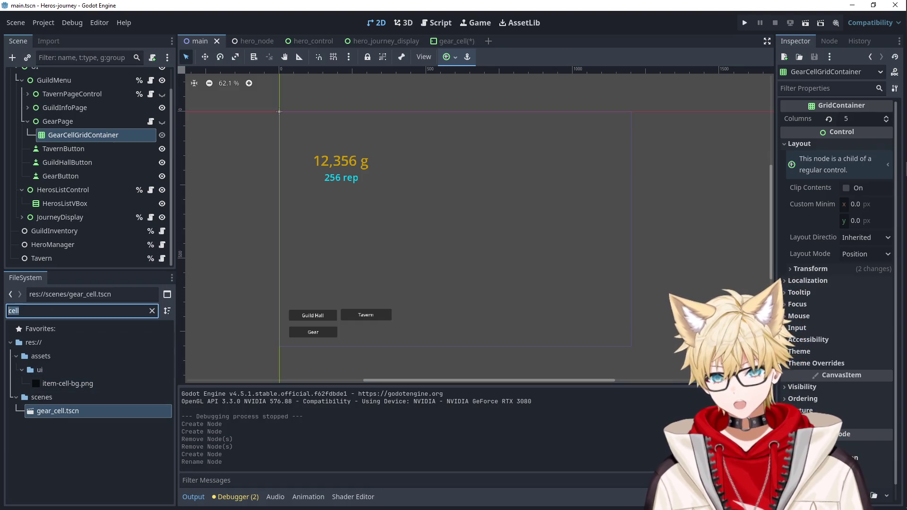
type("gear")
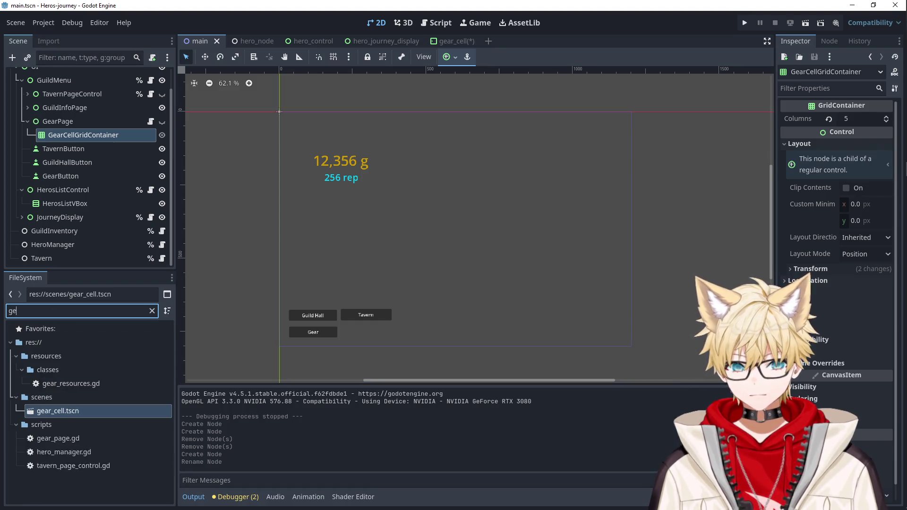
double_click(57, 381)
key("Down")
key("Return")
key("Up")
type("@export var weapon_sprite: ")
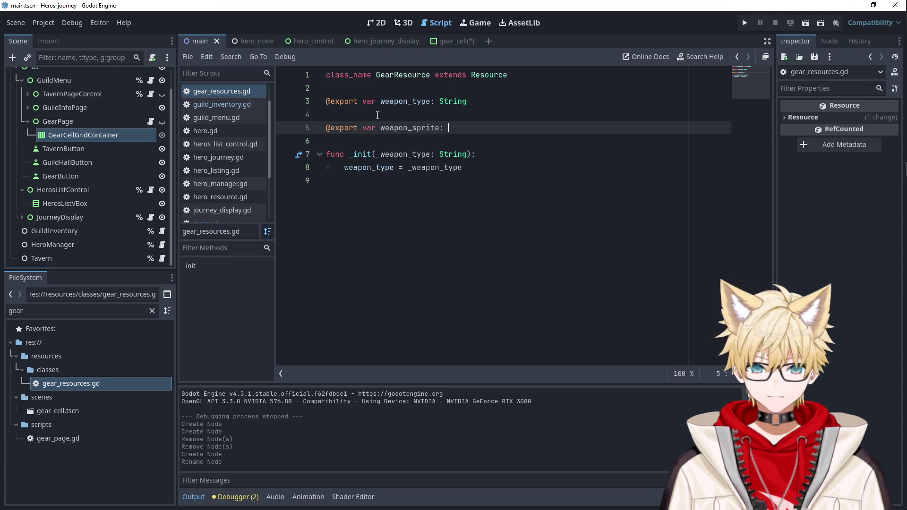
type("Tex")
key("BackSpace")
key("BackSpace")
key("BackSpace")
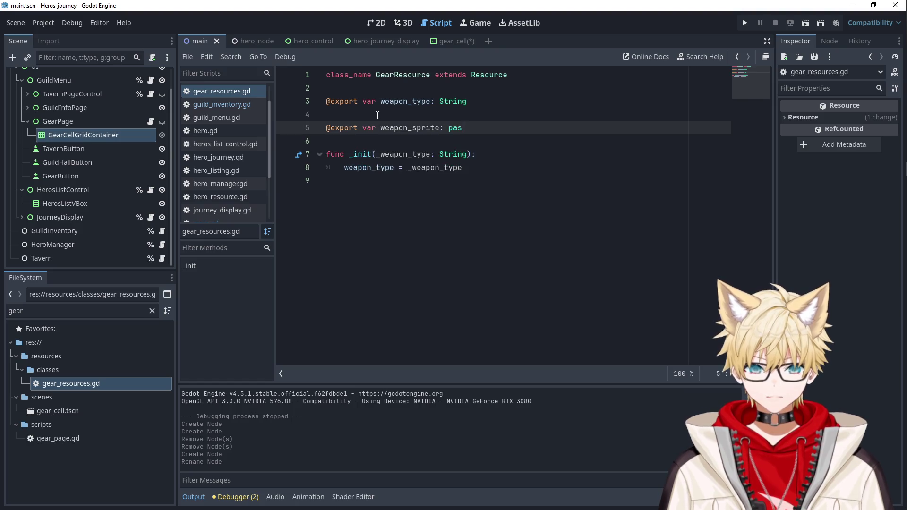
type("Text")
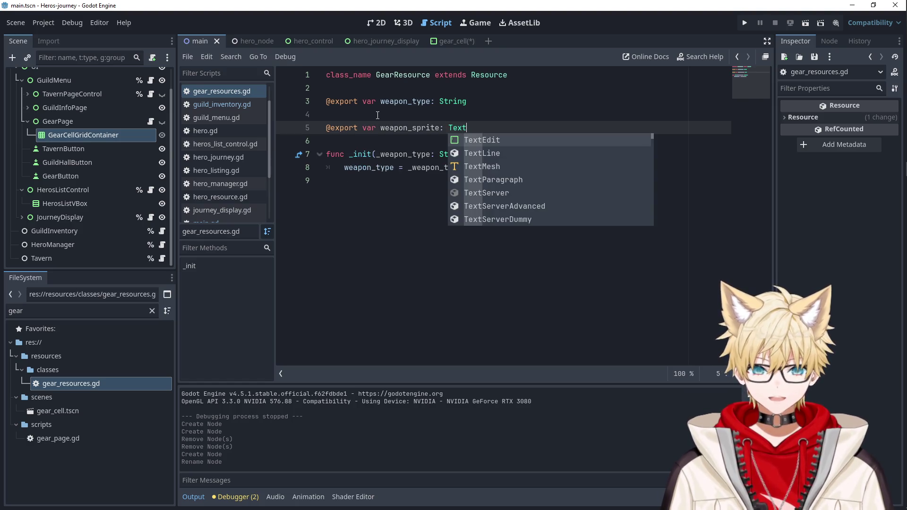
type("ure")
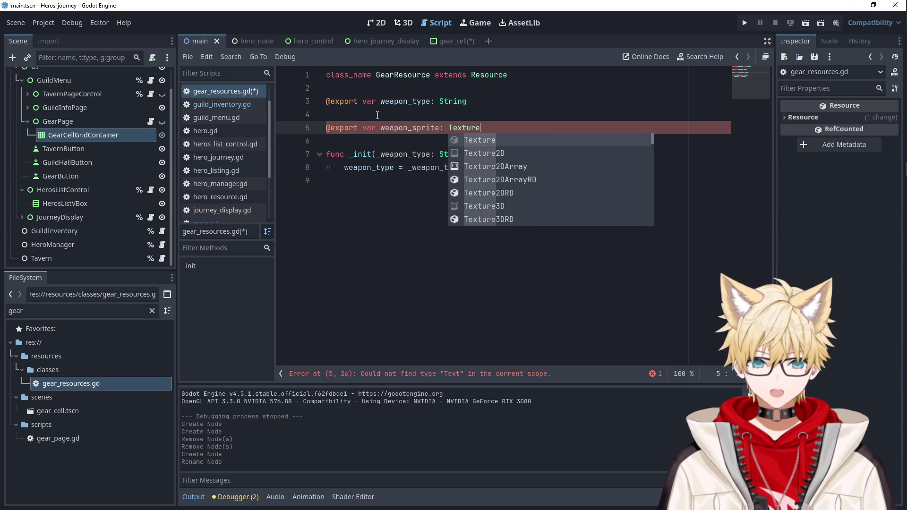
key("Down")
key("Return")
key("Return")
type("@export var ")
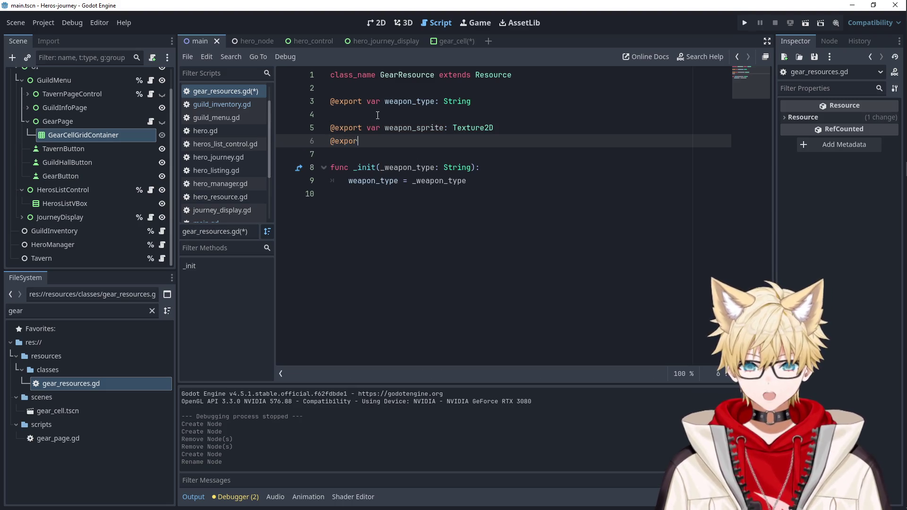
type("armor_sprite:")
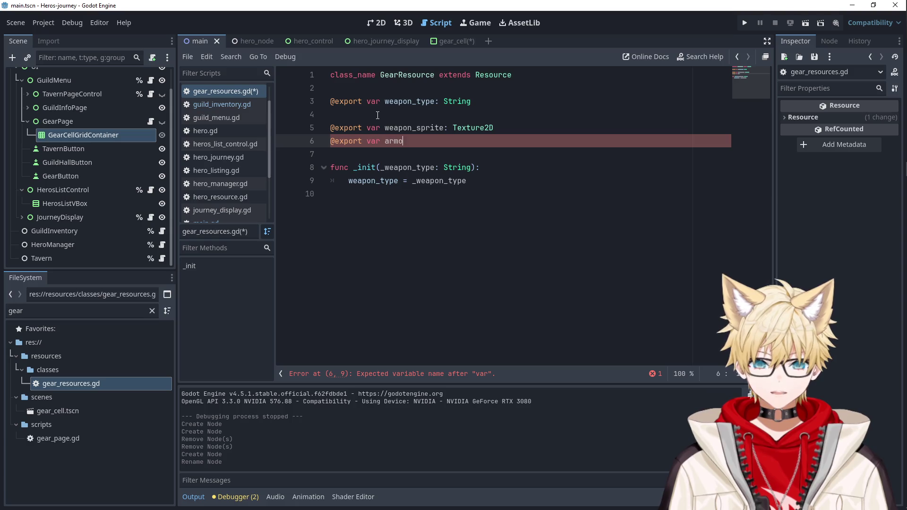
type(" Texture")
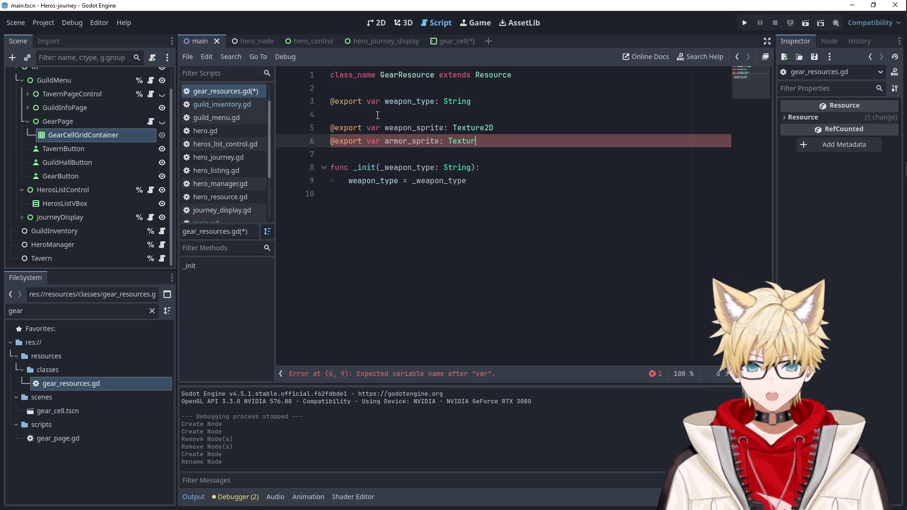
key("Down")
key("Return")
double_click(401, 167)
double_click(374, 180)
left_click(497, 108)
key("Return")
type("@expor")
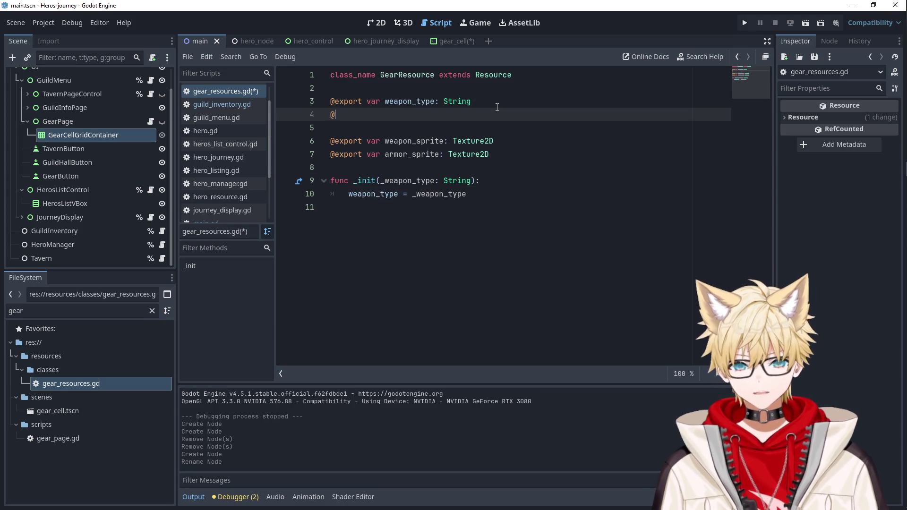
type("t var ")
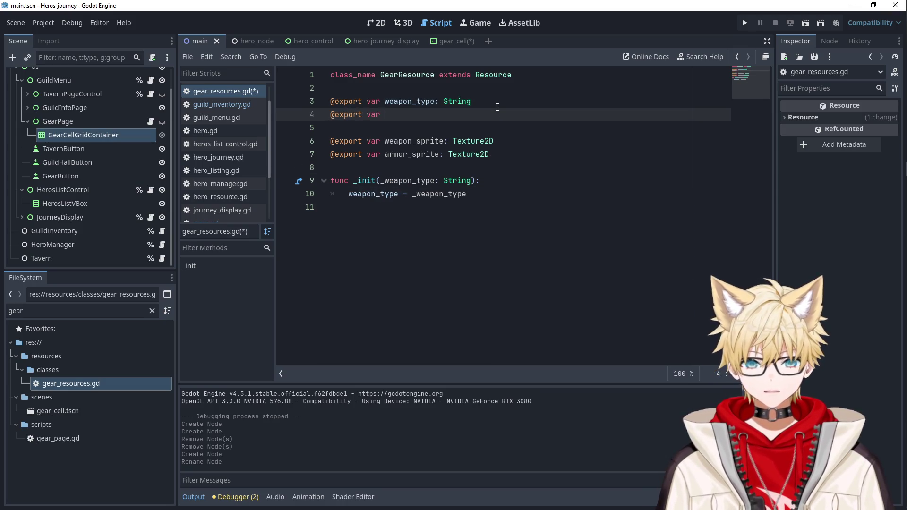
type("gear_sprite: Text")
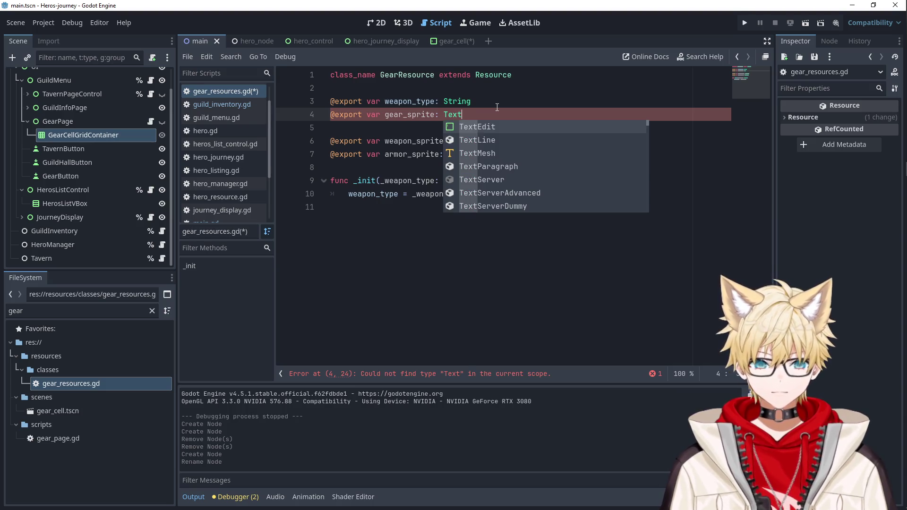
type("ure")
Type the gear_sprite export as Texture2D and add a gear_sprite line inside _init.
key("Down")
key("Return")
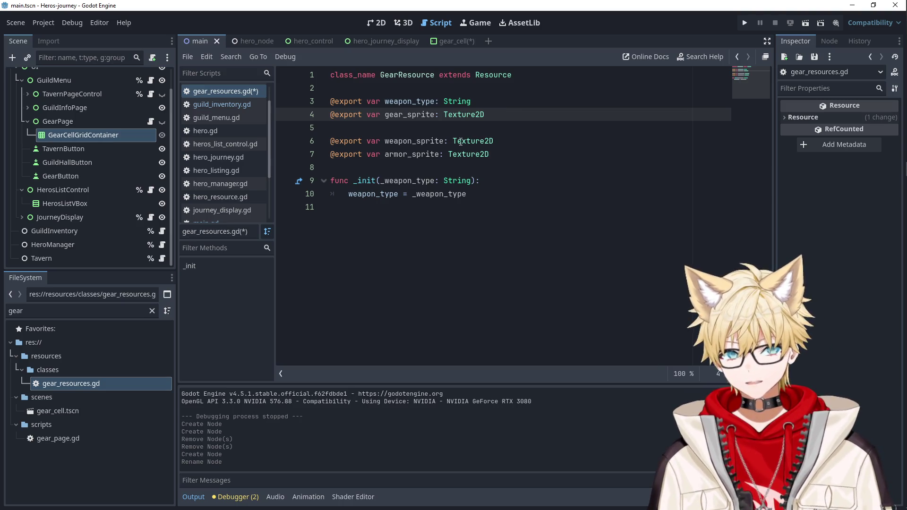
double_click(468, 154)
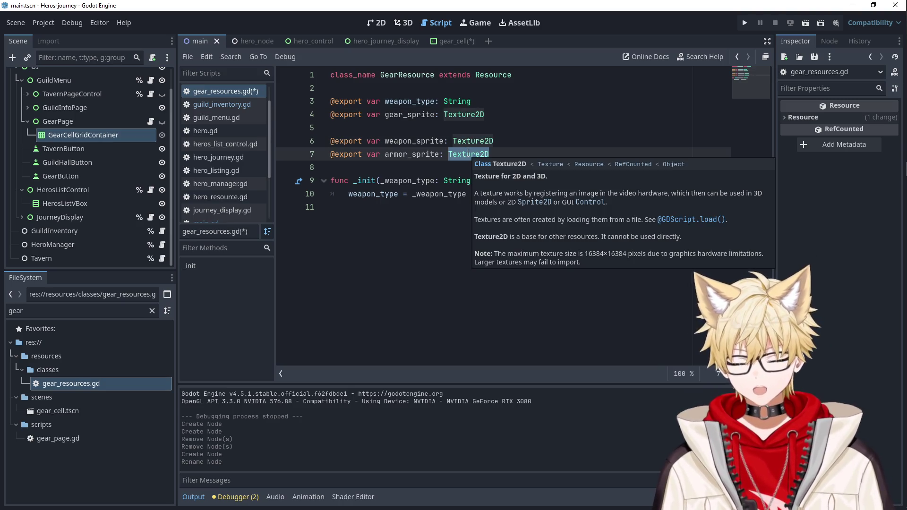
double_click(411, 154)
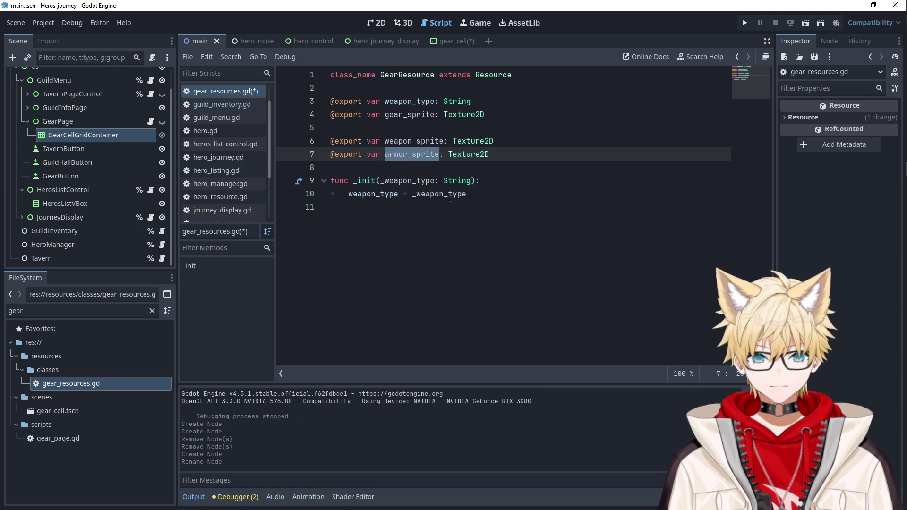
left_click(493, 199)
key("Return")
type("gear")
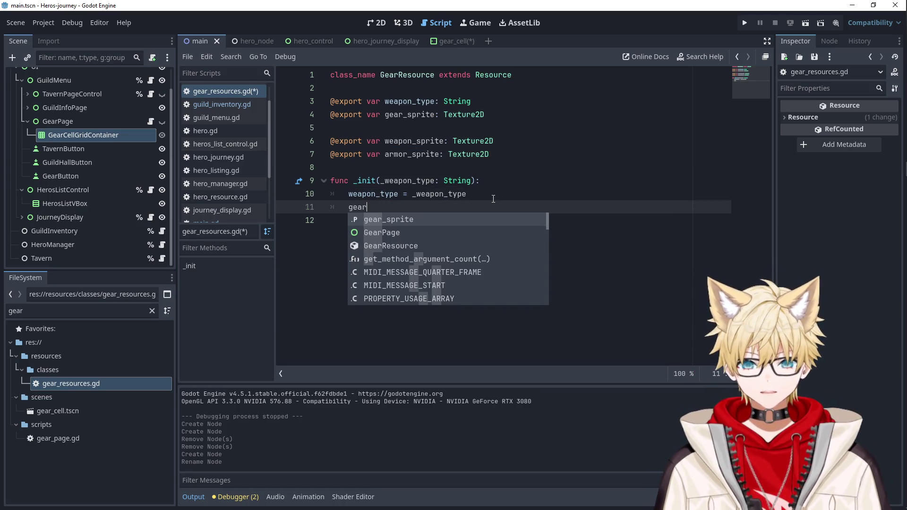
key("Return")
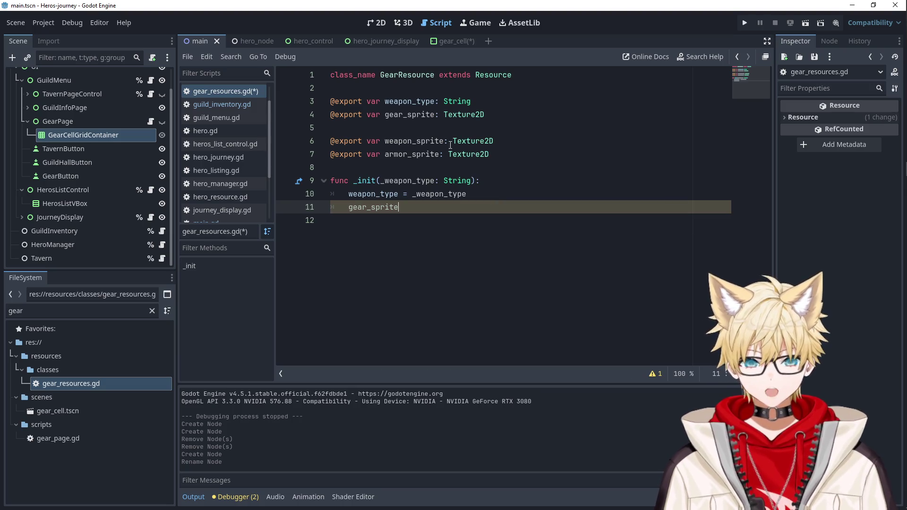
Start a 'var weapon_type_to_sprite = {' dictionary above the sprite exports.
left_click(420, 127)
key("Return")
key("Return")
key("Up")
type("@onready")
key("BackSpace")
key("BackSpace")
key("BackSpace")
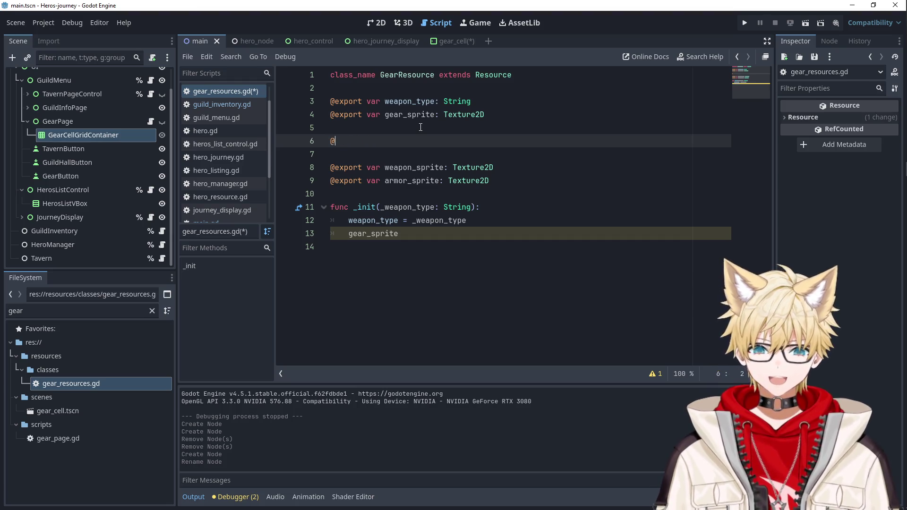
type("expo")
key("BackSpace")
key("BackSpace")
key("BackSpace")
type("var weapon")
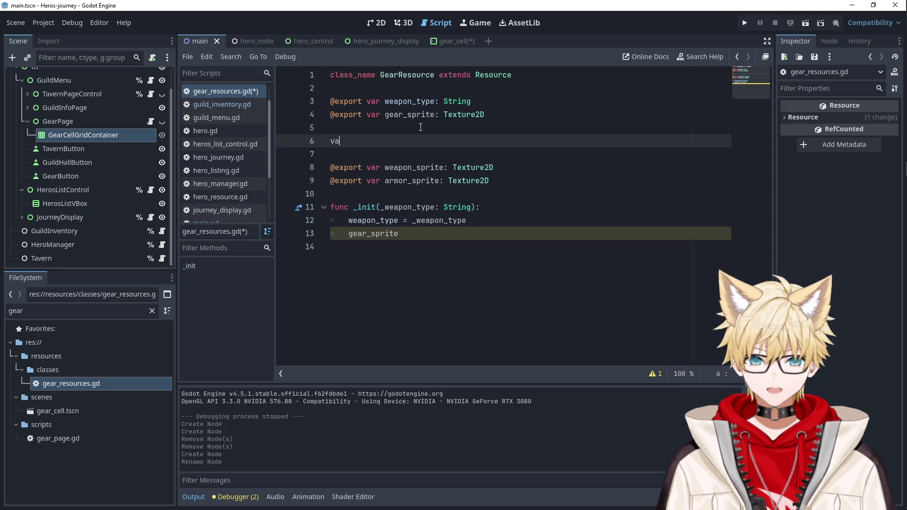
type("_type_to_s")
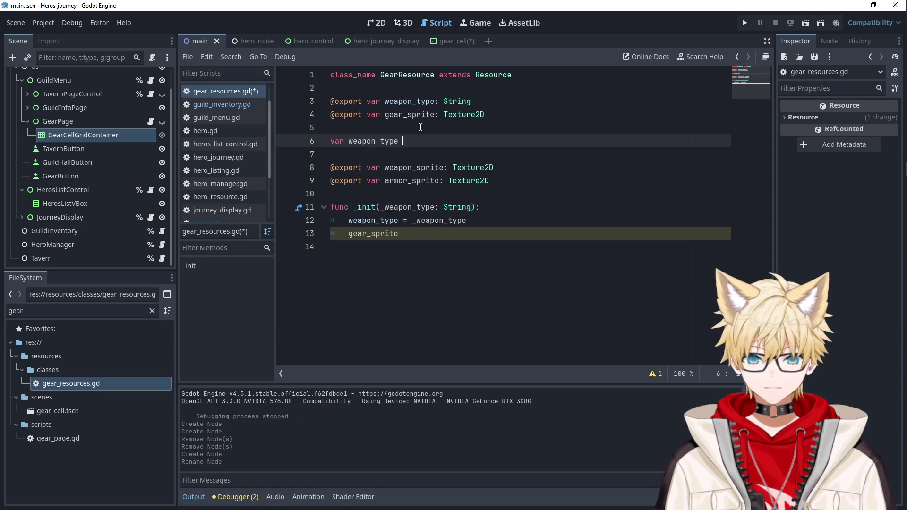
type("prite = ")
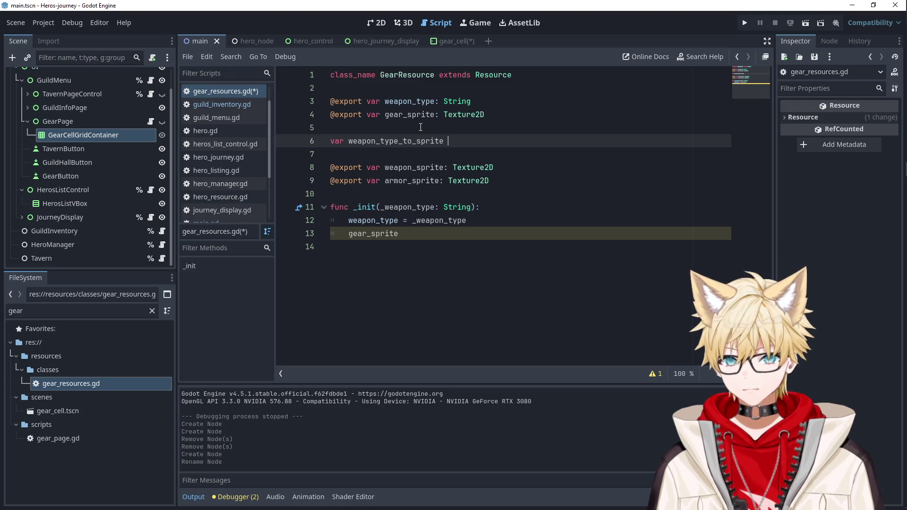
type("{")
Begin the dictionary body with a 'Weapon': key entry.
key("Return")
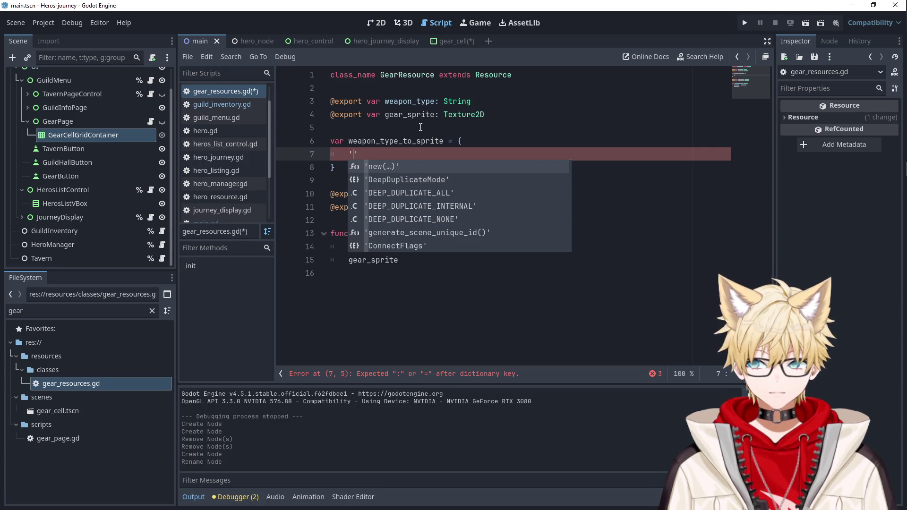
type("Sw")
key("BackSpace")
key("BackSpace")
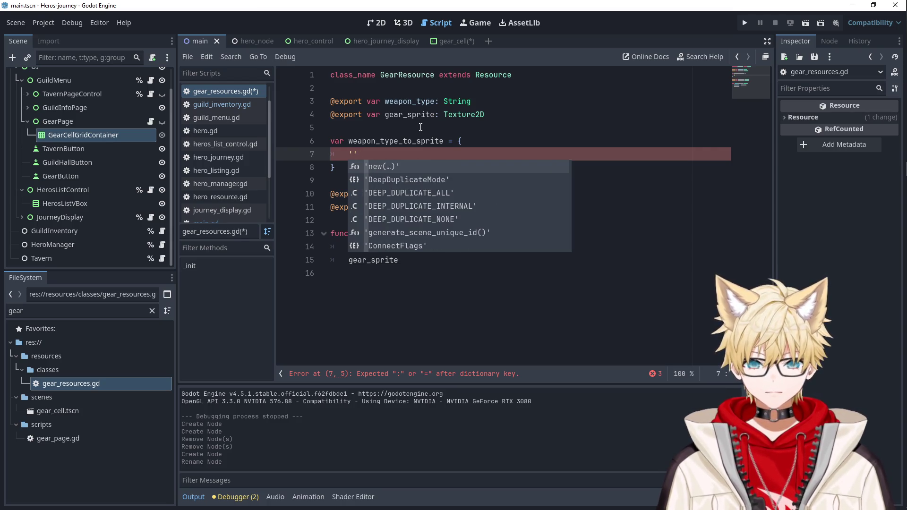
type("Weapon':")
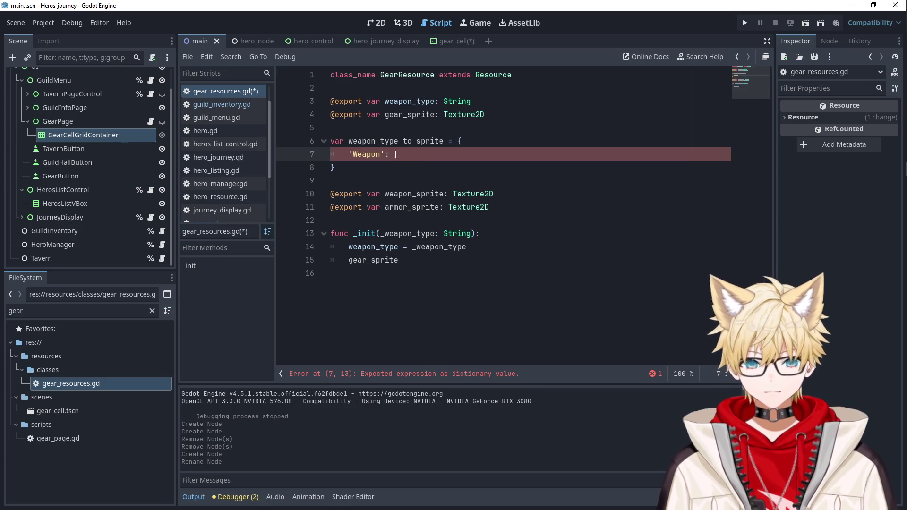
double_click(423, 194)
left_click(411, 167)
left_click(405, 157)
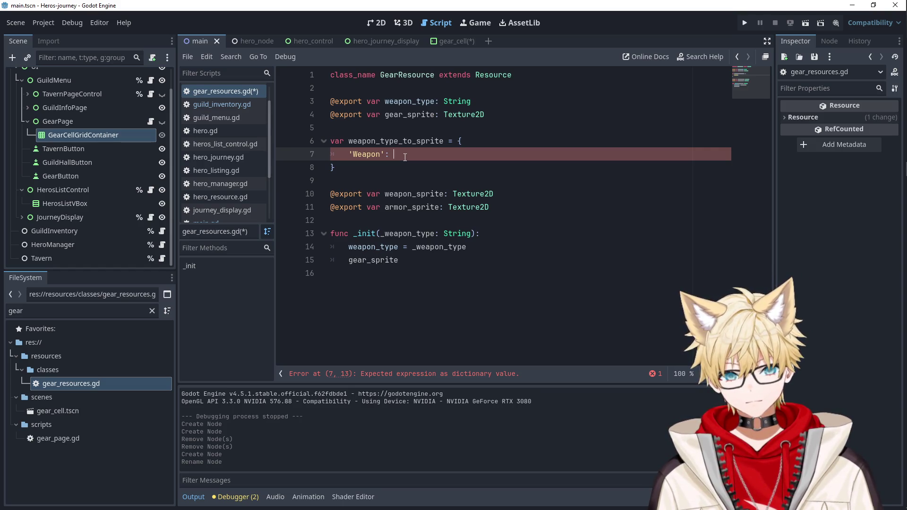
Move the weapon_sprite and armor_sprite exports above the dictionary, below gear_sprite.
left_click_drag(491, 207, 330, 193)
key("ctrl+x")
left_click(368, 128)
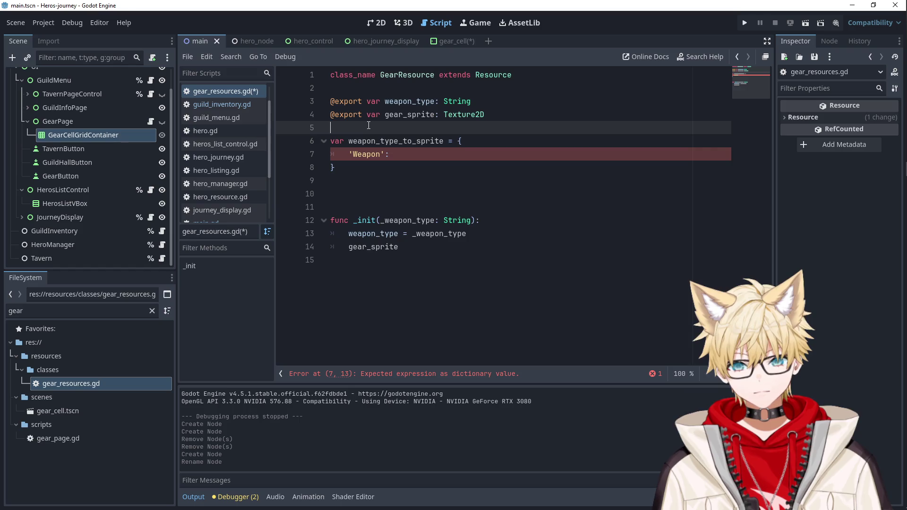
key("Return")
key("Return")
key("ctrl+v")
Fill the dictionary with 'Weapon': weapon_sprite and 'armor': armor_sprite entries.
double_click(414, 141)
key("ctrl+c")
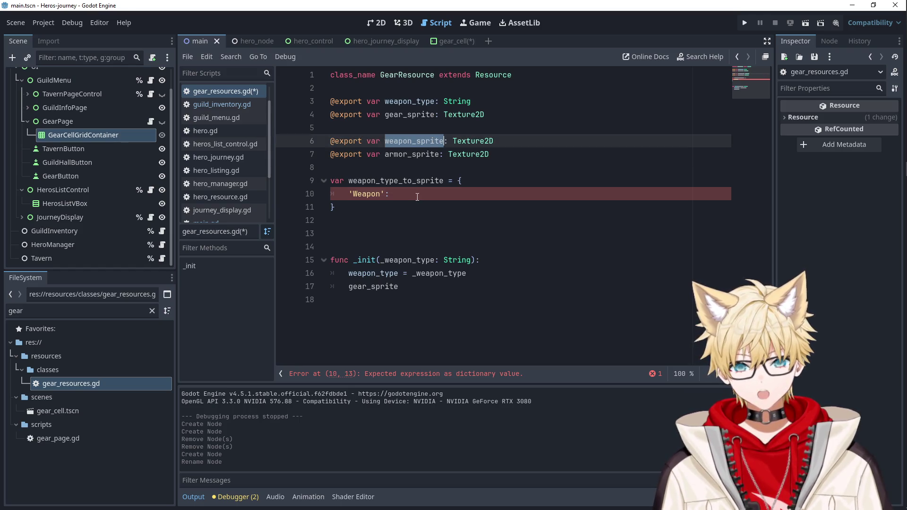
left_click(471, 194)
key("ctrl+v")
type(",")
key("Return")
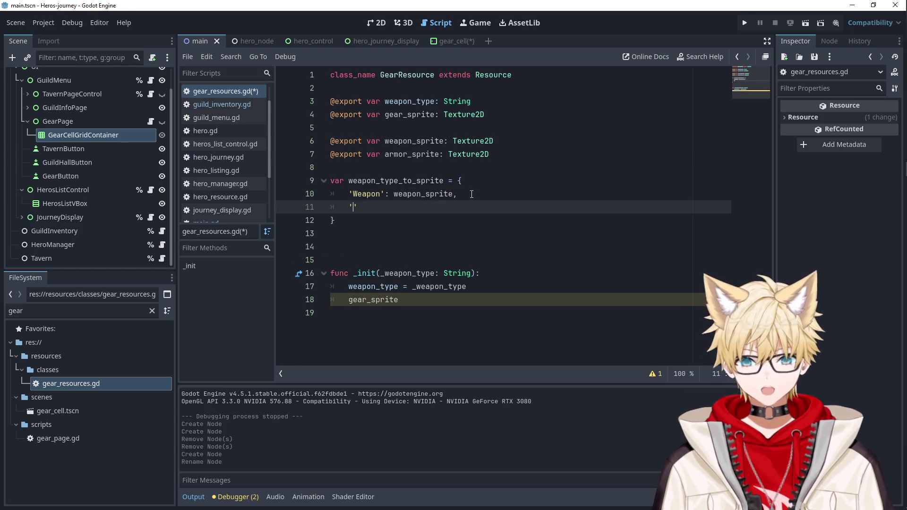
type("armor': ar")
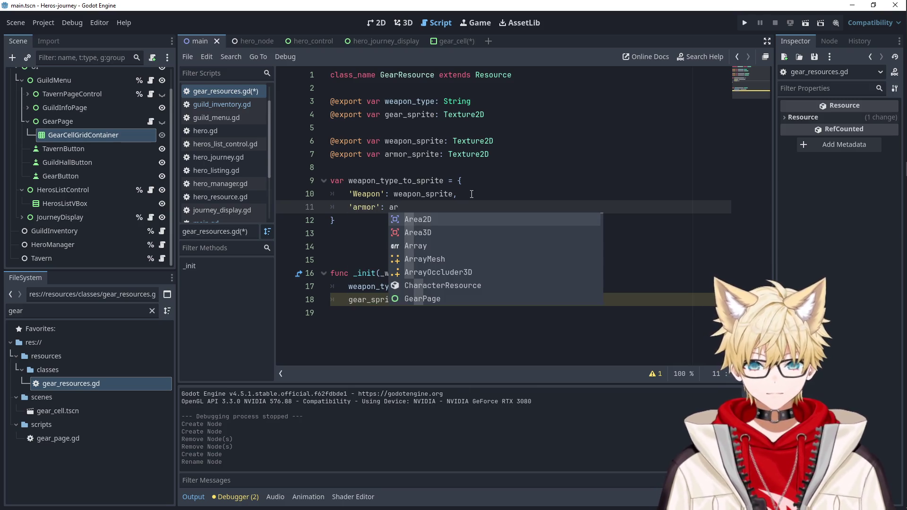
type("mor_+s")
key("BackSpace")
key("BackSpace")
double_click(412, 154)
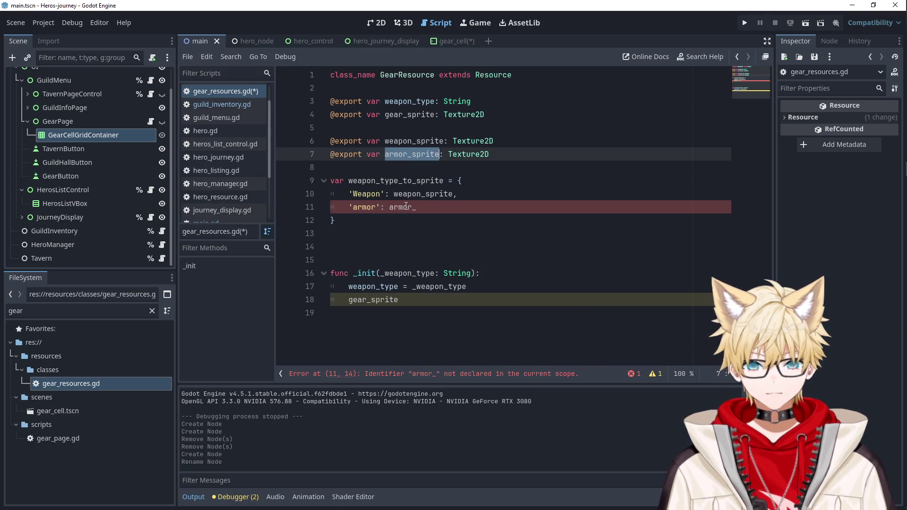
key("ctrl+c")
double_click(405, 207)
key("ctrl+v")
Save the script and remove the extra blank line before _init.
left_click(370, 200)
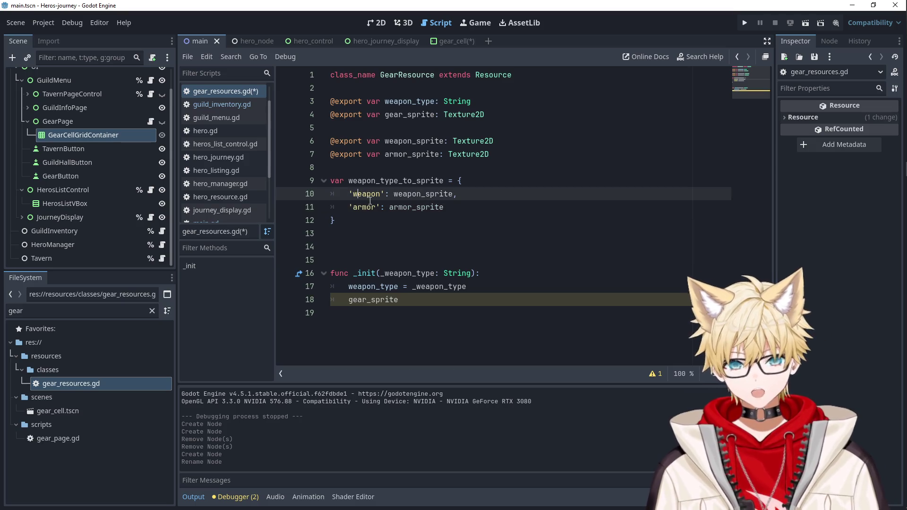
key("Up")
key("Up")
key("ctrl+s")
mouse_move(454, 214)
left_mouse_down()
mouse_move(350, 141)
mouse_move(340, 180)
left_mouse_up()
left_click(399, 234)
left_click(351, 261)
key("BackSpace")
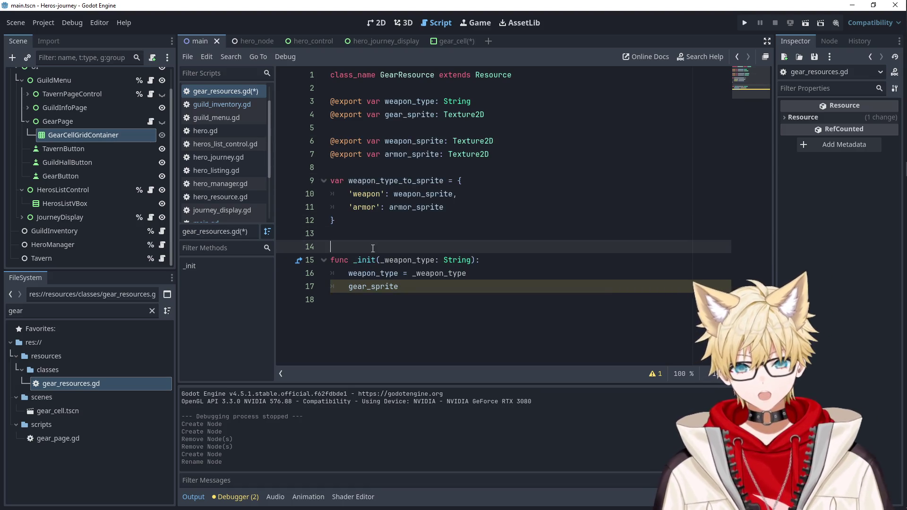
In _init, assign gear_sprite = weapon_type_to_sprite[_weapon_type].
left_click(406, 289)
type("=")
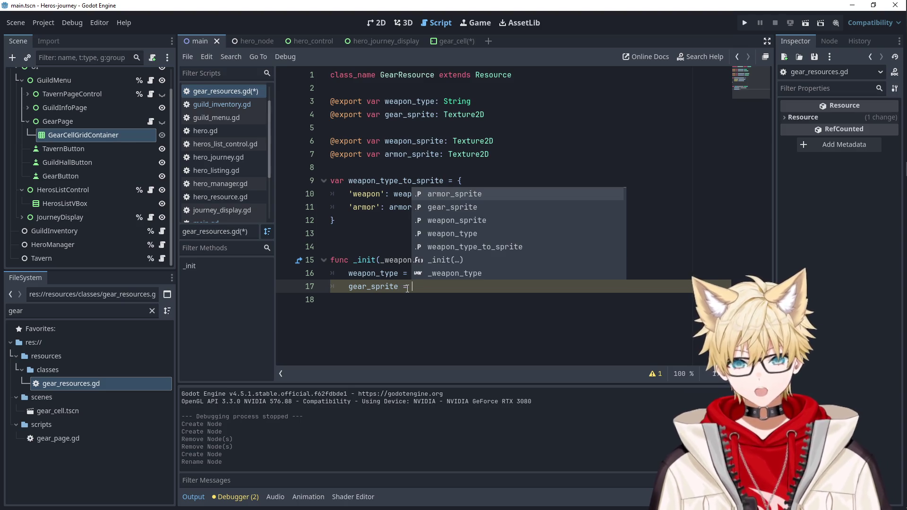
type(" wea")
key("Down")
key("Down")
key("Return")
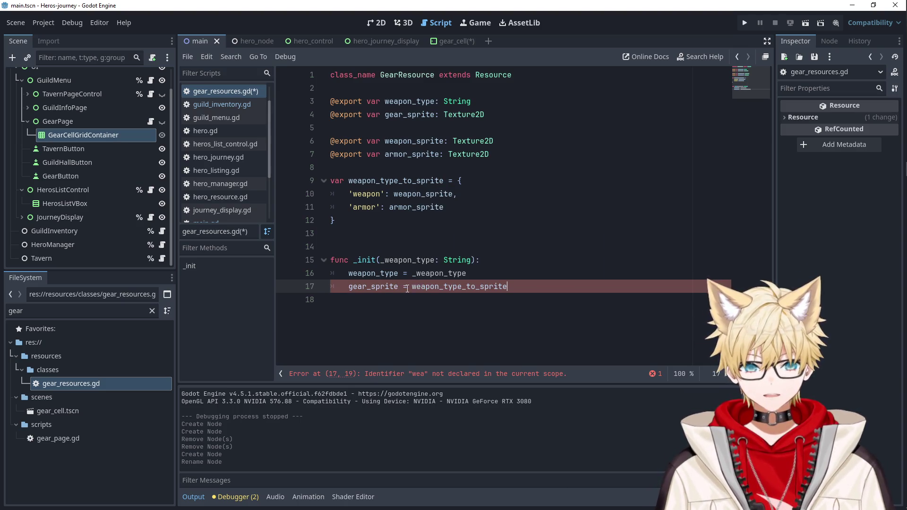
key("BackSpace")
type("(we")
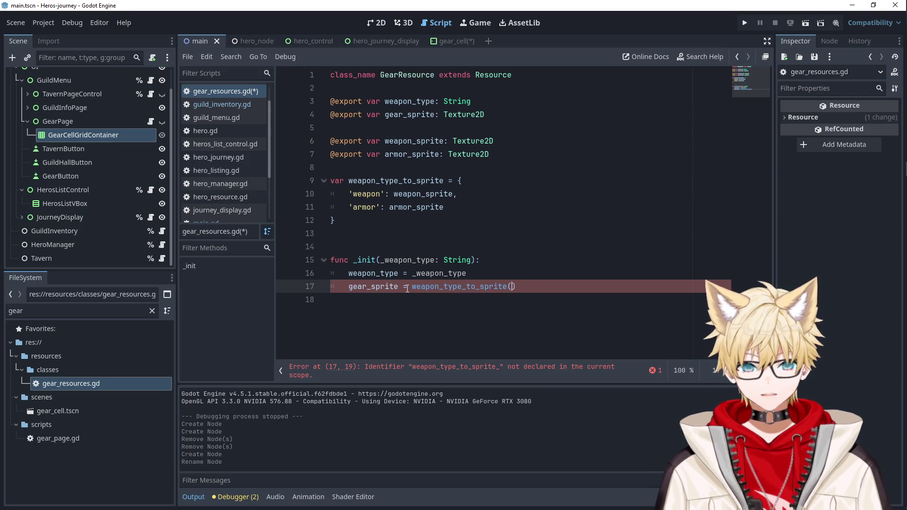
key("BackSpace")
key("BackSpace")
key("BackSpace")
type("[_wea")
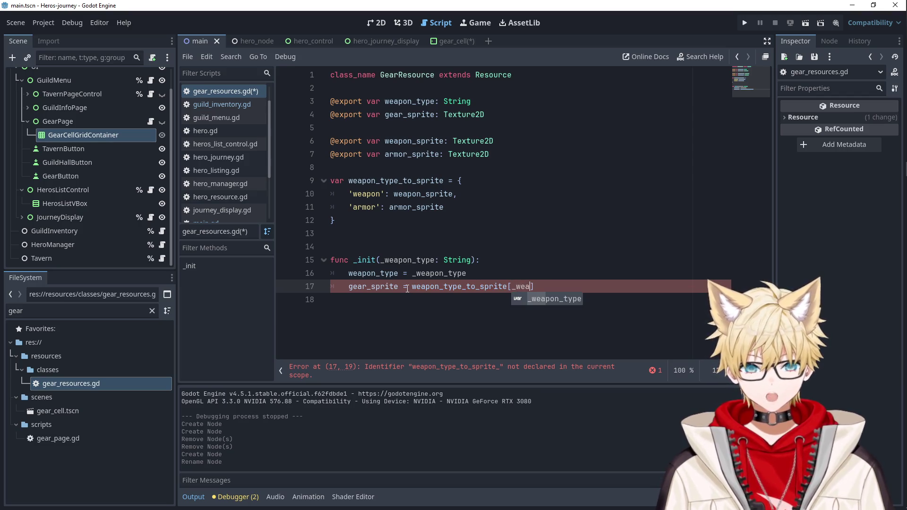
key("Return")
left_click(401, 221)
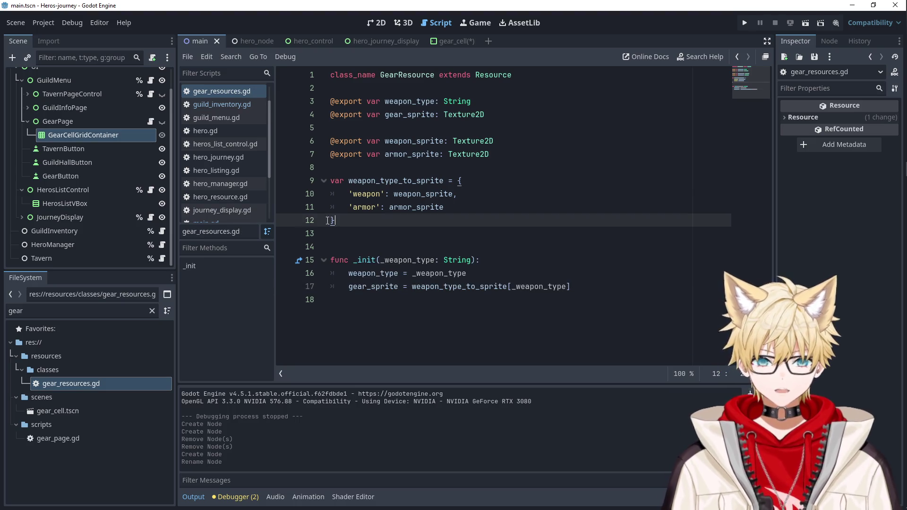
Open guild_inventory.gd and look over its 'weapon' and 'armor' type arguments.
left_click(163, 231)
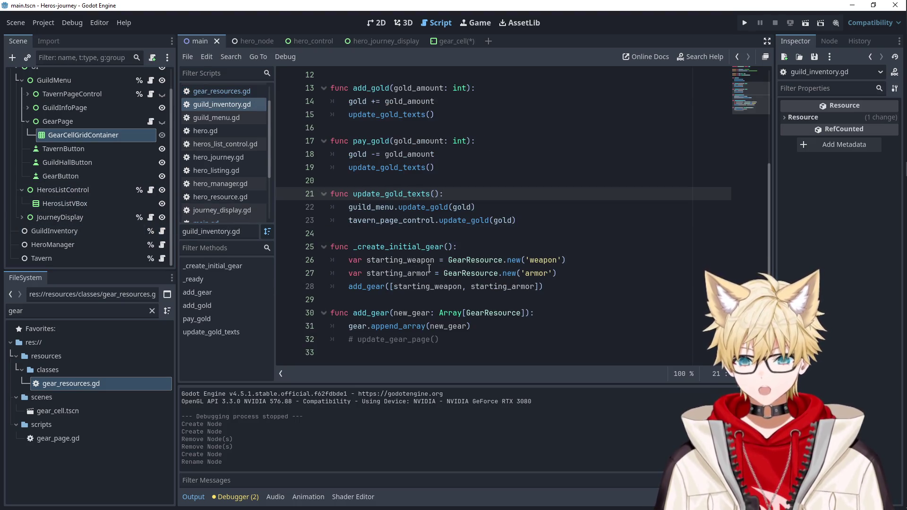
double_click(541, 260)
double_click(536, 273)
left_click(459, 247)
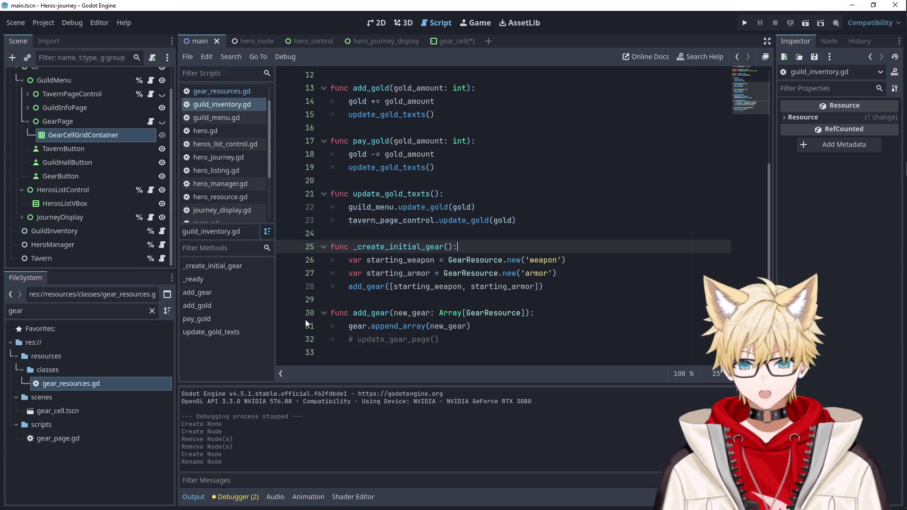
Uncomment the update_gear_page call in add_gear and pass it gear.
left_click(359, 340)
key("ctrl+k")
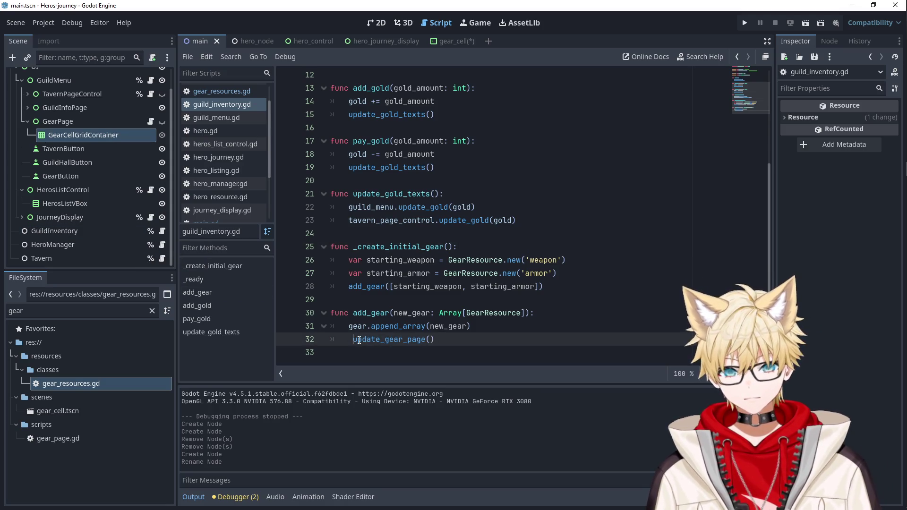
key("BackSpace")
left_click(426, 340)
type("gear")
left_click(361, 305)
left_click(349, 340)
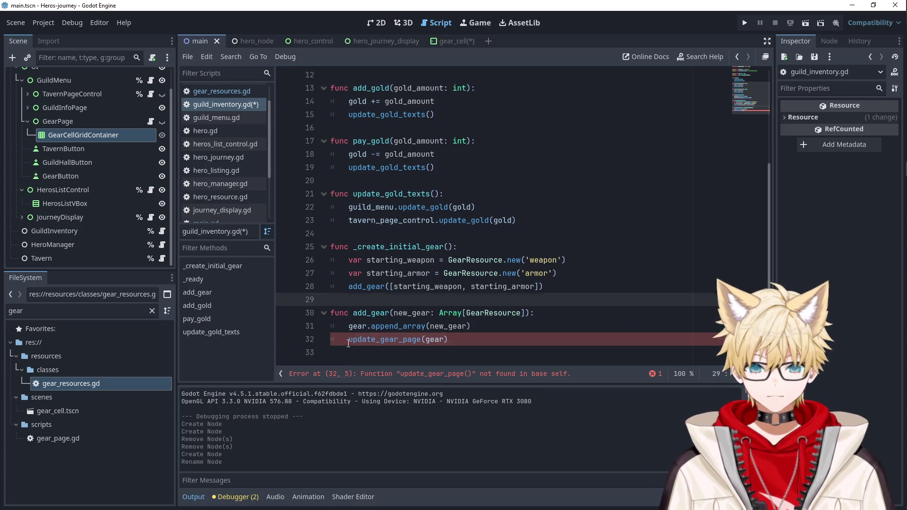
scroll(435, 233, "up", 4)
scroll(93, 143, "up", 2)
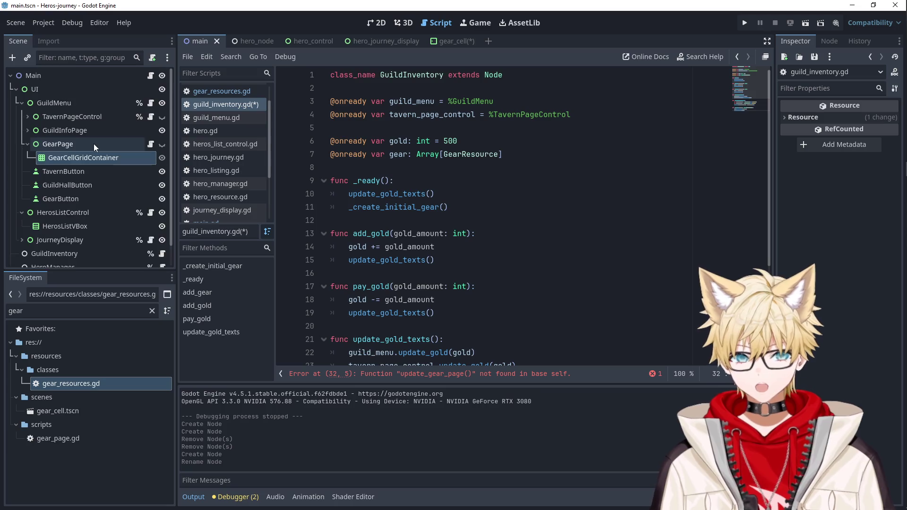
left_click_drag(61, 145, 396, 127)
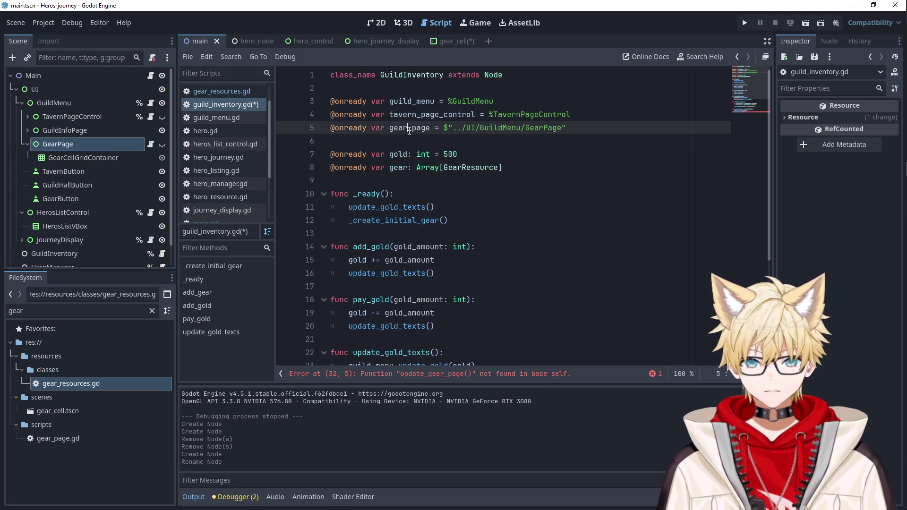
left_click_drag(595, 129, 295, 120)
key("ctrl+z")
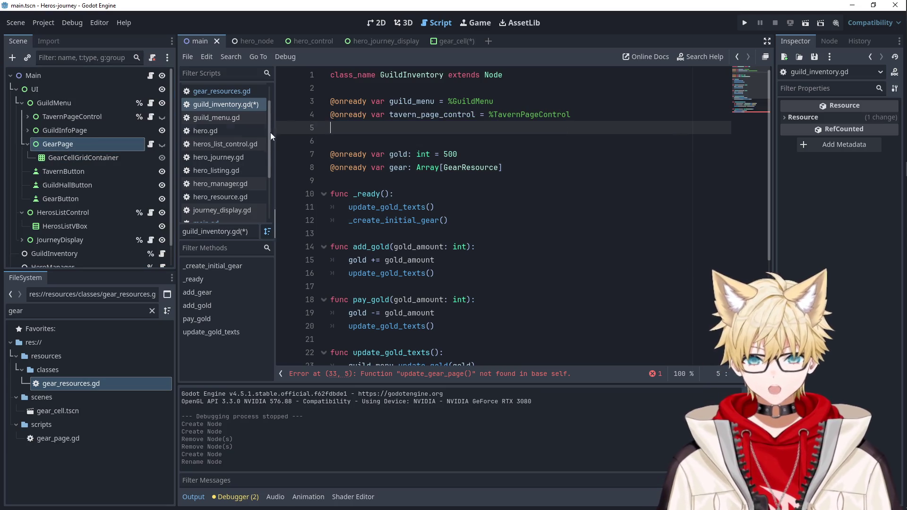
right_click(115, 144)
left_click(149, 459)
left_click_drag(106, 144, 359, 129)
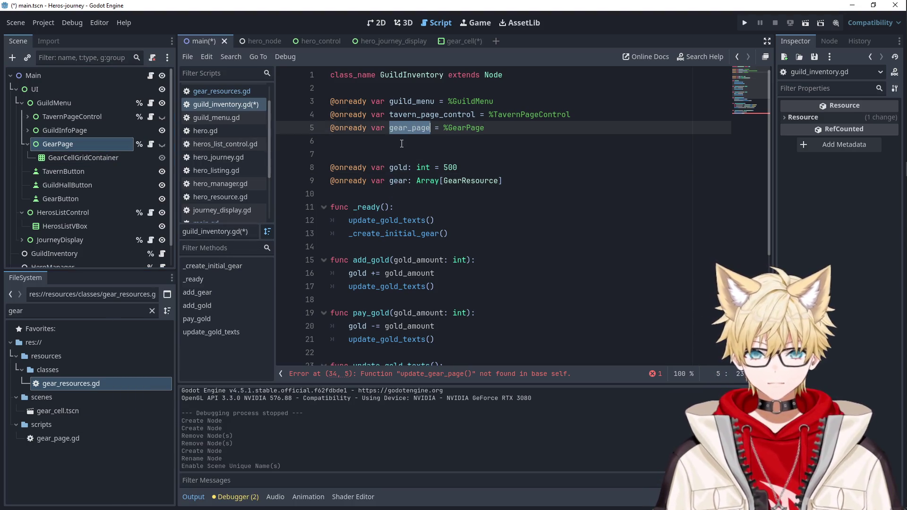
key("BackSpace")
Rewrite the add_gear call as gear_page.update_gear_page(gear).
scroll(401, 146, "down", 4)
left_click_drag(448, 340, 349, 341)
type("update_gear_")
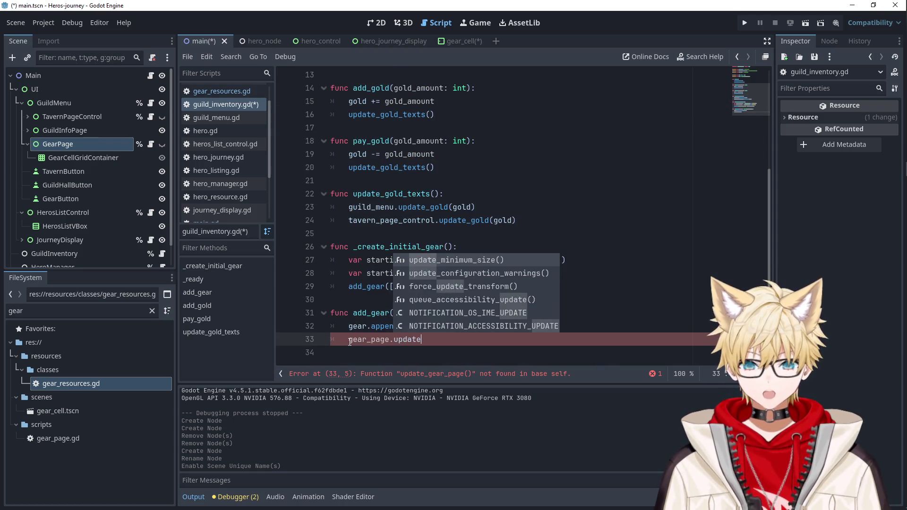
type("page(gear")
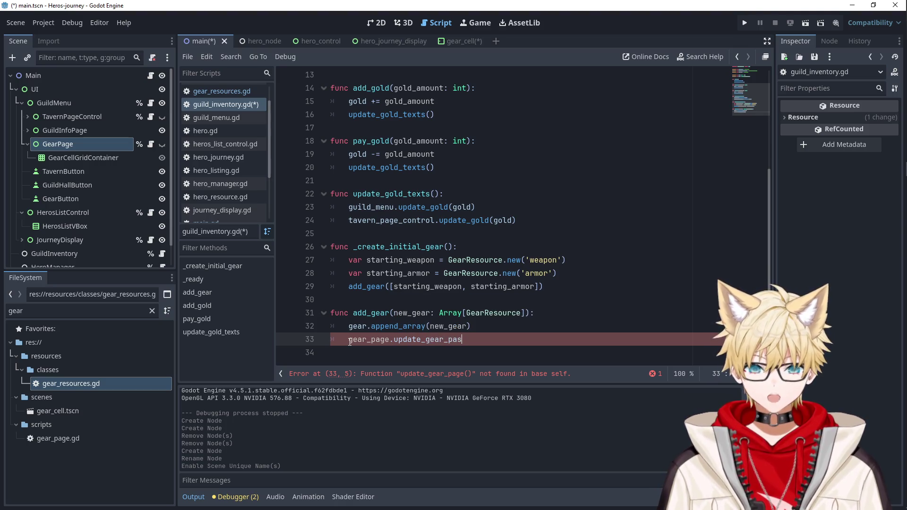
type(")")
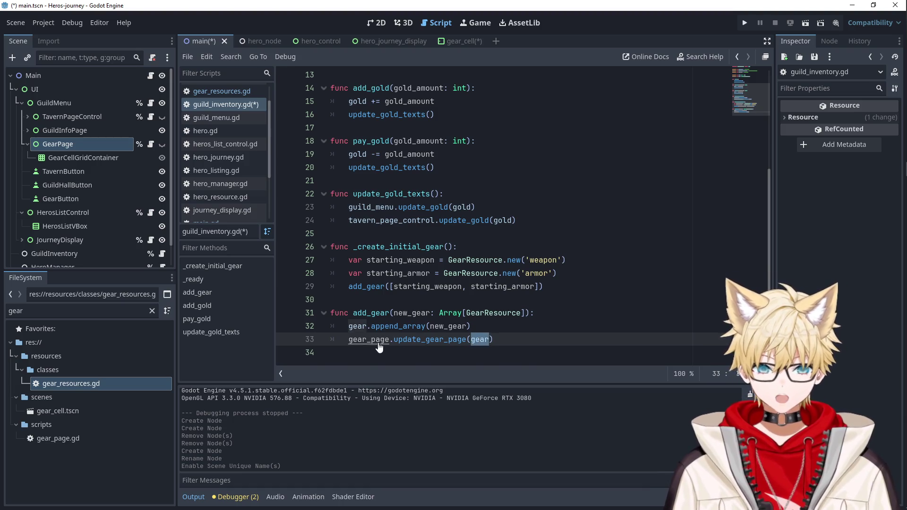
scroll(456, 251, "up", 4)
left_click(414, 130)
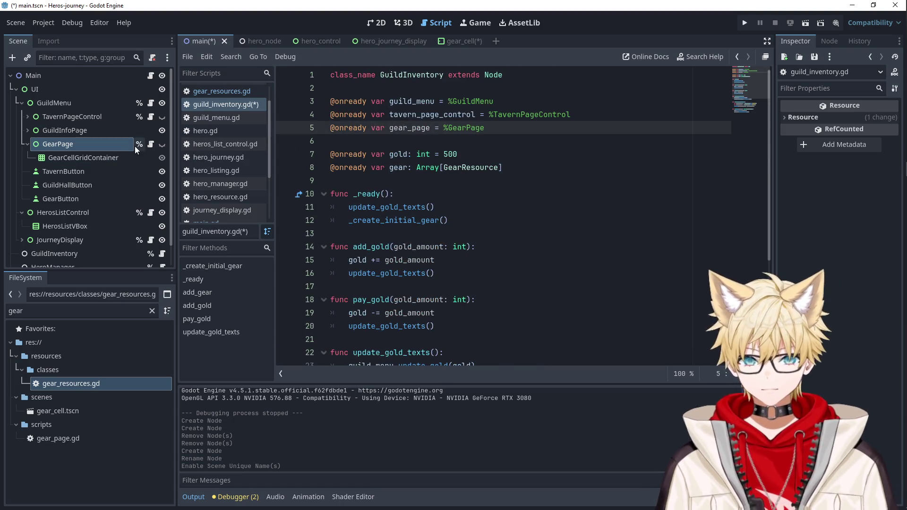
left_click(150, 144)
Define func update_gear_page(gear: Array[GearResource]) with a placeholder pass body after _ready.
left_click(394, 221)
key("Return")
type("func update_")
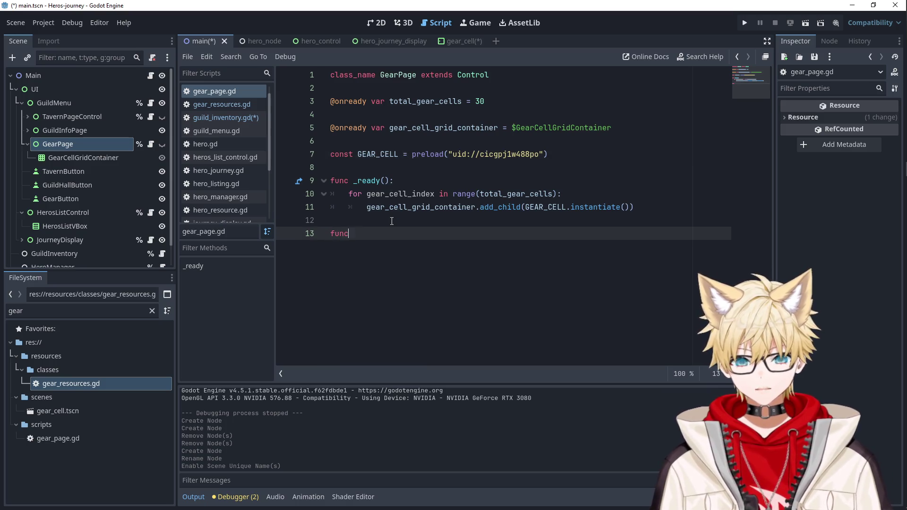
type("gear_page(gear")
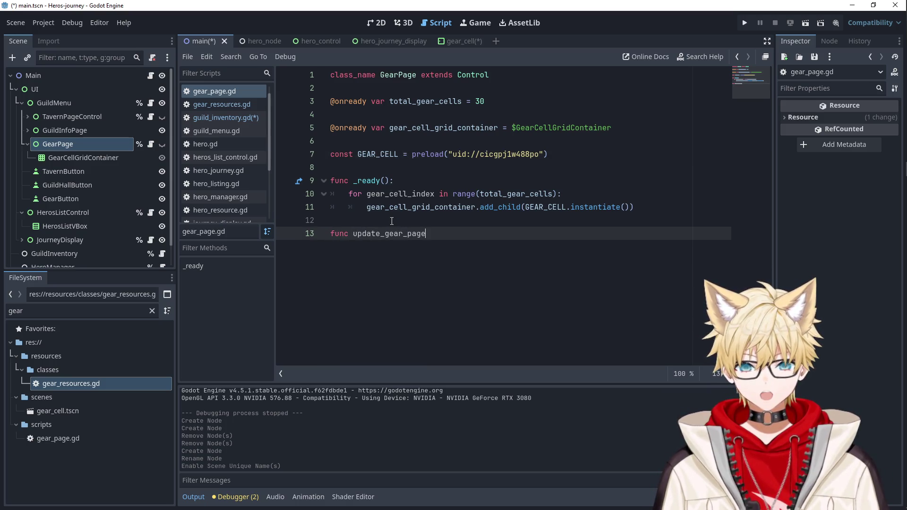
type(": Array[W")
key("BackSpace")
type("Gear")
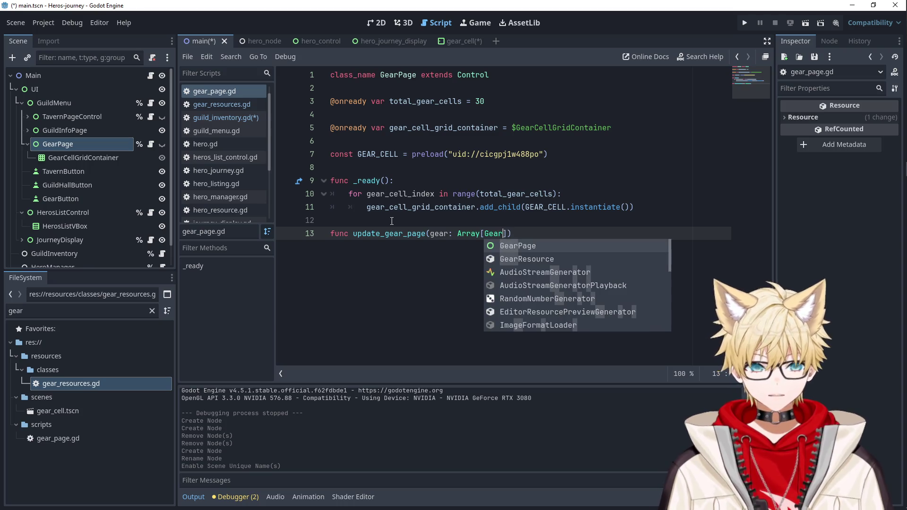
key("Down")
key("Return")
type(":")
key("Return")
type("pass")
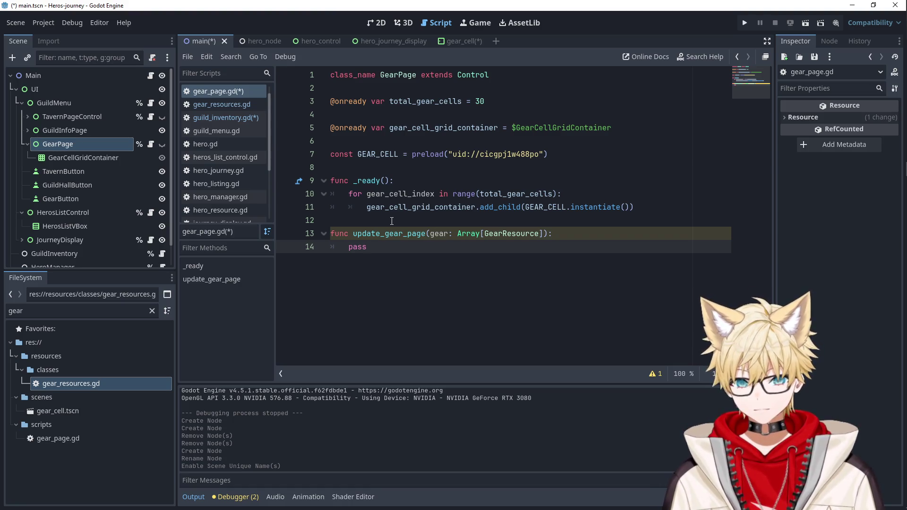
Replace pass with a 'for gear: GearResource' loop header.
double_click(392, 247)
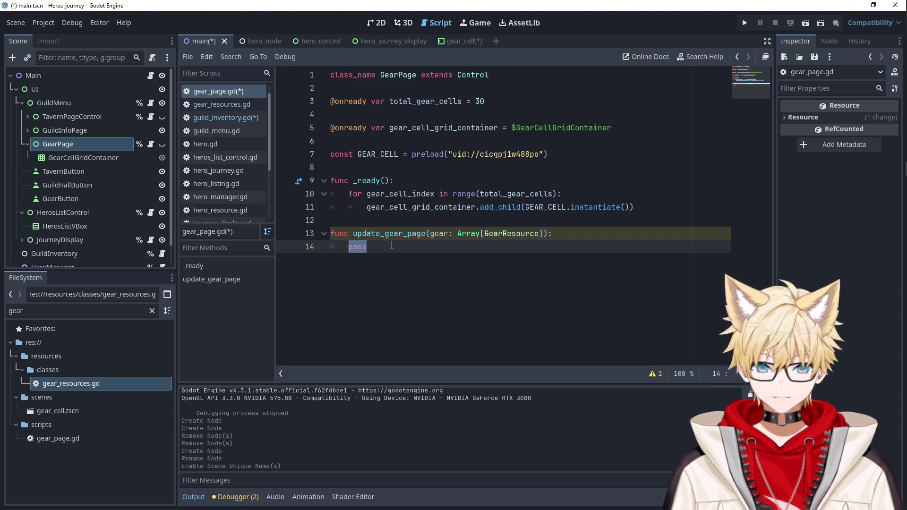
type("for gear")
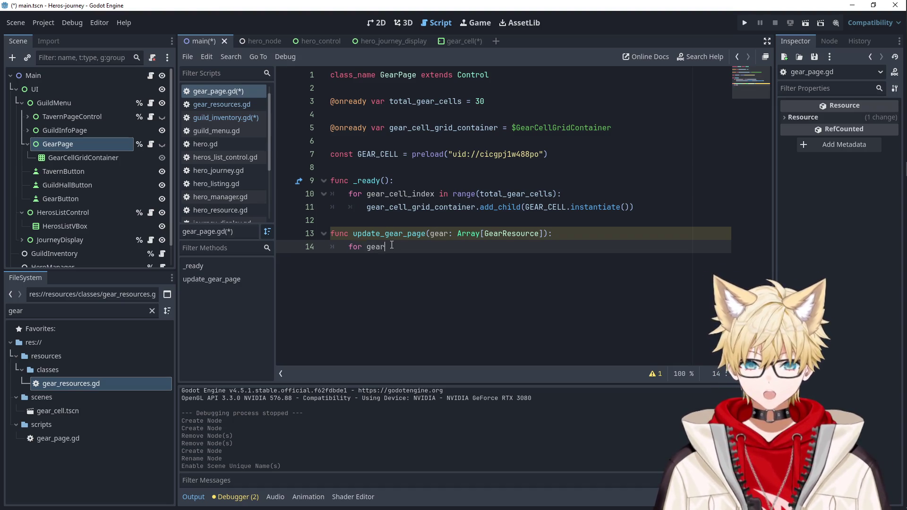
type(": GearReso")
key("Return")
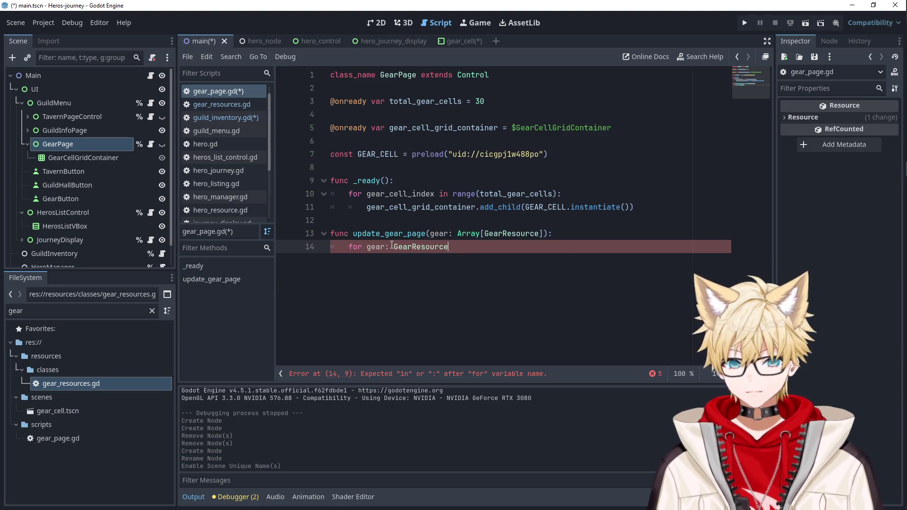
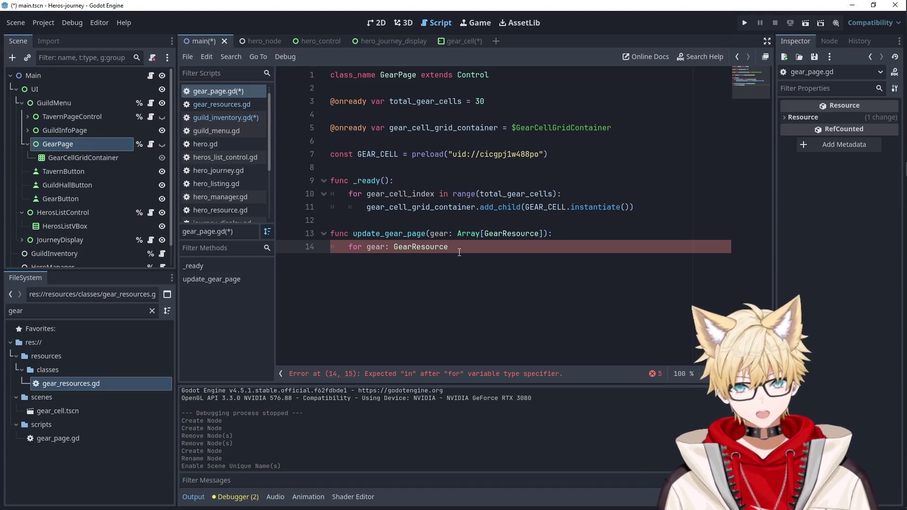
Write the loop line 'for gear_resource in gear:' and add a get_child() call in its body.
type("in ")
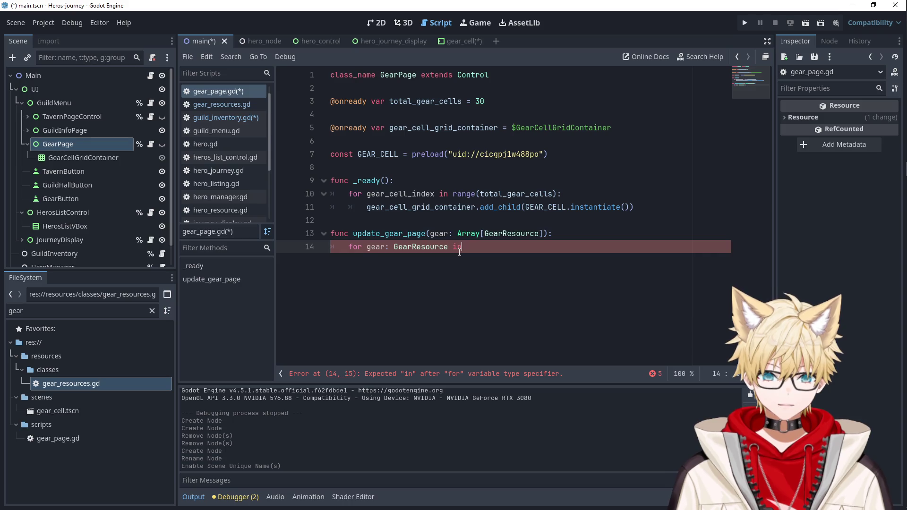
type("gear")
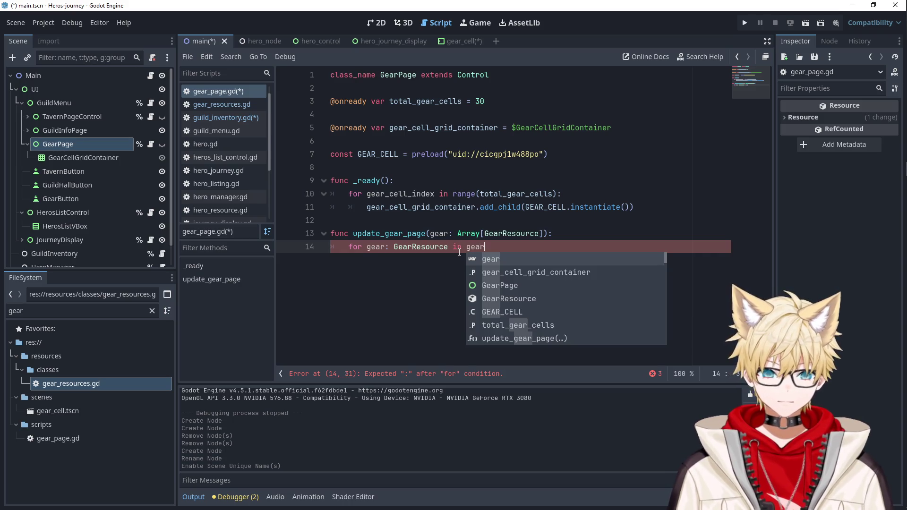
double_click(440, 233)
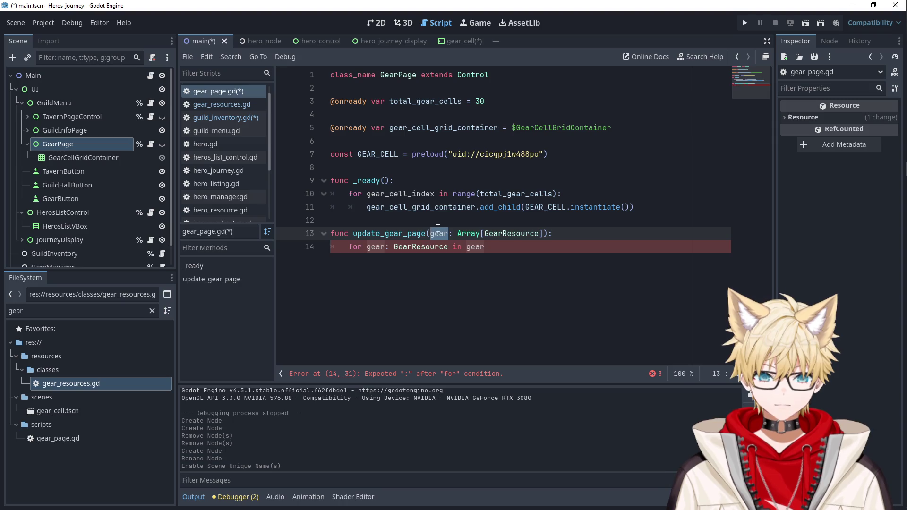
left_click(385, 247)
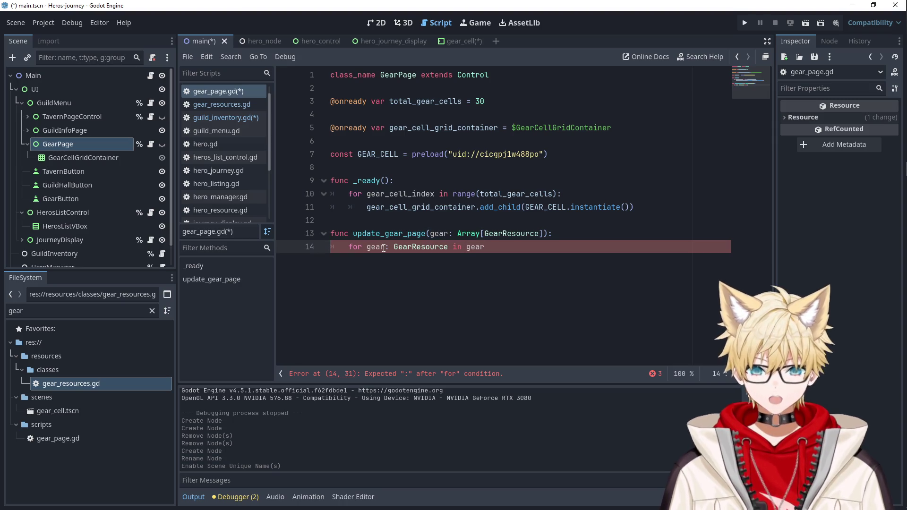
type("_resource")
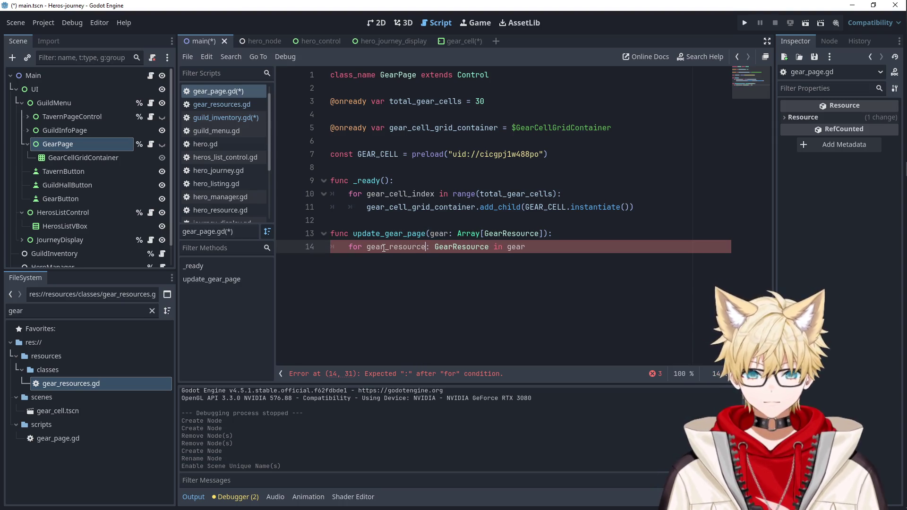
key("BackSpace")
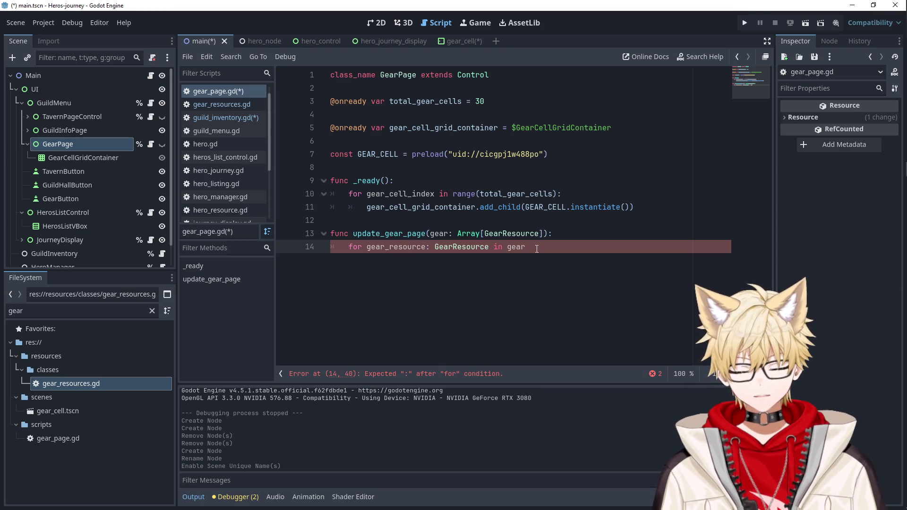
type(":")
key("Return")
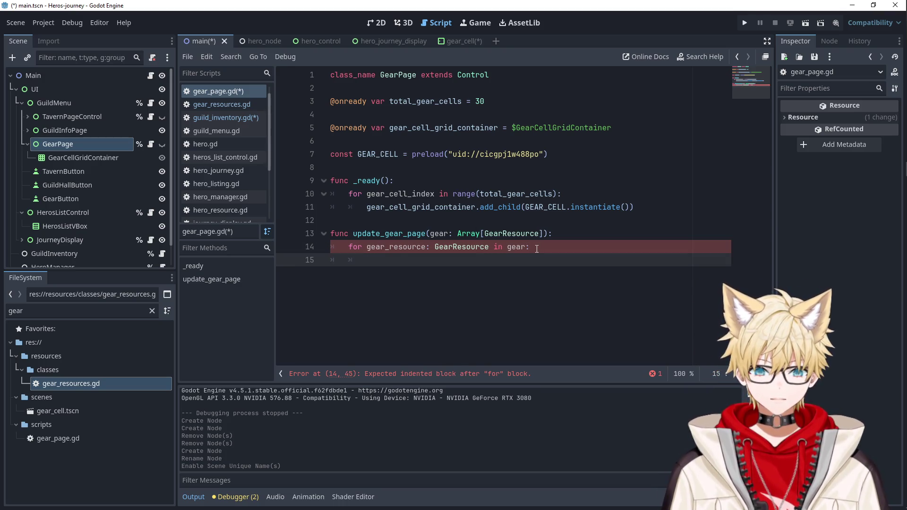
type("get_chil")
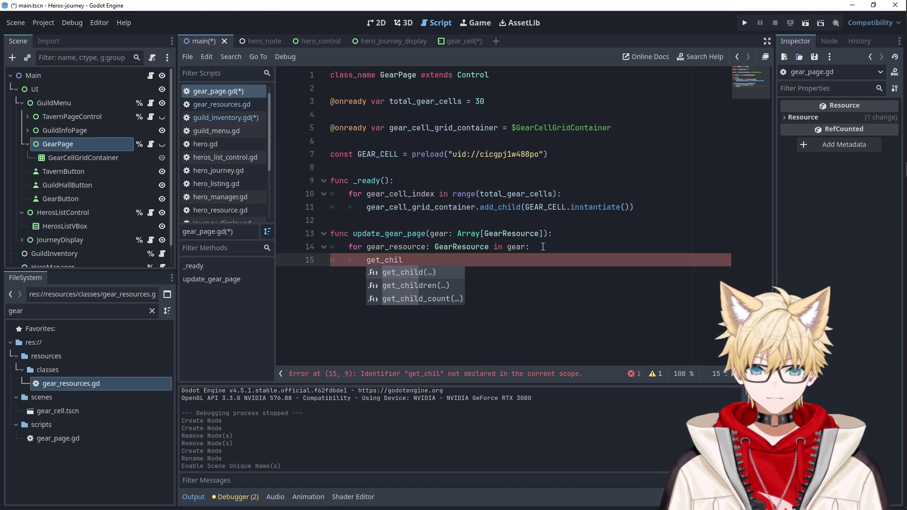
key("Return")
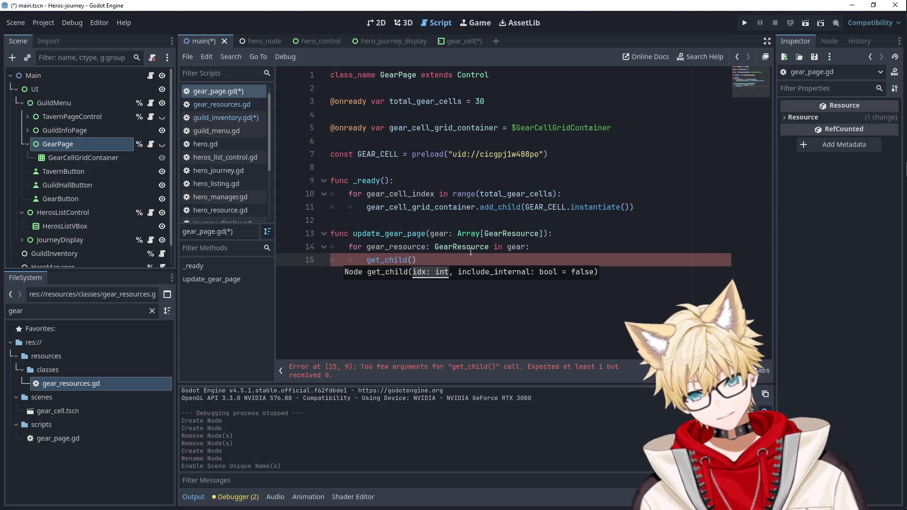
Rename the loop variable to gear_resource_index and type it as int.
double_click(390, 246)
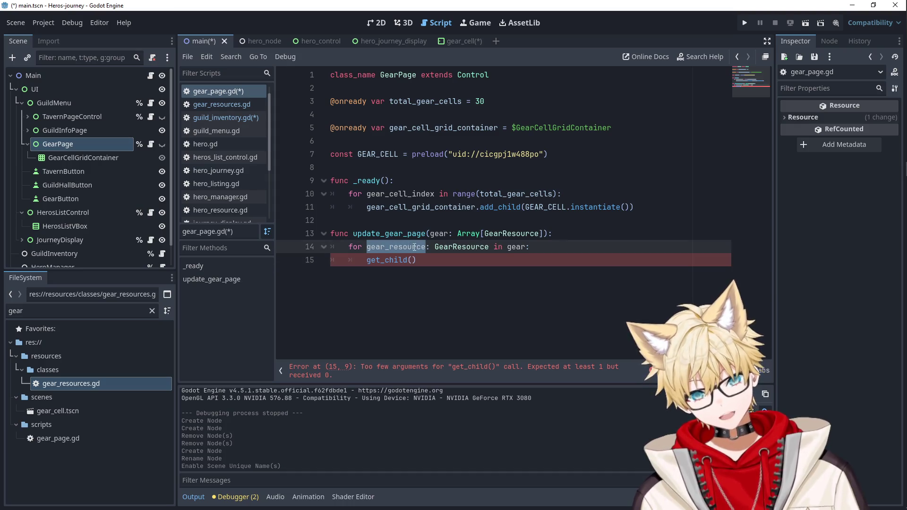
left_click(426, 248)
type("_index")
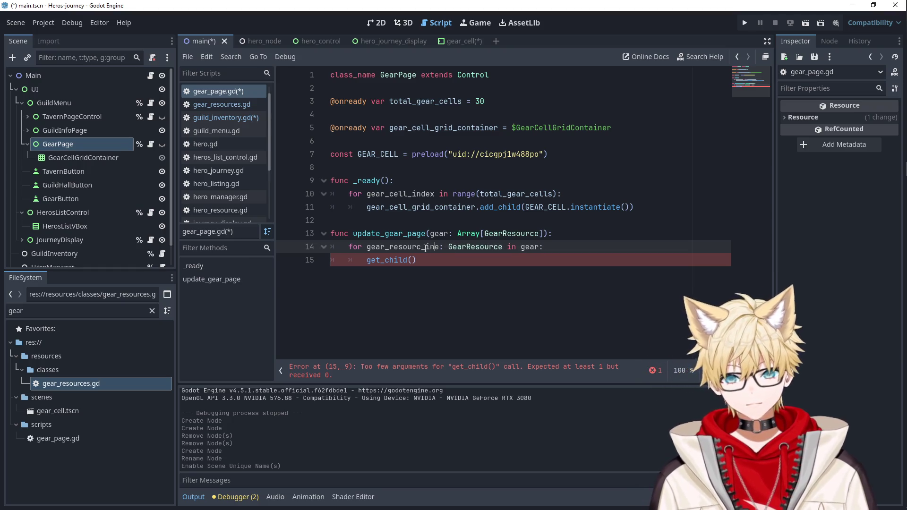
key("Delete")
left_click(422, 246)
type("e")
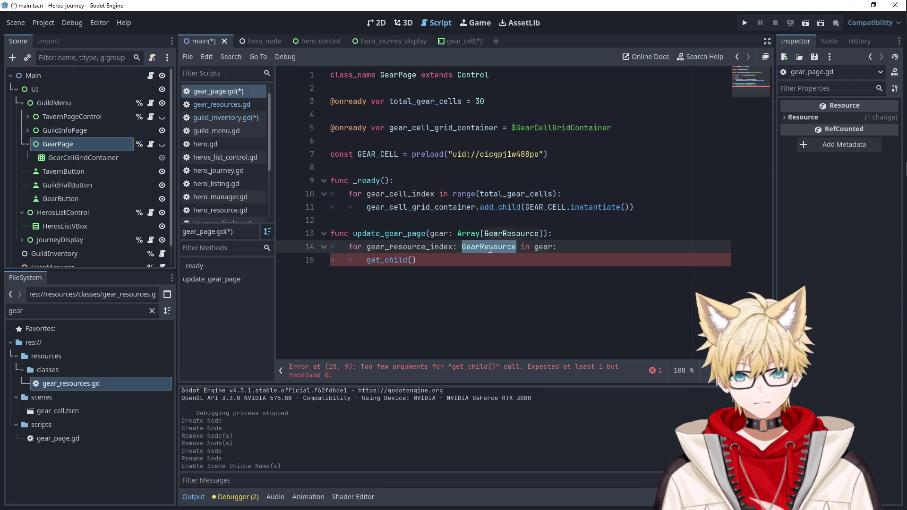
double_click(489, 248)
type("int")
left_click(511, 247)
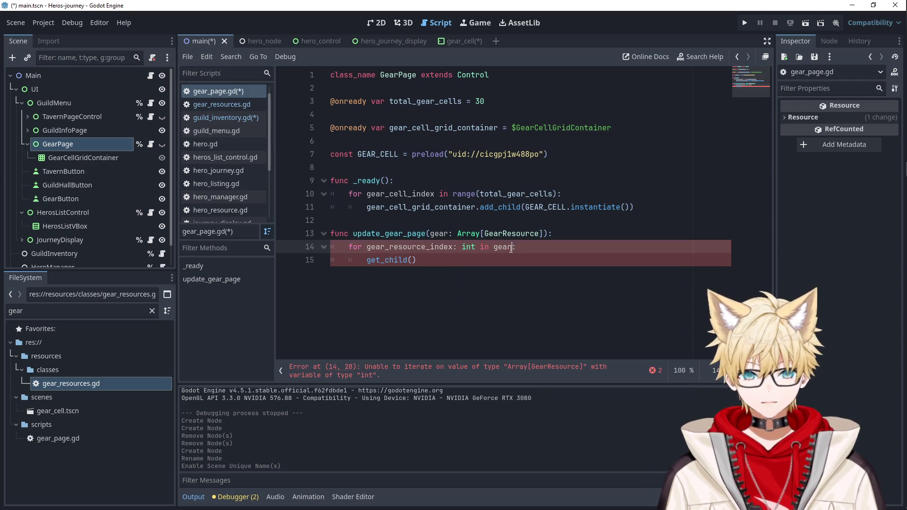
Make the loop iterate over range(gear.size()).
type(".")
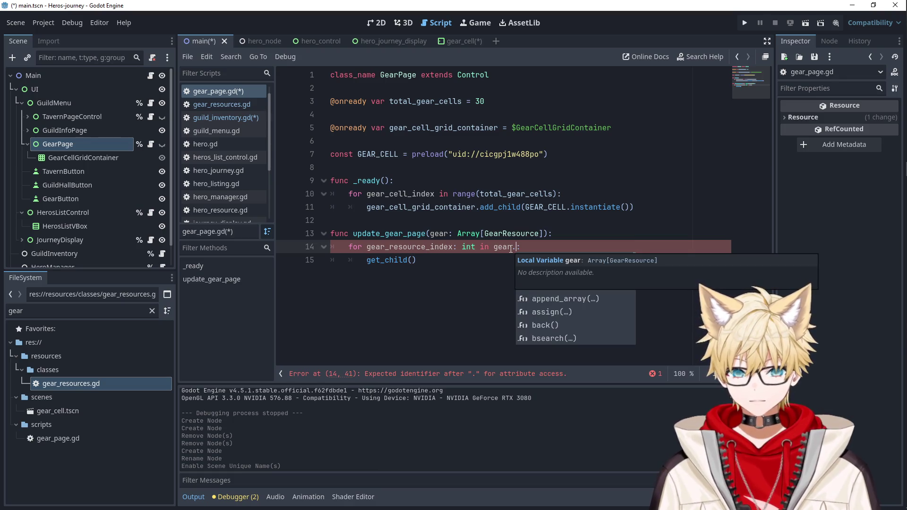
type("len")
key("BackSpace")
key("BackSpace")
key("BackSpace")
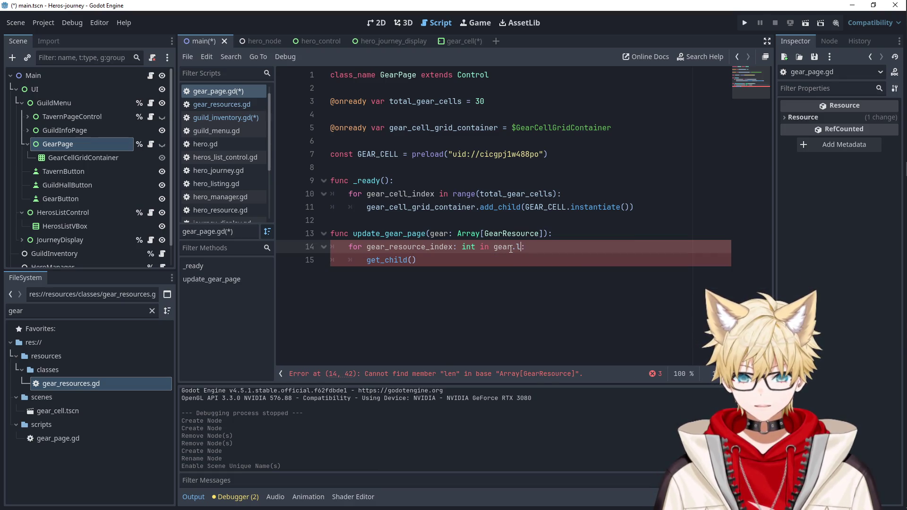
type("si")
key("Return")
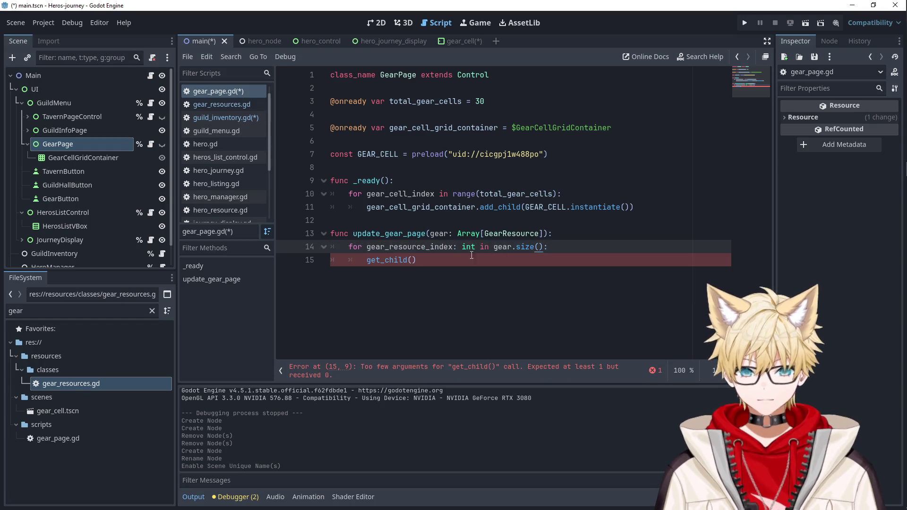
double_click(420, 246)
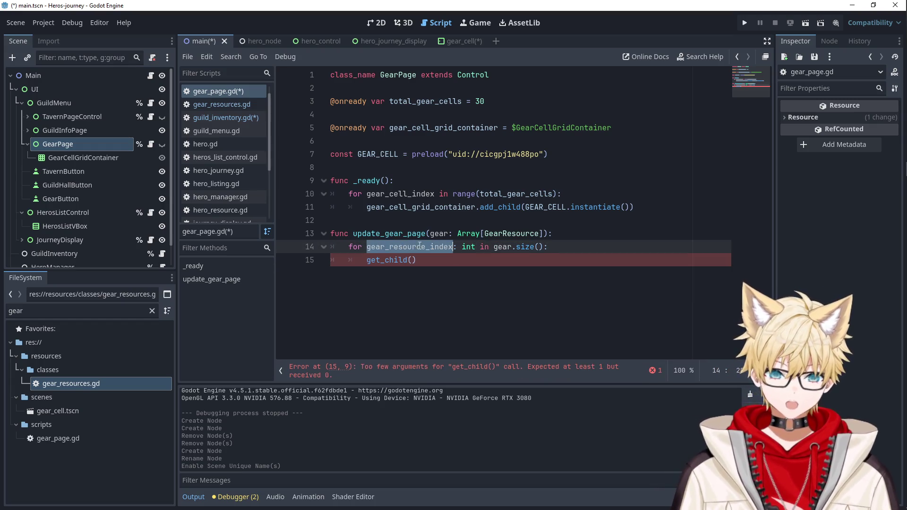
left_click(494, 247)
type("range(")
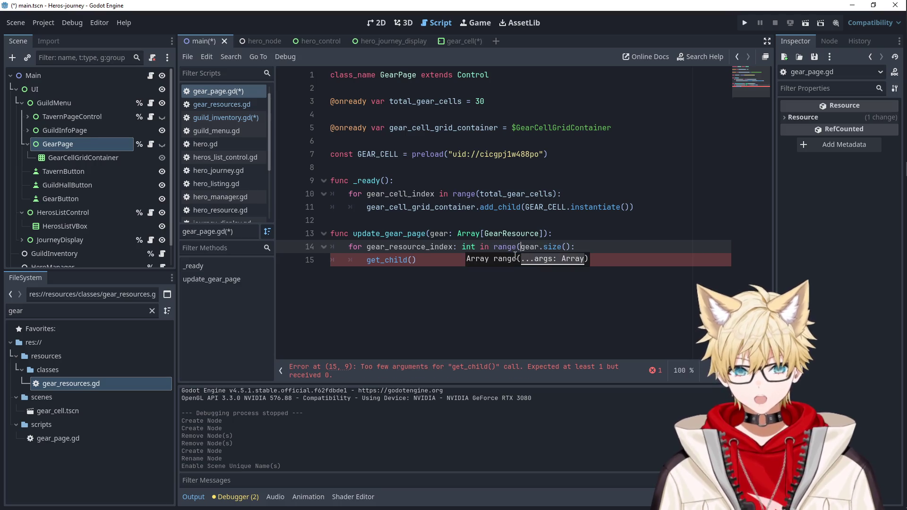
type("):")
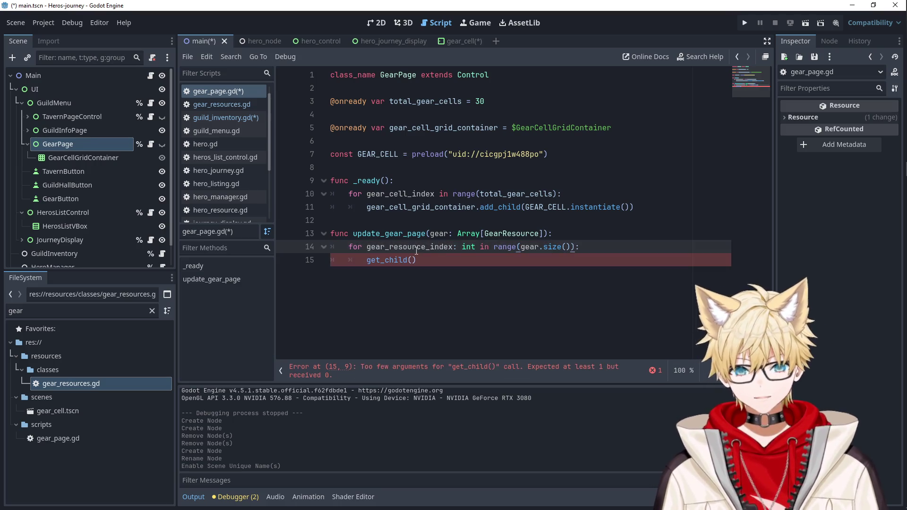
double_click(531, 247)
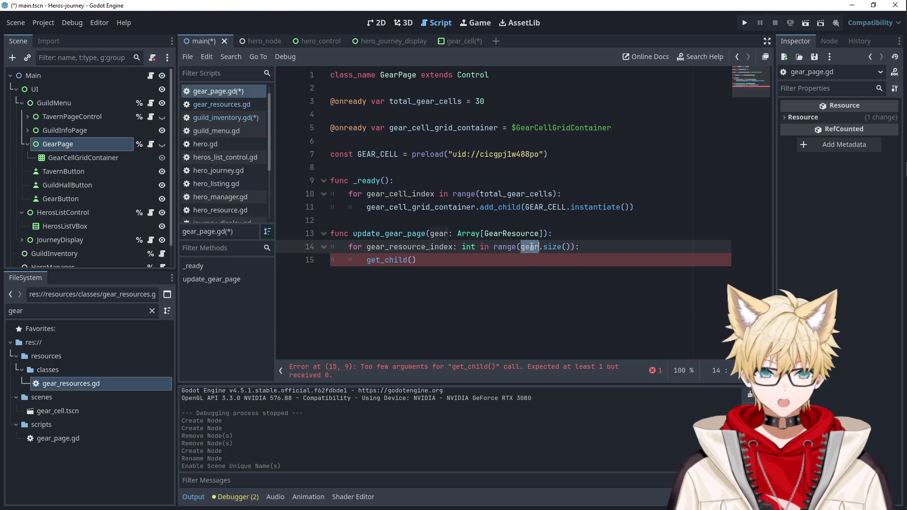
Write line 15 as get_child(gear_resource_index).update_cell(gear[gear_resource_index]).
left_click(422, 261)
double_click(411, 247)
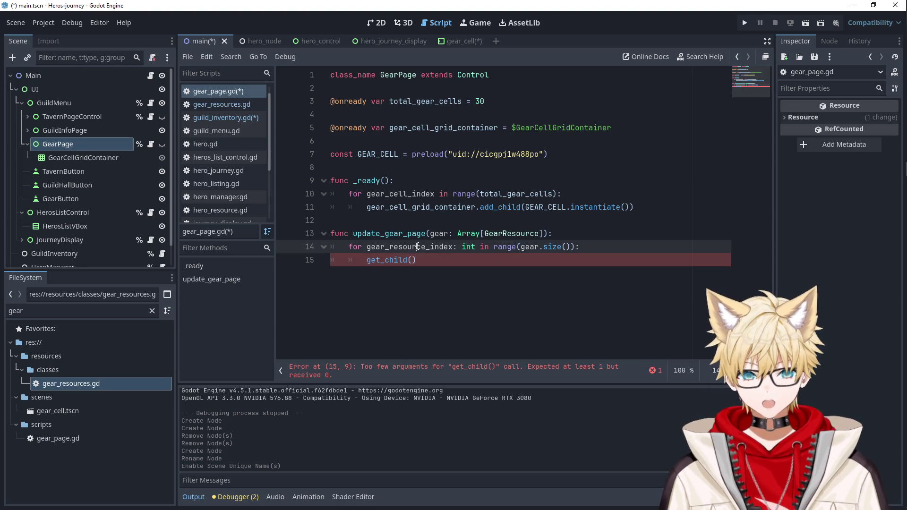
key("ctrl+c")
left_click(411, 261)
key("ctrl+v")
left_click(515, 261)
type(".update_cell(")
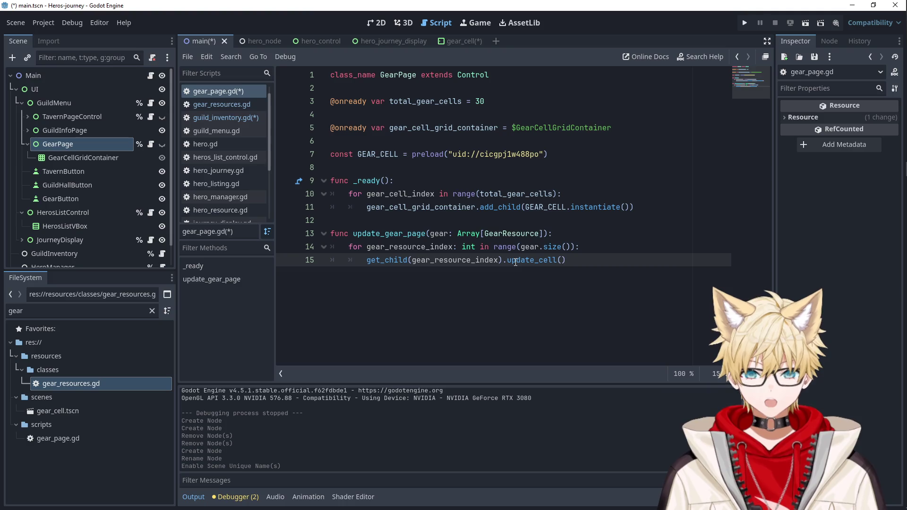
type("gear[gear")
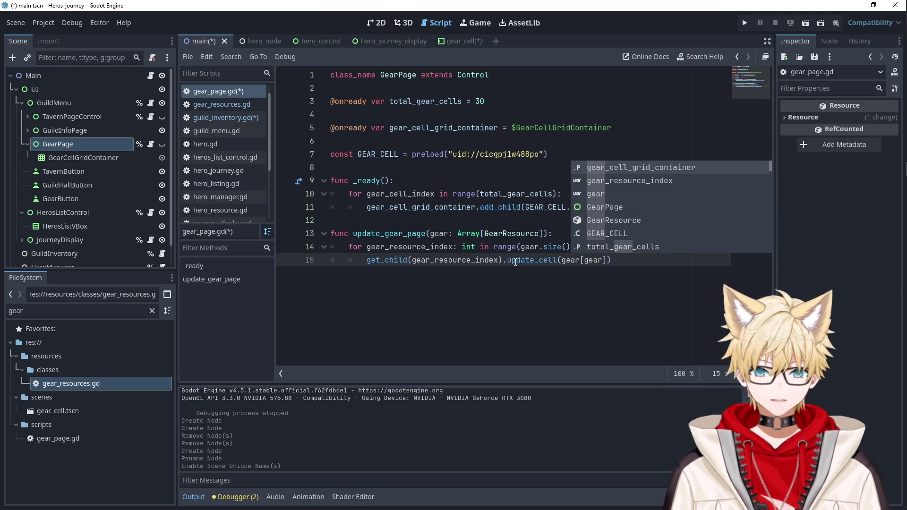
key("Down")
key("Return")
Open the gear_cell.tscn scene from the FileSystem dock.
double_click(519, 260)
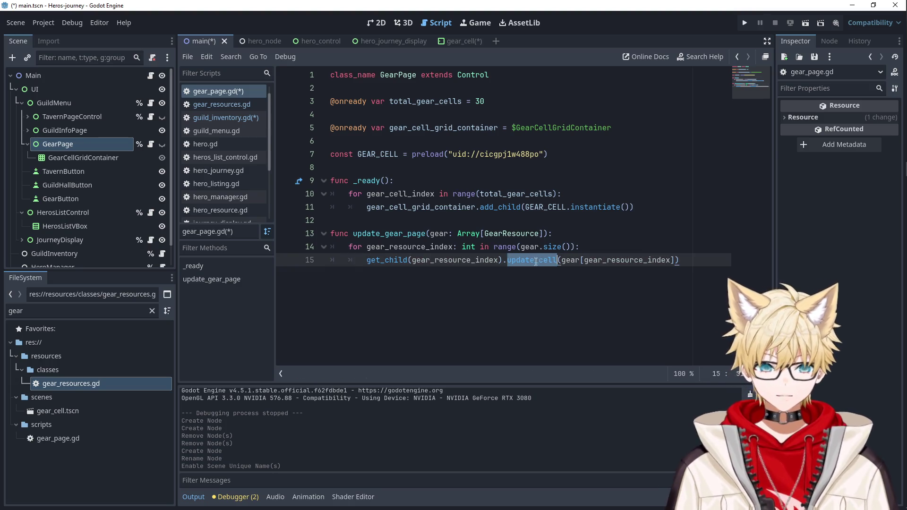
scroll(78, 250, "down", 2)
double_click(72, 410)
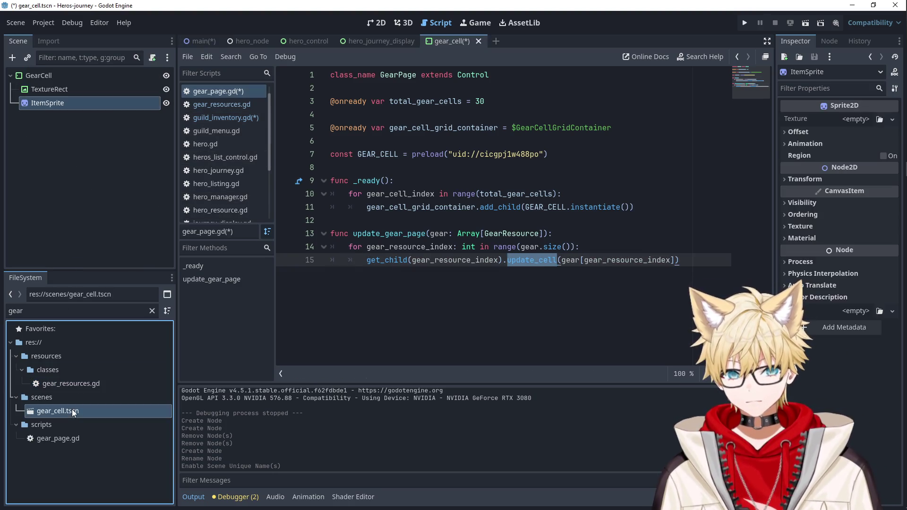
Attach a new gear_cell.gd script to the GearCell root node.
left_click(113, 76)
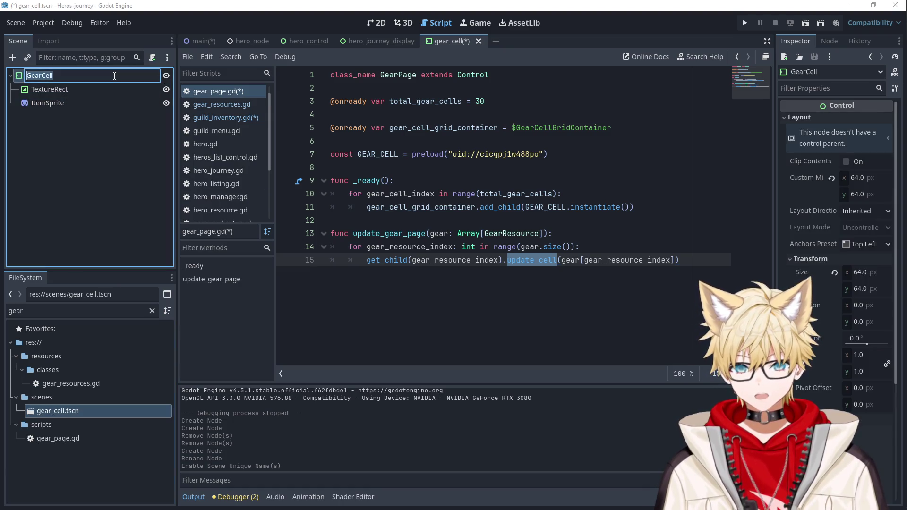
right_click(83, 76)
left_click(158, 185)
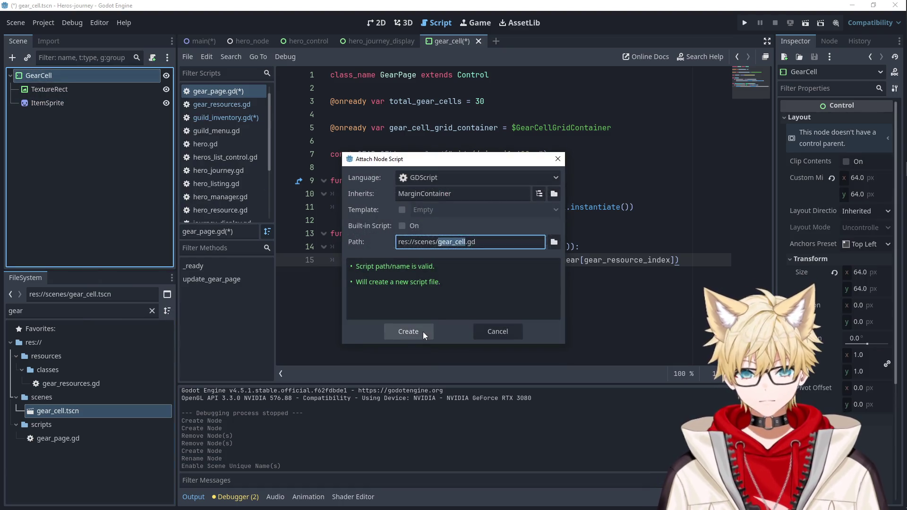
left_click(423, 332)
Declare class_name GearCell and add an update_cell(gear_resource: GearResource) function with a pass body.
type("class_name ")
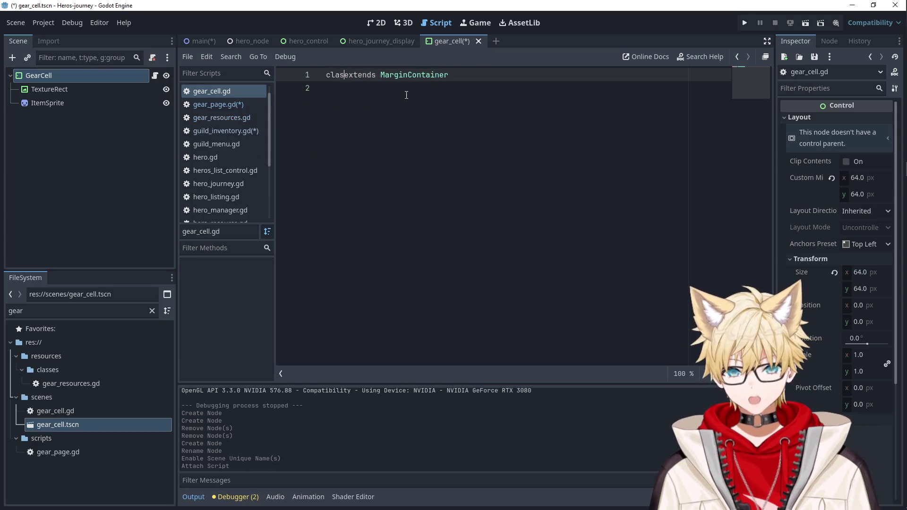
type("GearCell")
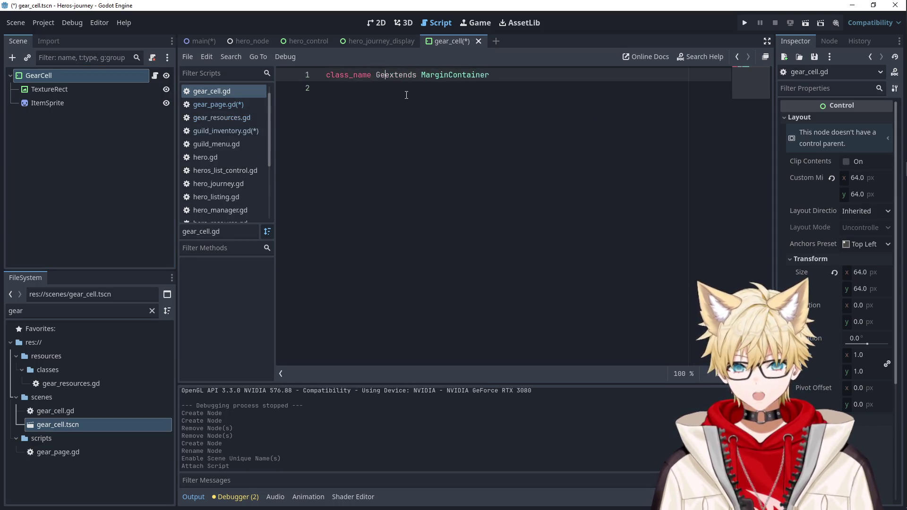
key("Down")
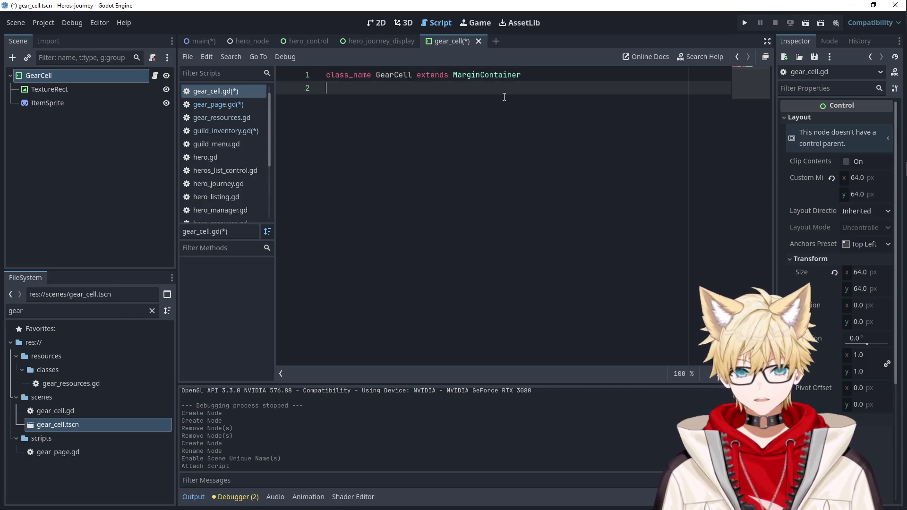
key("Return")
type("func update_cel")
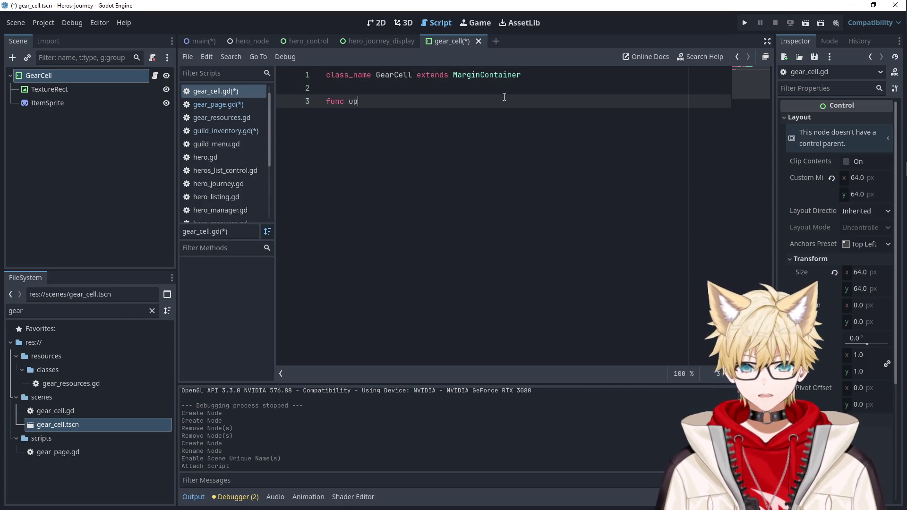
type("l(gear:")
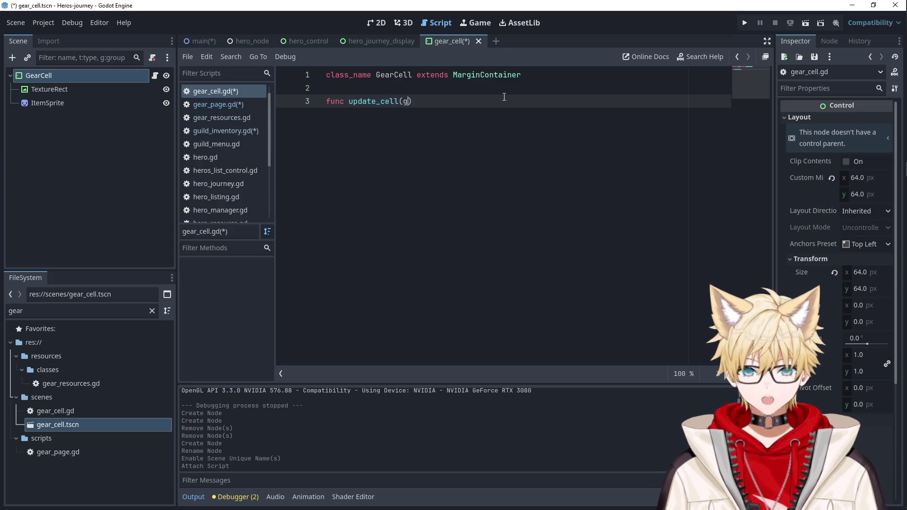
type(" GearResource)")
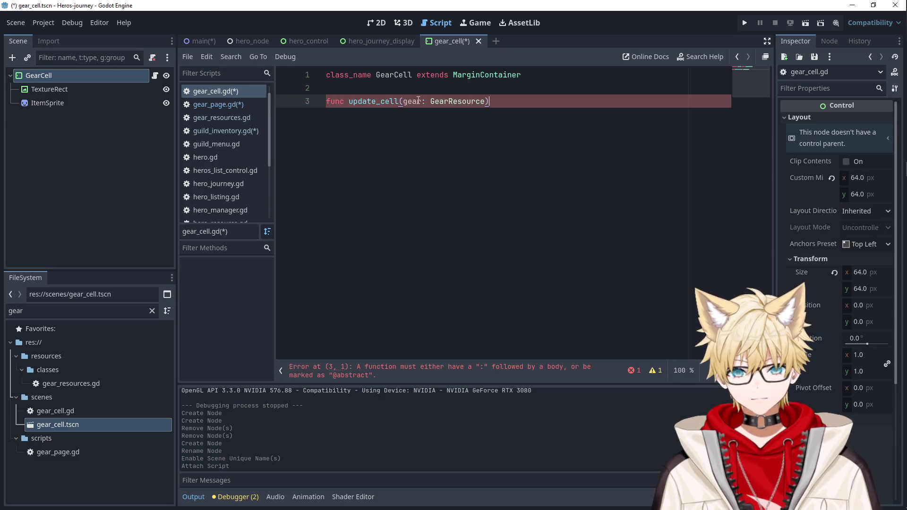
type("_resour")
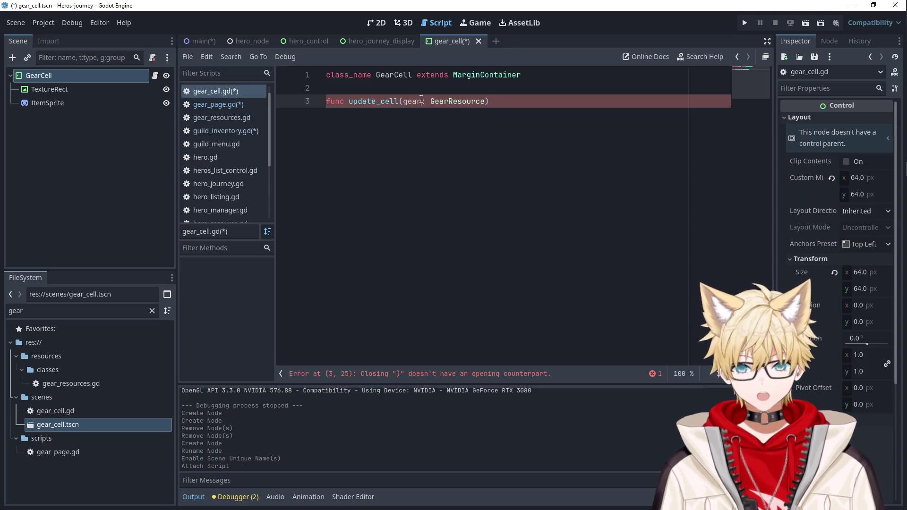
type("ce")
left_click(542, 104)
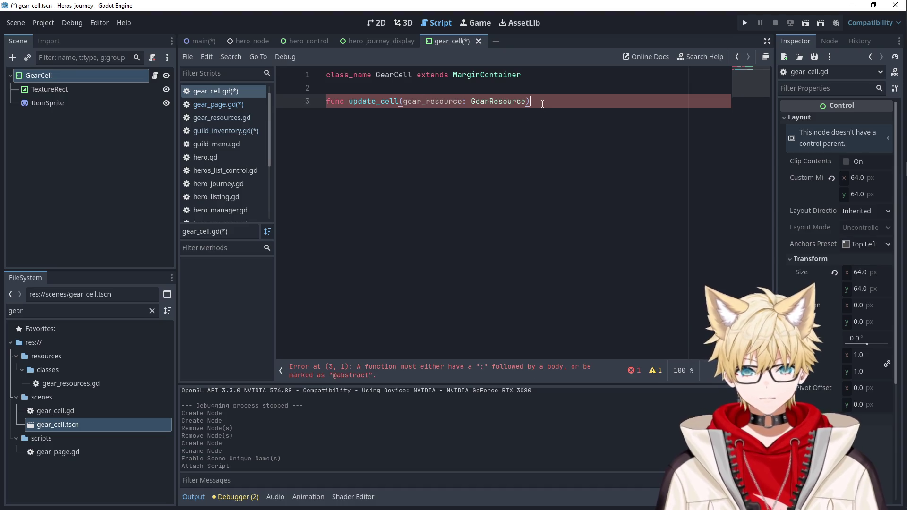
type(":")
key("Return")
type("pass")
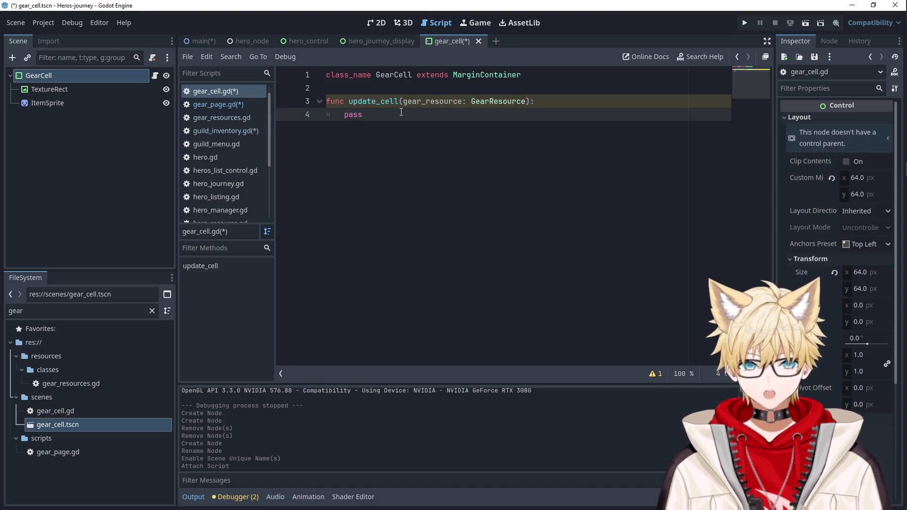
double_click(343, 115)
left_click(79, 101)
left_click(167, 103)
double_click(344, 116)
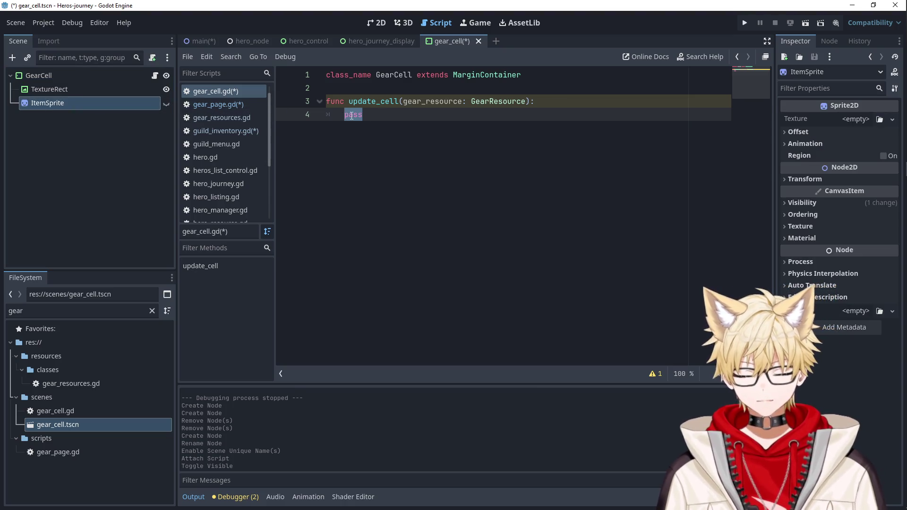
left_click_drag(90, 104, 472, 88)
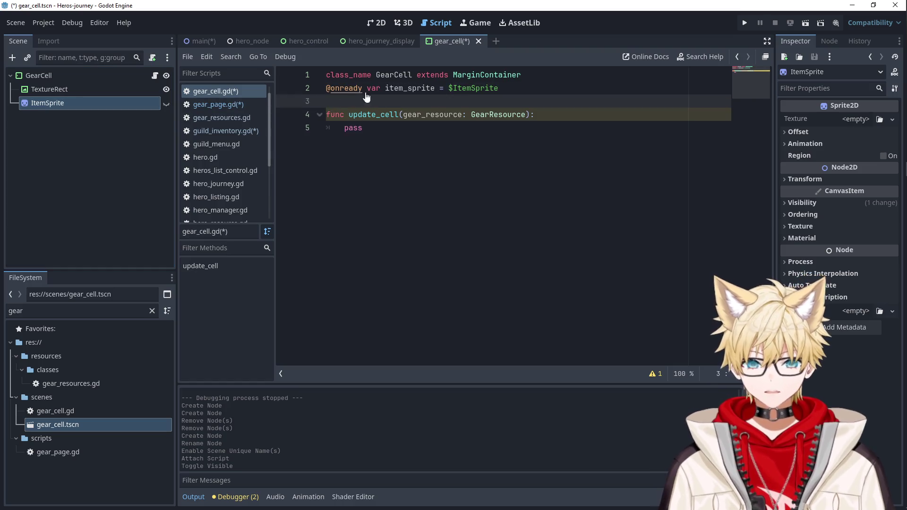
left_click(535, 75)
key("Return")
Replace the pass placeholder with item_sprite.visible = true.
double_click(410, 101)
key("ctrl+c")
double_click(353, 141)
key("ctrl+v")
type(".visible = true")
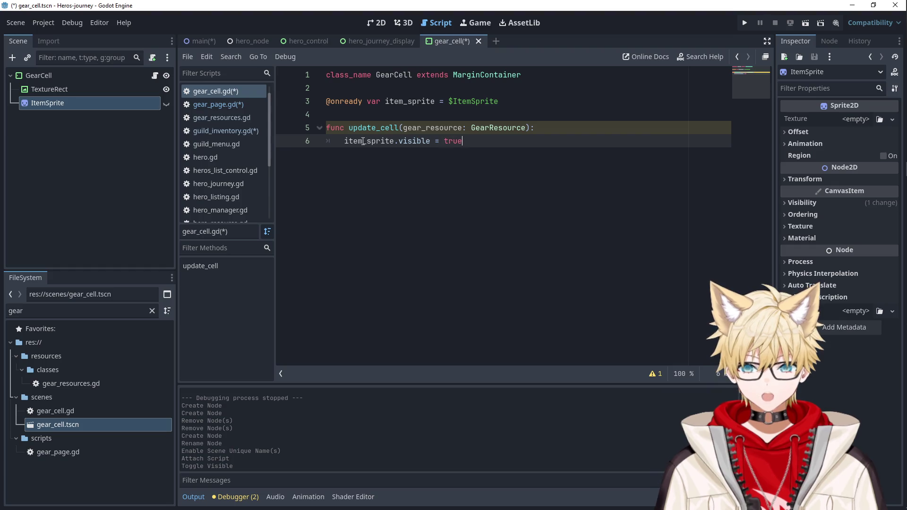
key("Return")
Set item_sprite.texture to gear_resource.weapon_sprite, save, and run the project.
type("it")
key("Return")
type(".te")
key("Return")
type("= g")
key("Return")
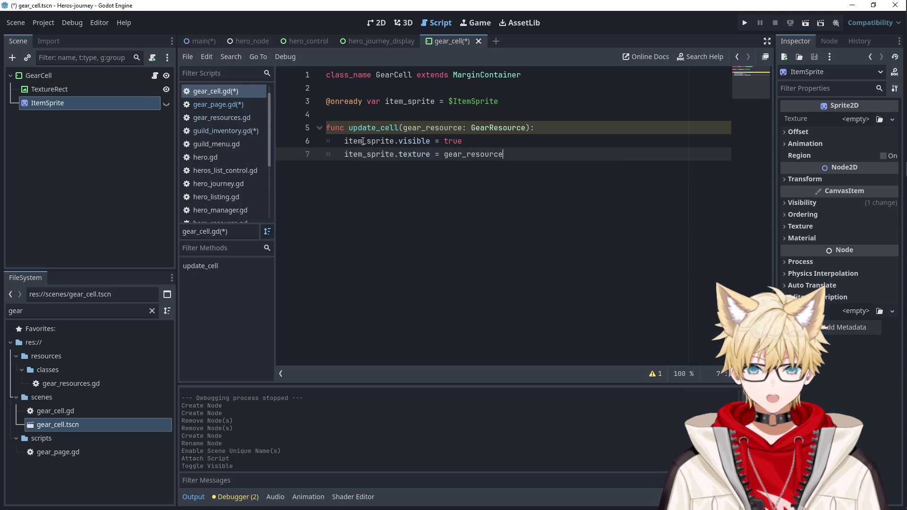
type(".")
key("Down")
key("Down")
key("Down")
key("Up")
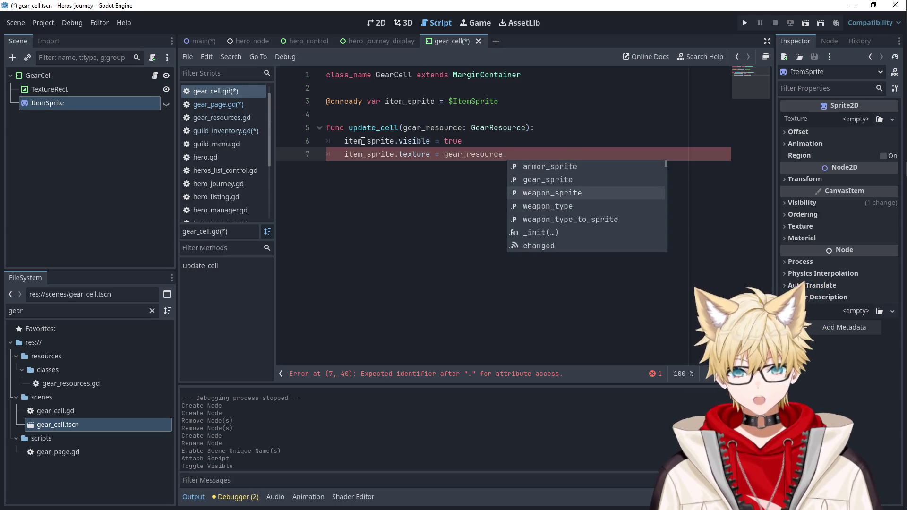
key("Return")
left_click(563, 141)
key("ctrl+s")
left_click(741, 23)
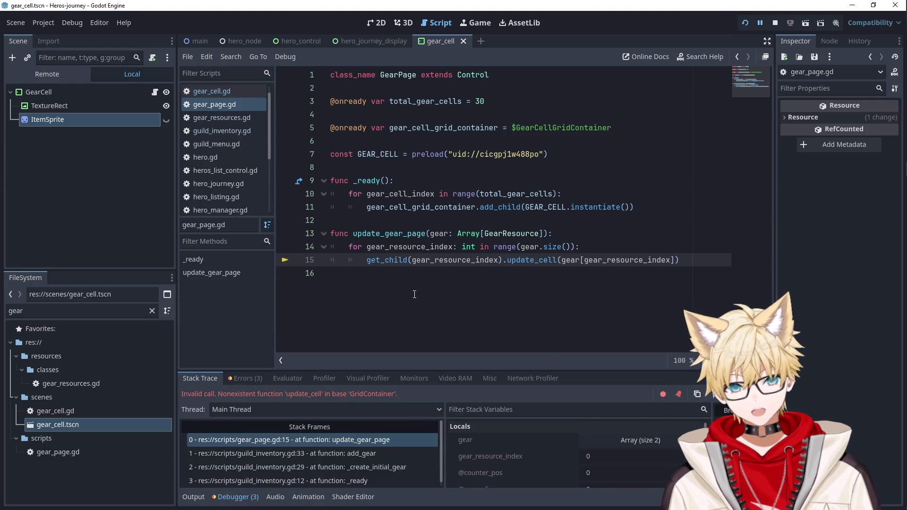
Prefix the get_child call on line 15 with gear_cell_grid_container.
double_click(408, 260)
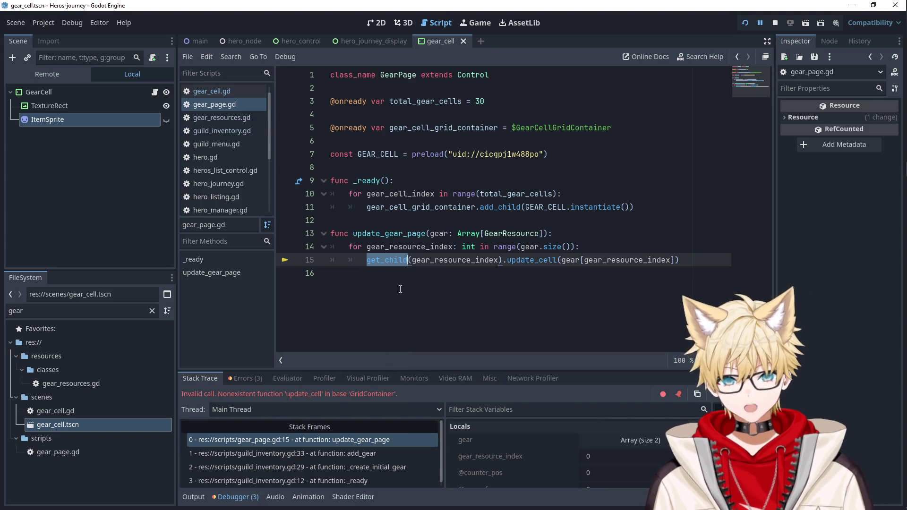
double_click(425, 127)
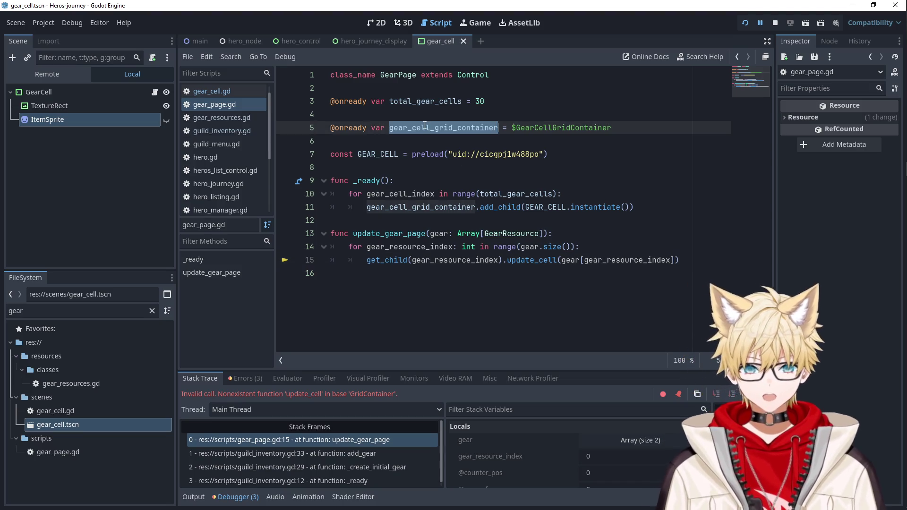
key("ctrl+c")
left_click(368, 261)
key("ctrl+v")
type(".")
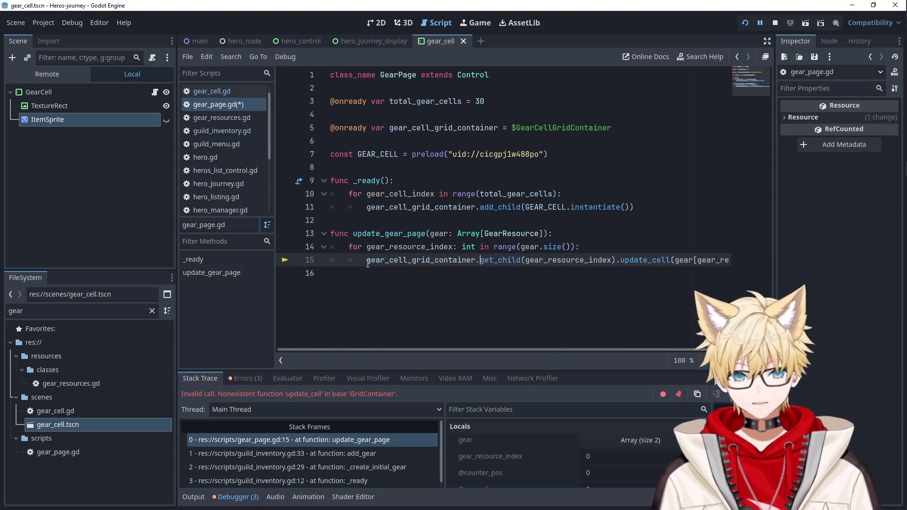
Run the game, open the Gear page, and stop the game.
key("F5")
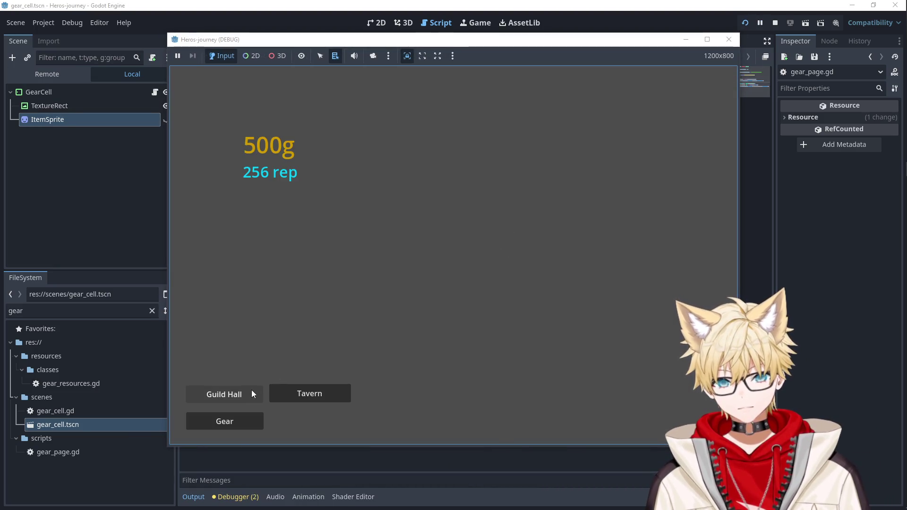
left_click(236, 415)
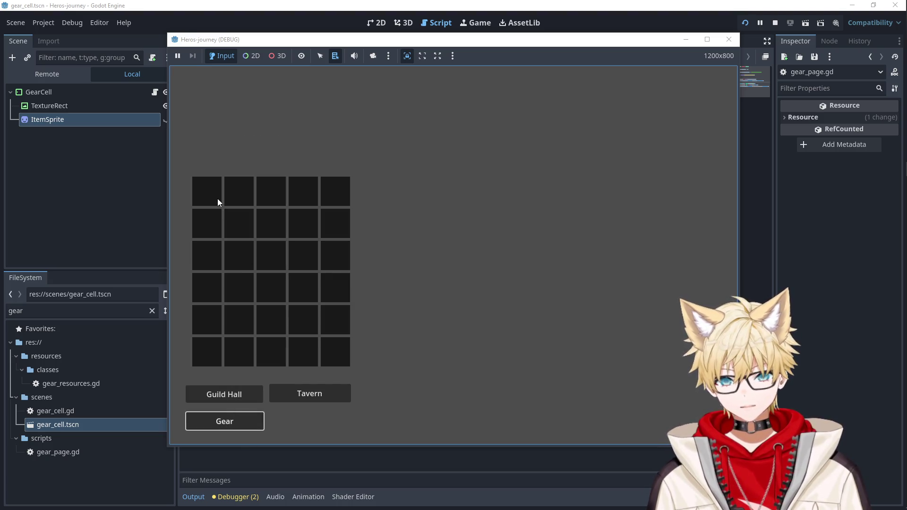
left_click(726, 43)
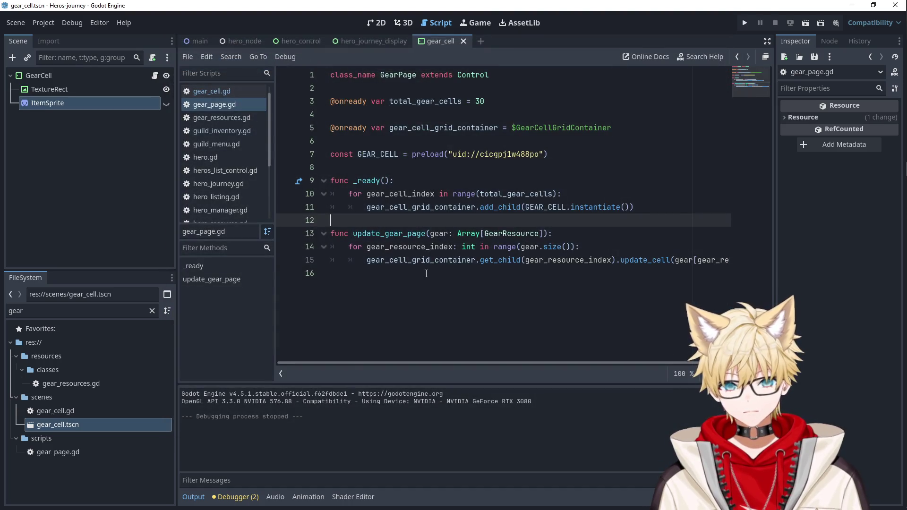
Run the game to hit the update_gear_page breakpoint and review the debugger Members.
left_click(744, 22)
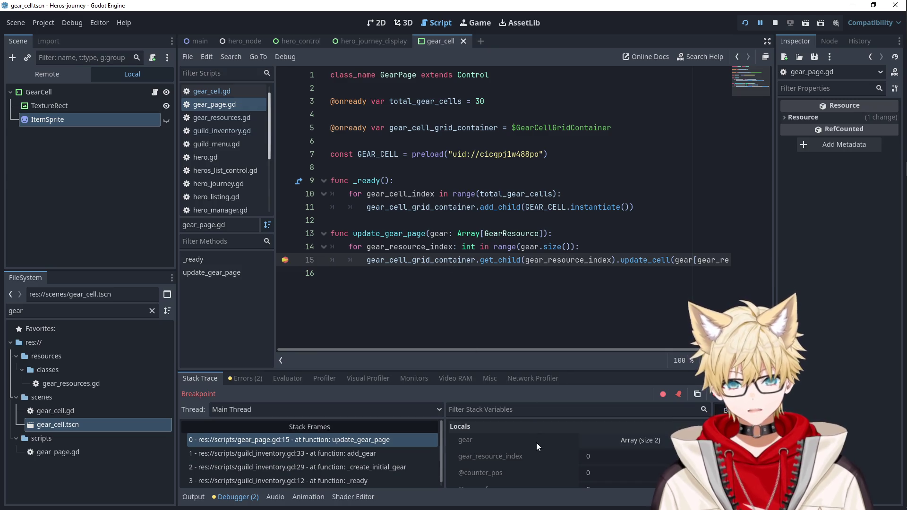
scroll(537, 451, "down", 1)
scroll(538, 450, "down", 4)
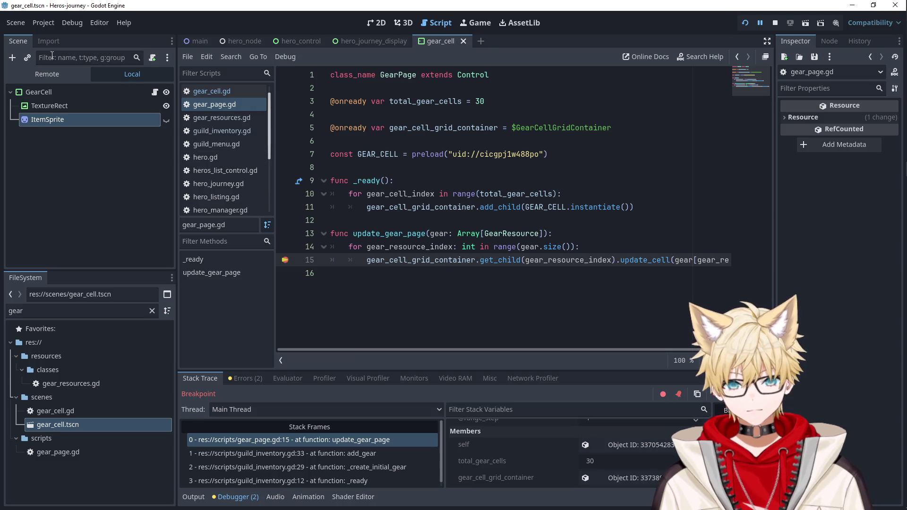
Inspect GearCellGridContainer's live children in the Remote scene tree and open gear_cell.gd.
left_click(41, 71)
left_click(17, 105)
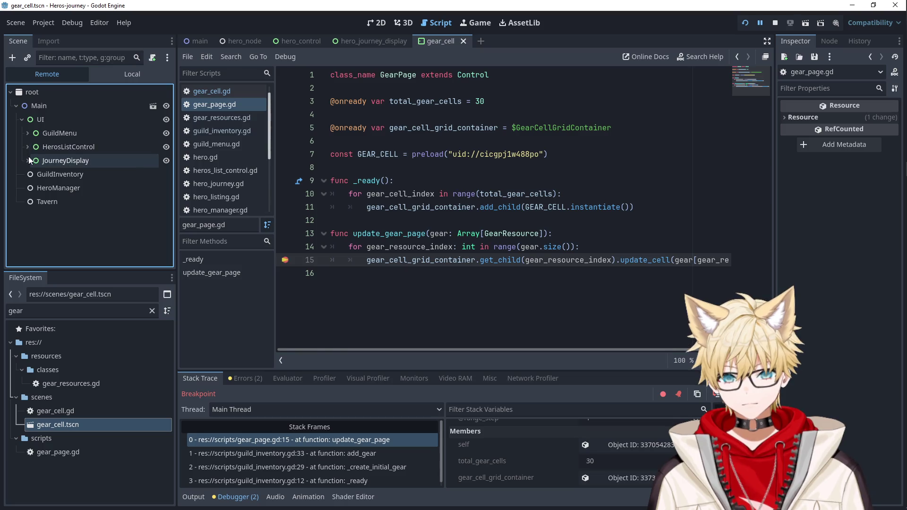
left_click(28, 134)
left_click(33, 174)
left_click(39, 188)
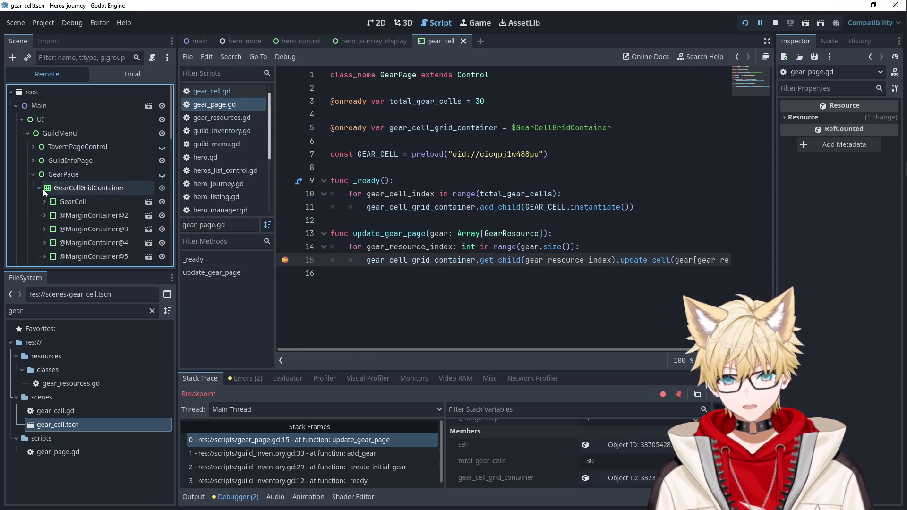
scroll(80, 220, "down", 5)
scroll(81, 219, "up", 3)
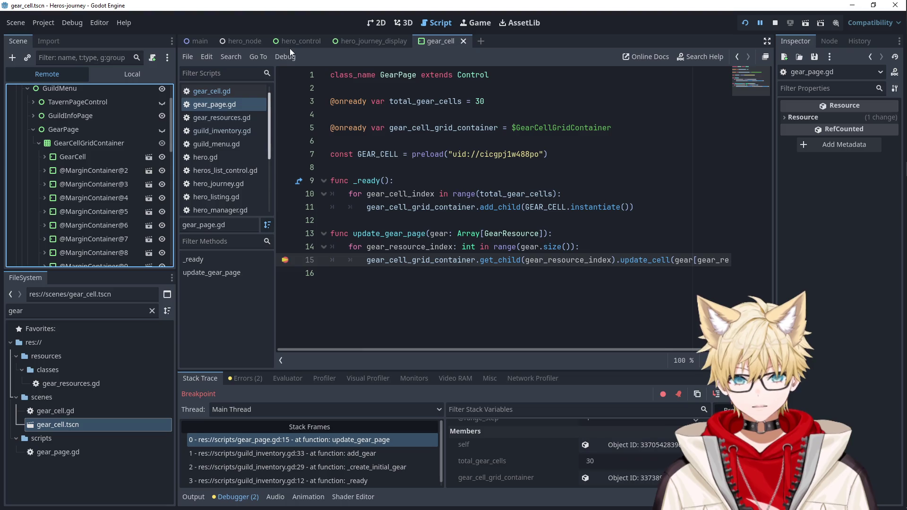
left_click(406, 180)
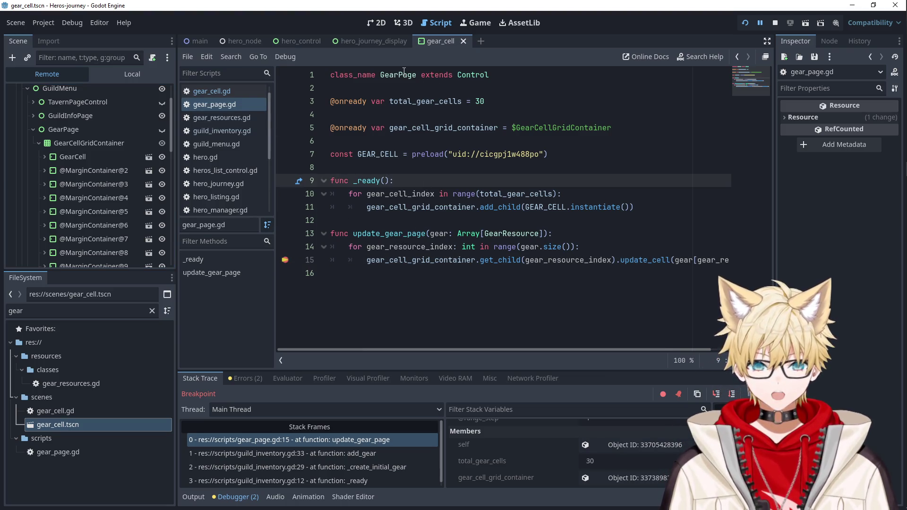
left_click(372, 155)
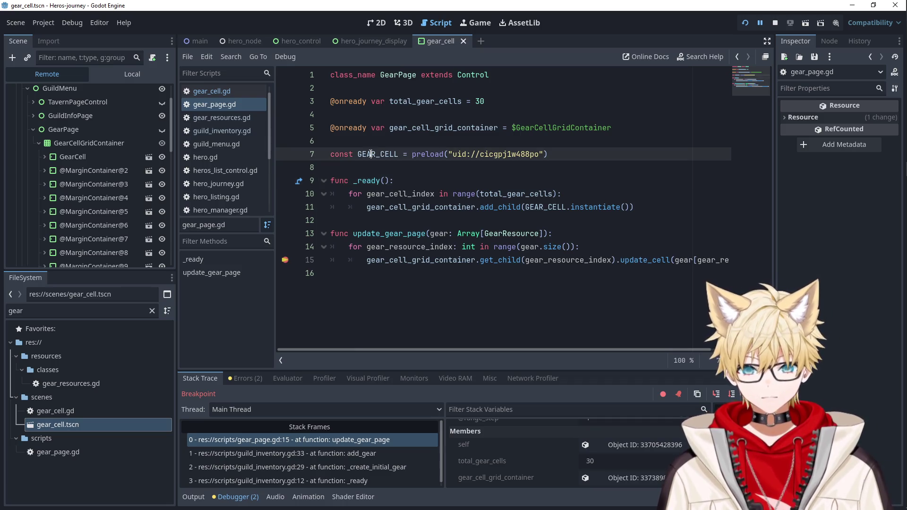
double_click(55, 411)
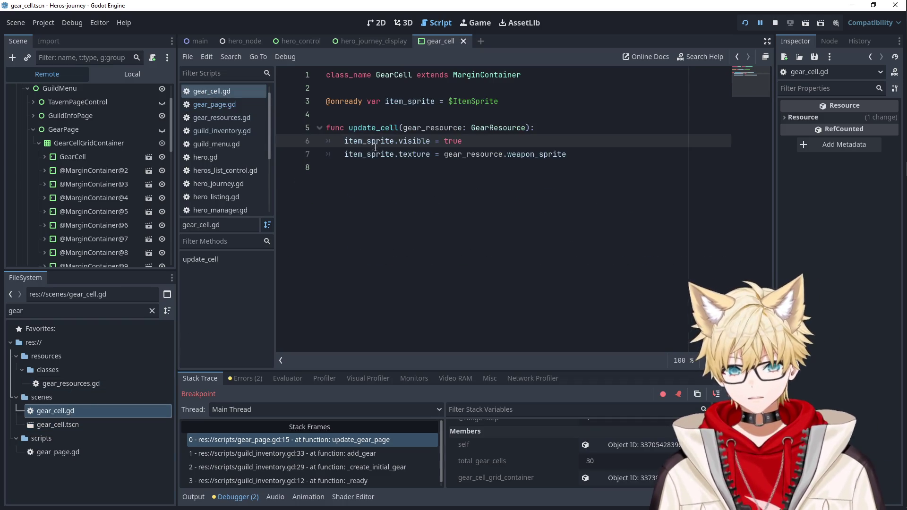
Break on the line-7 texture assignment and inspect item_sprite's empty texture in Members.
left_click(286, 154)
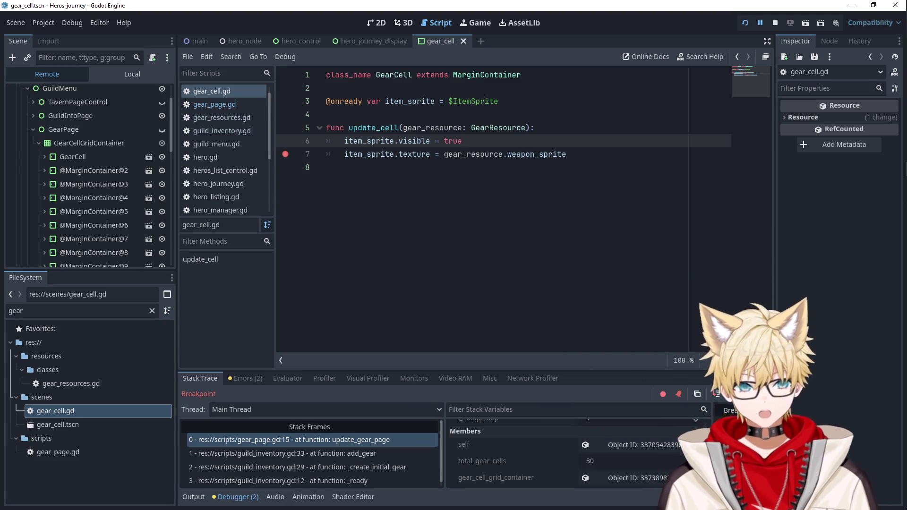
key("F12")
scroll(550, 447, "down", 1)
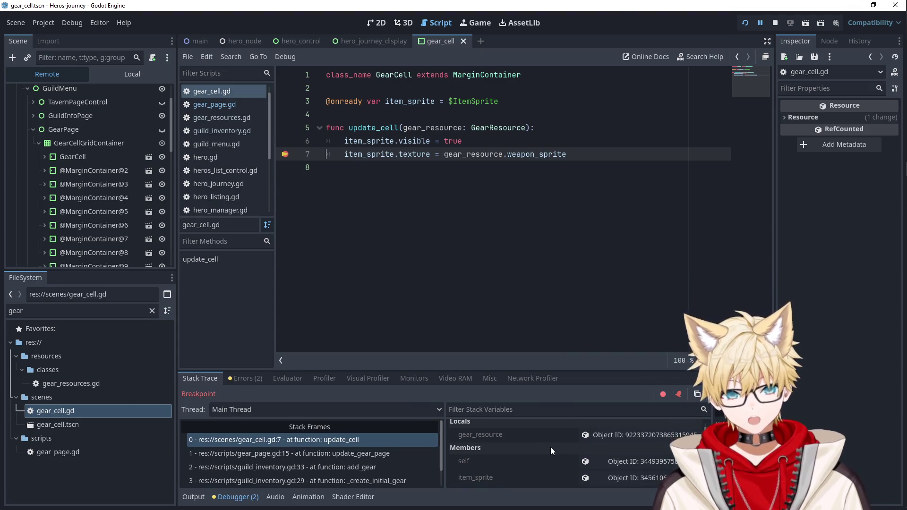
left_click(609, 472)
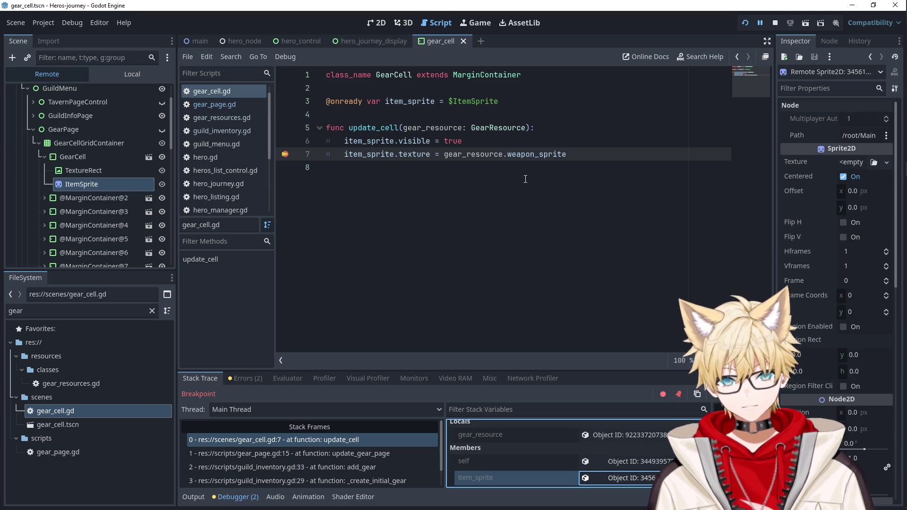
Add a pass line after the texture assignment and continue execution.
left_click(594, 152)
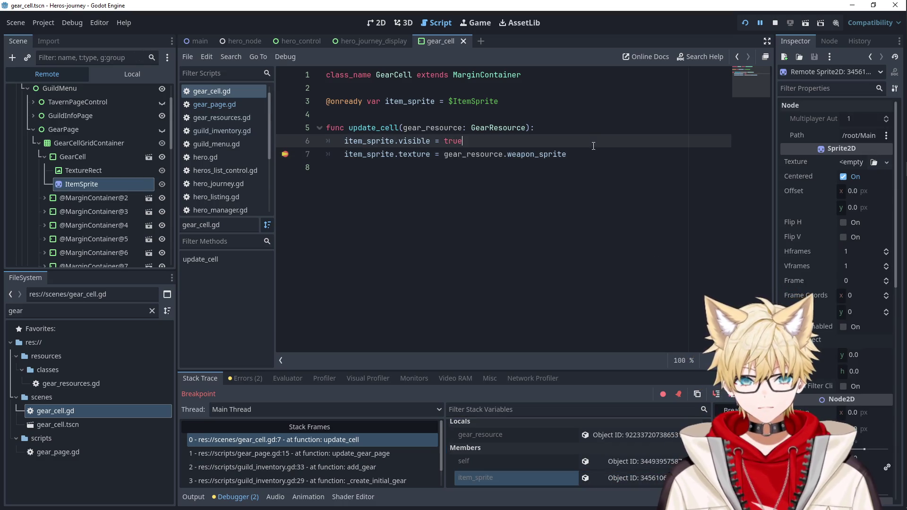
key("Return")
type("pass")
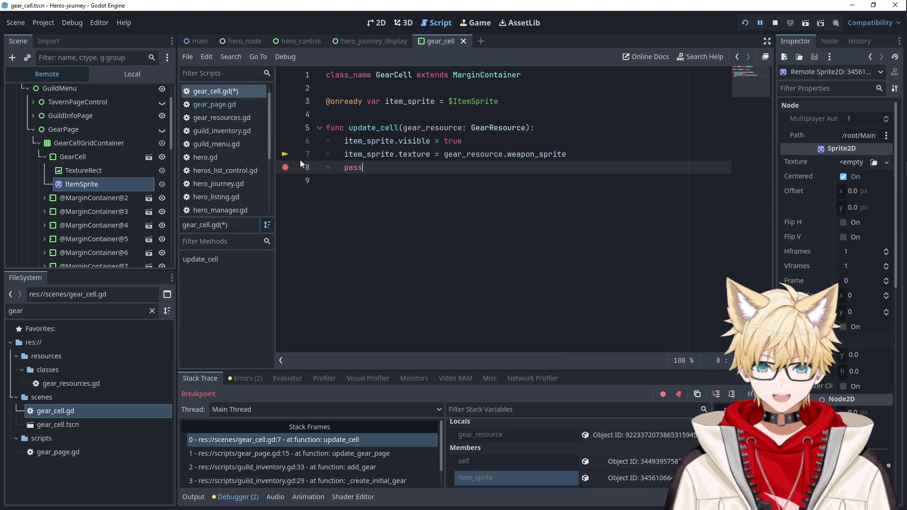
key("F12")
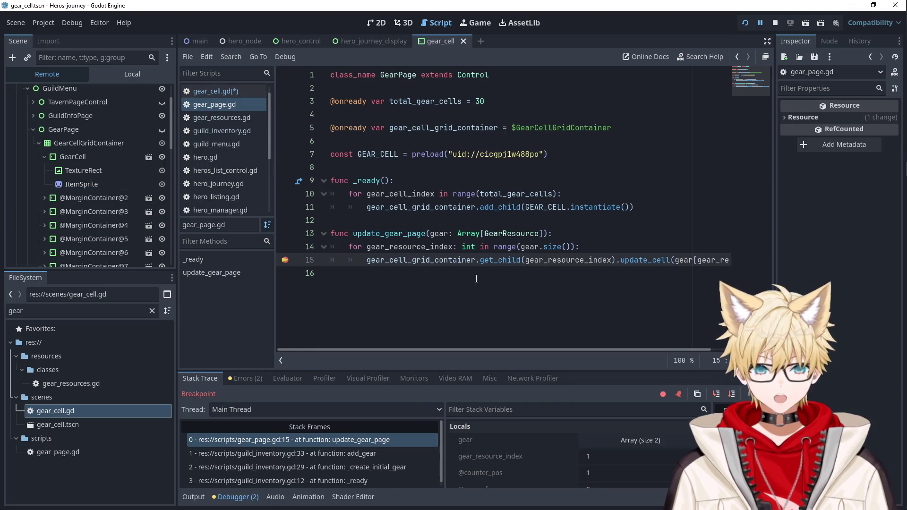
key("F12")
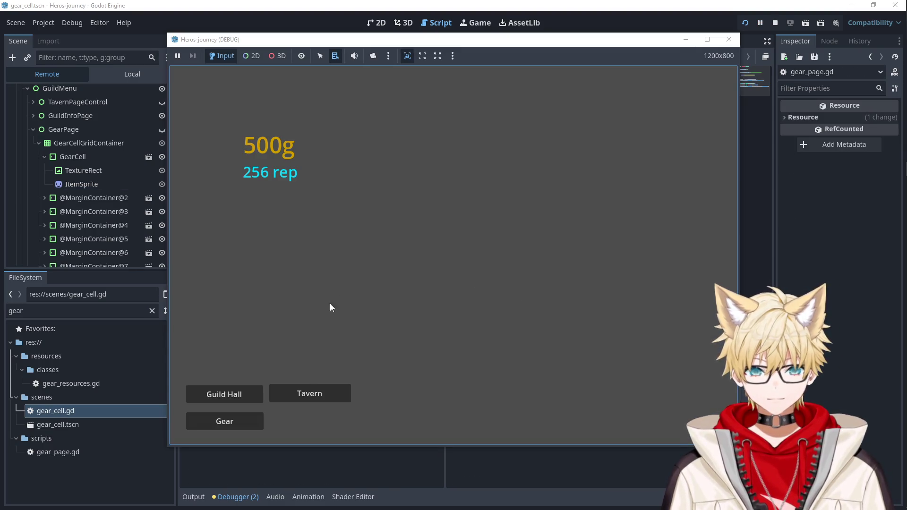
Test the Gear and Tavern pages, stop the game, and review the Errors warnings list.
left_click(231, 421)
left_click(287, 391)
left_click(246, 427)
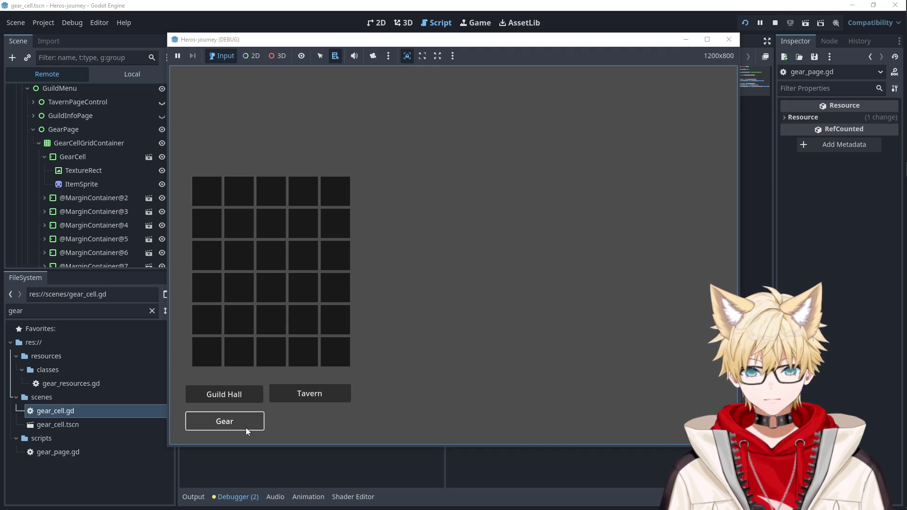
left_click(729, 39)
left_click(245, 380)
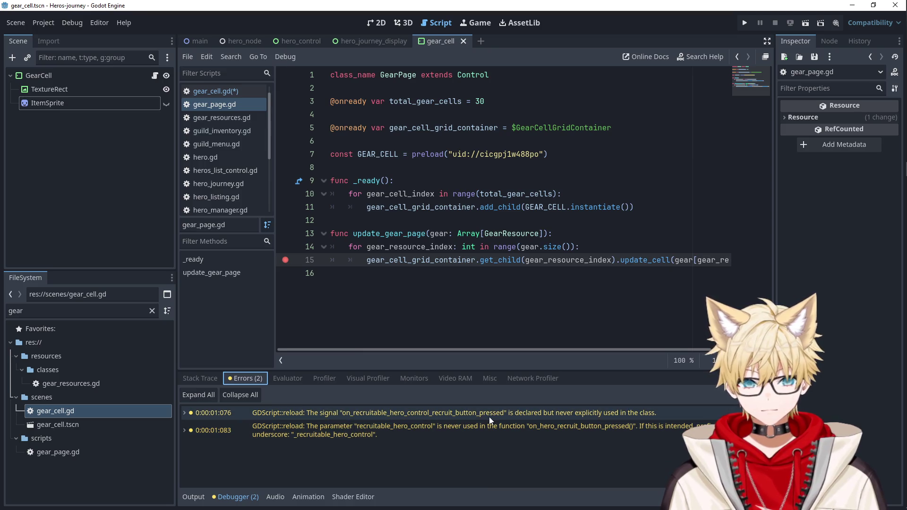